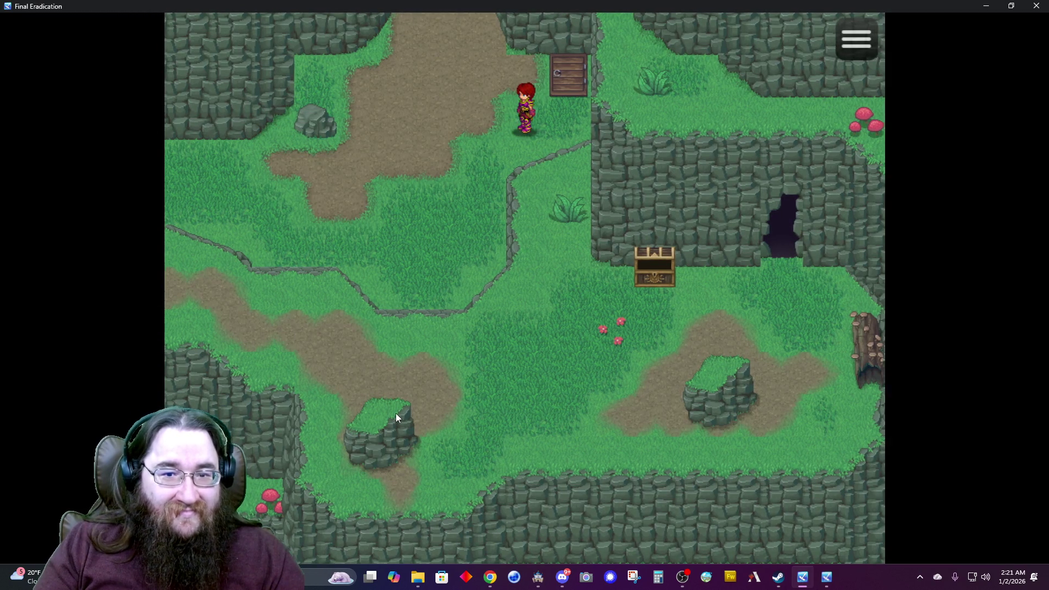
Walk north to the next forest map and take the Leather Bandana from the chest.
key(Left)
key(Up)
key(Up)
key(Left)
key(Left)
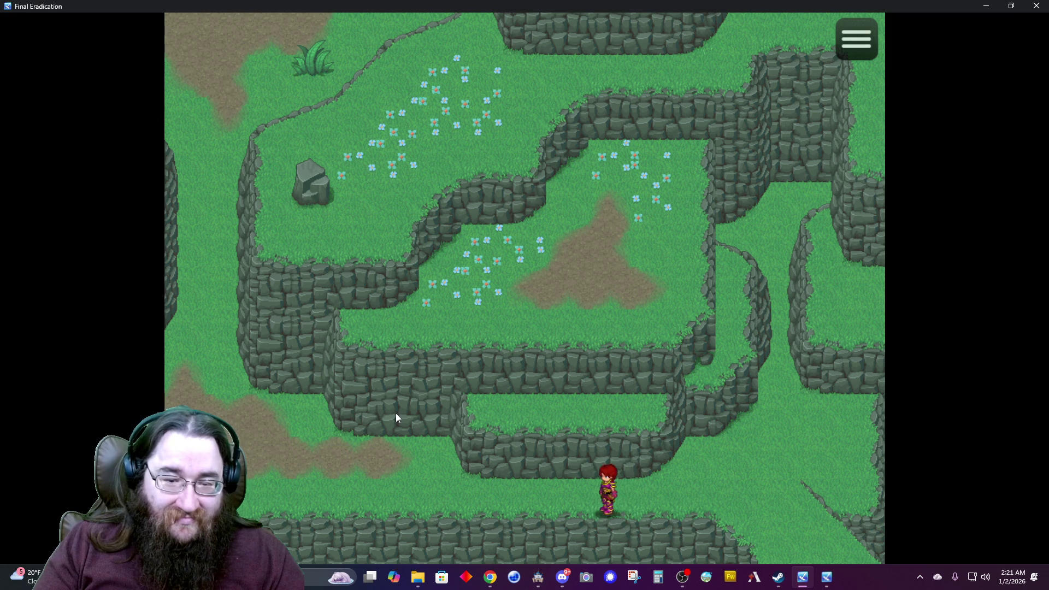
key(Left)
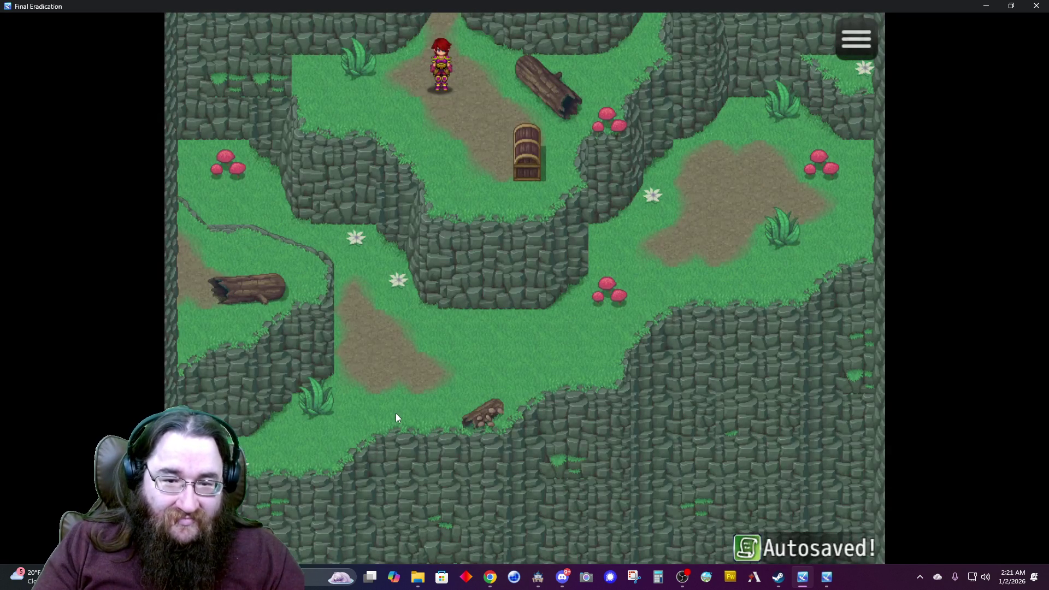
key(Right)
key(Return)
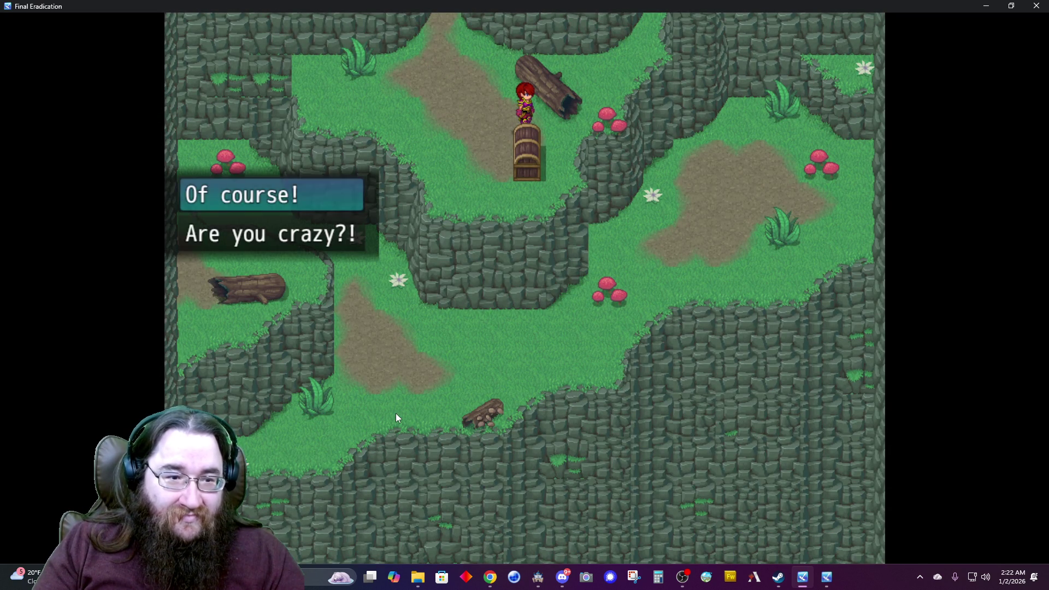
key(Return)
key(Return)
key(Left)
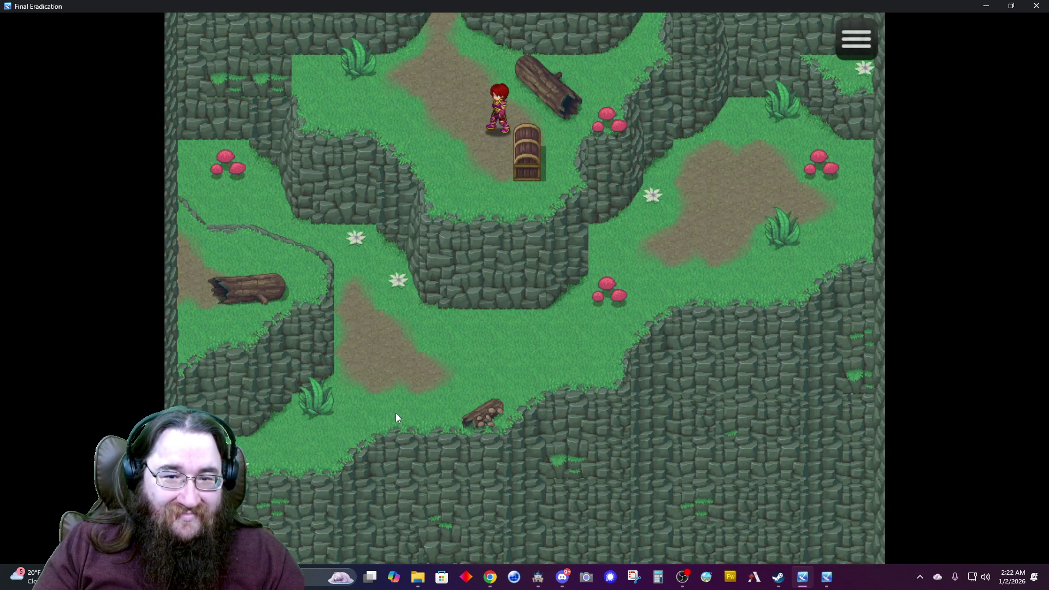
key(Return)
Collect the Long Spear from the second chest and bring up Adophelia's equipment.
key(Return)
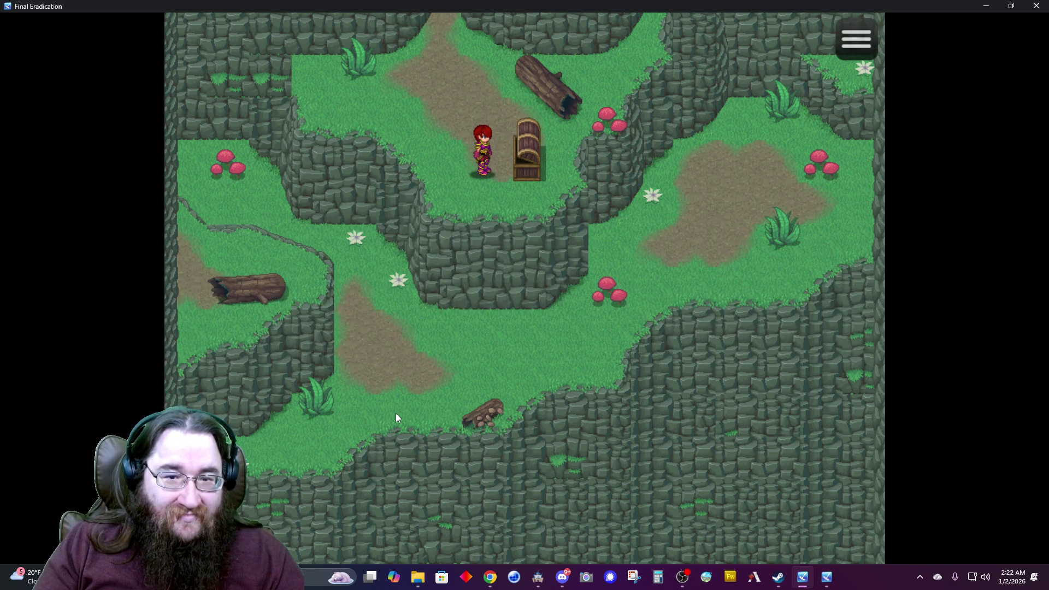
key(Escape)
key(Right)
key(Right)
key(Return)
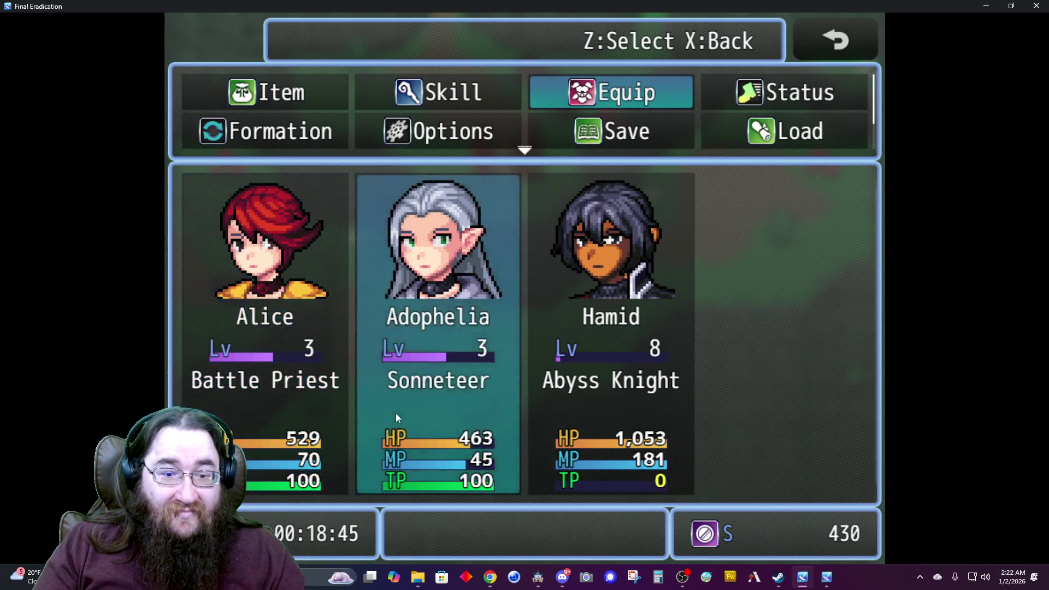
key(Right)
Optimize Adophelia's gear so she wears the Long Spear and Leather Bandana, then review Hamid and Alice.
key(Return)
key(Escape)
key(Return)
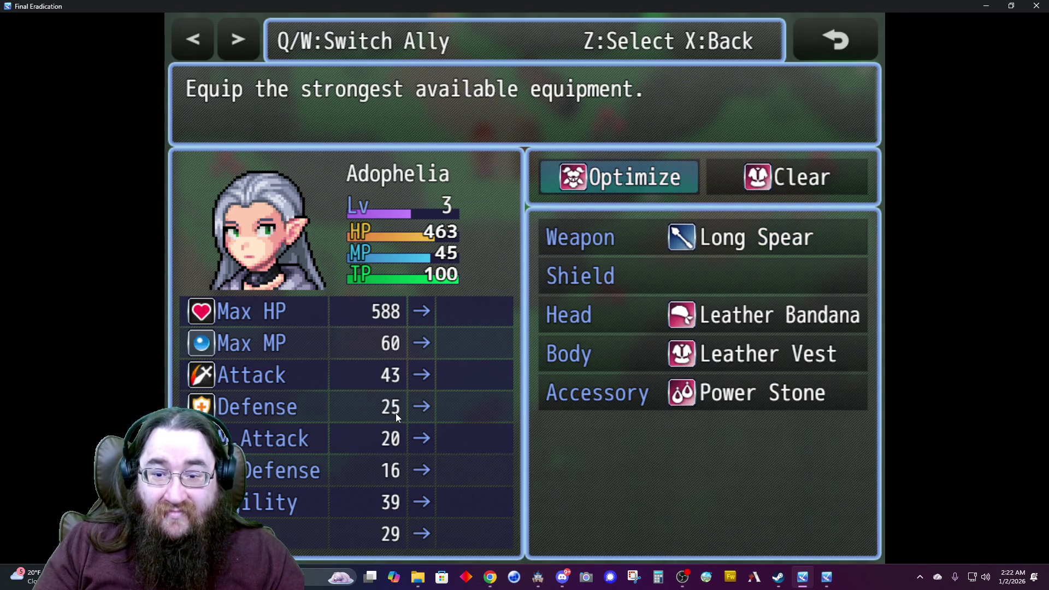
key(q)
key(w)
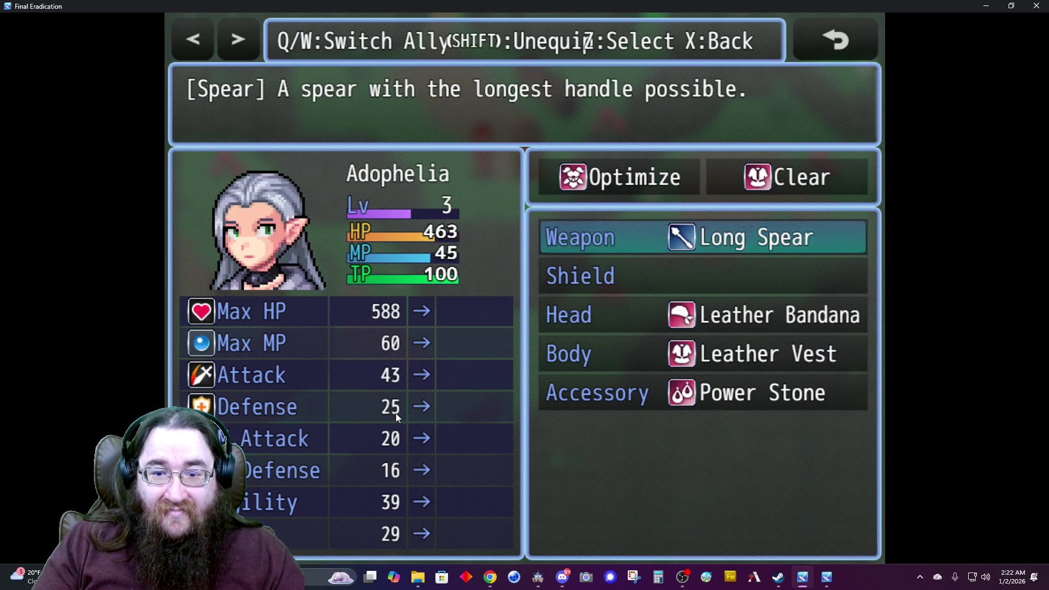
key(w)
Close the menus and walk north off the forest map.
key(Escape)
key(Escape)
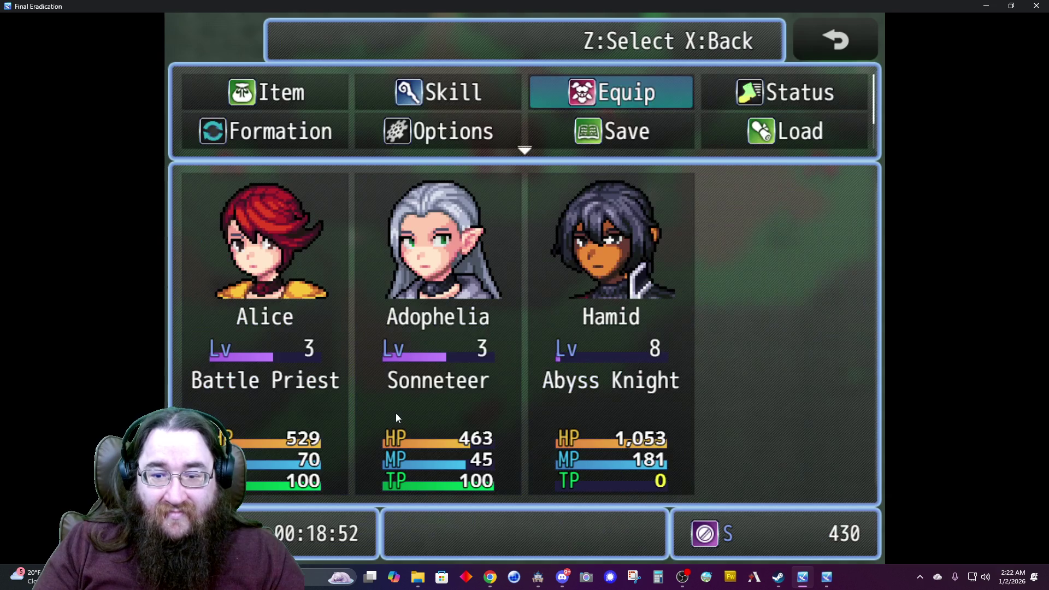
key(Escape)
key(Left)
key(Up)
key(Up)
key(Up)
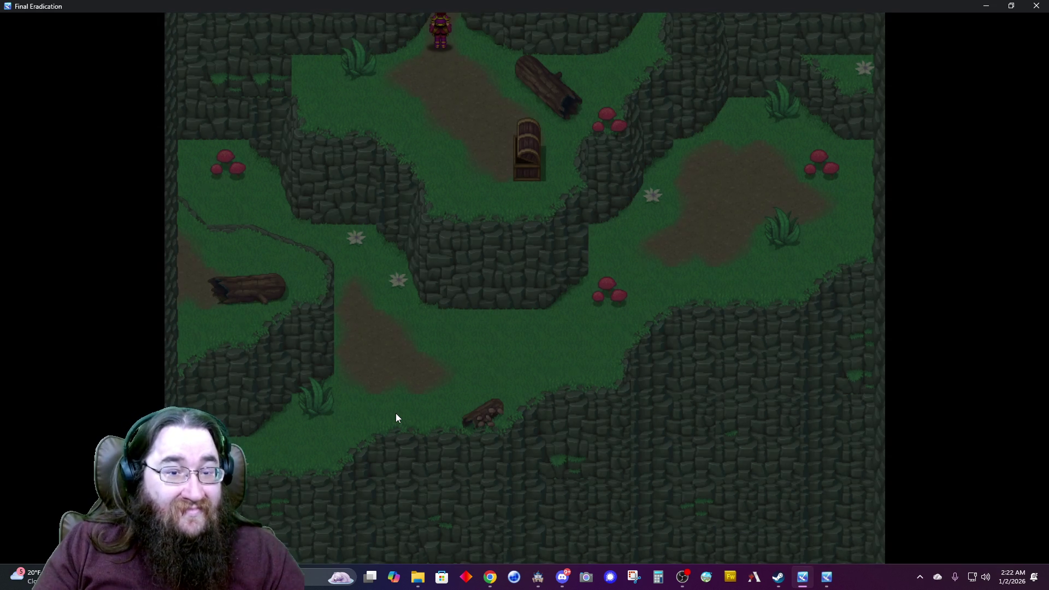
Walk north through the forest maps and east along the path into the cave.
key(Up)
key(Up)
key(Up)
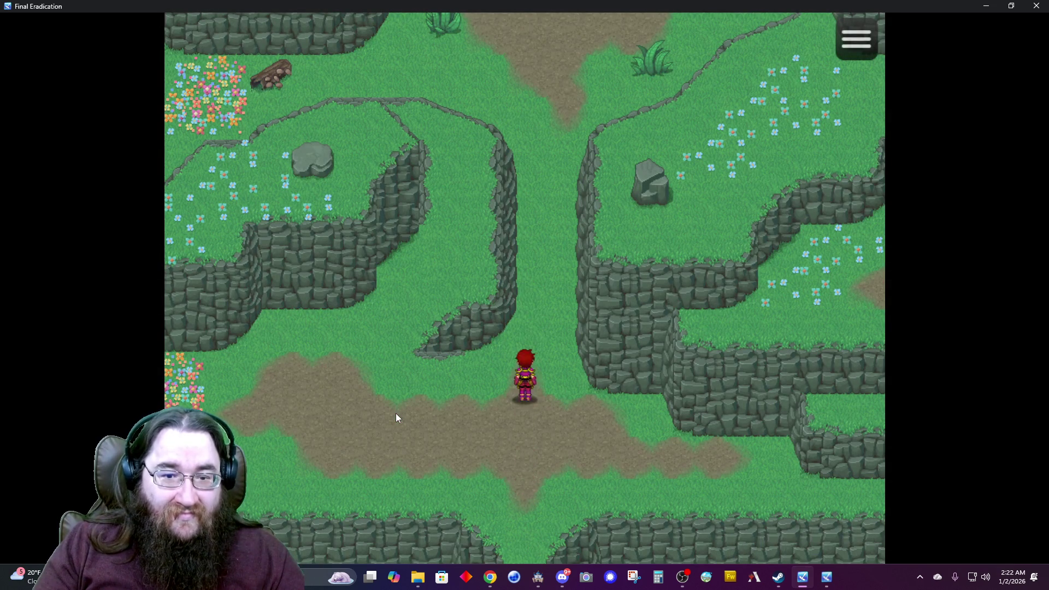
key(Up)
key(Up)
key(Up)
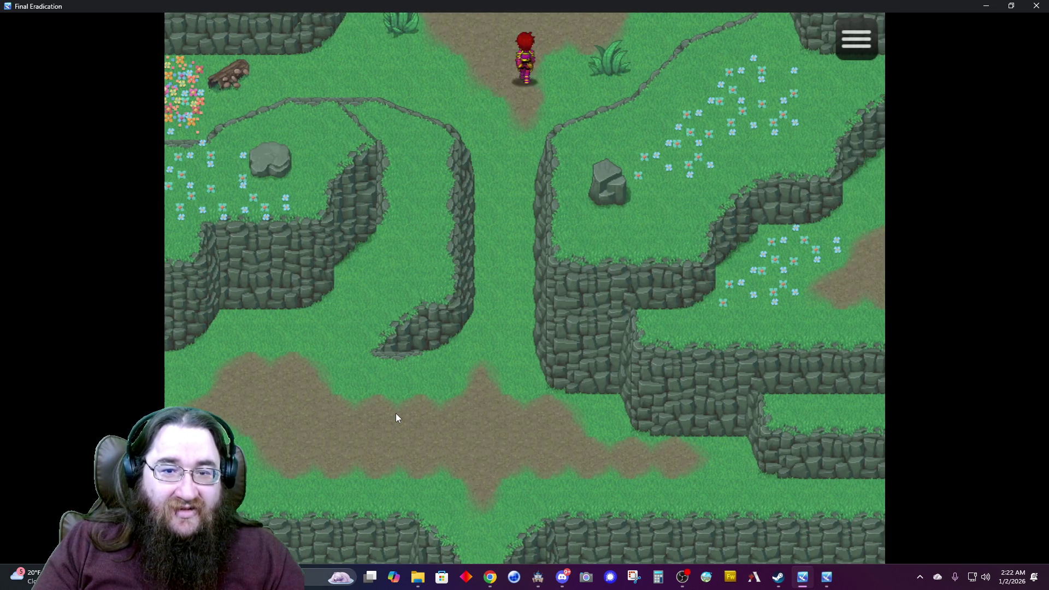
key(Up)
key(Up)
key(Up)
key(Left)
key(Left)
key(Down)
key(Left)
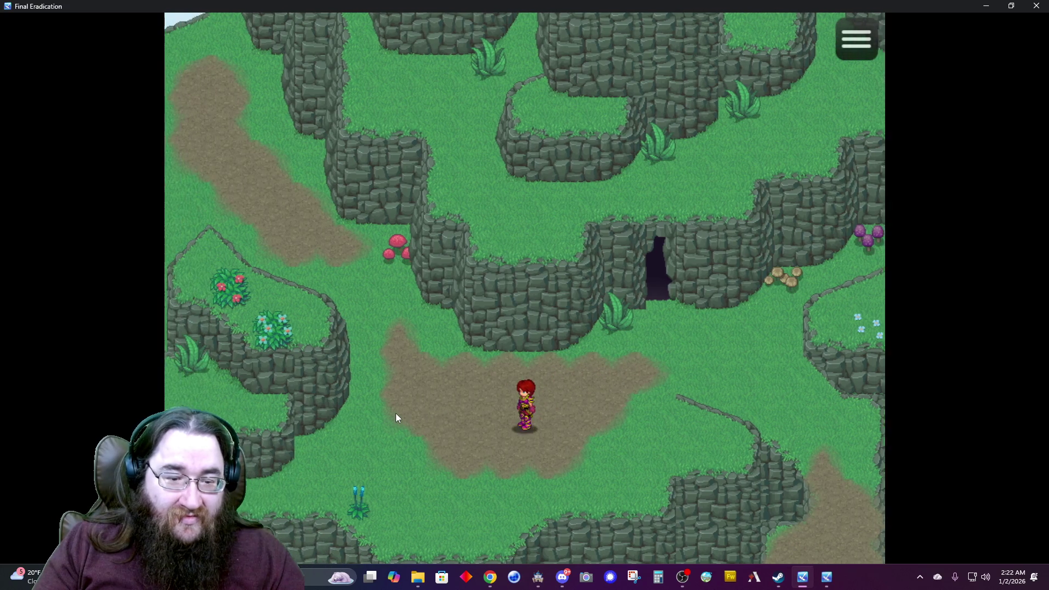
key(Right)
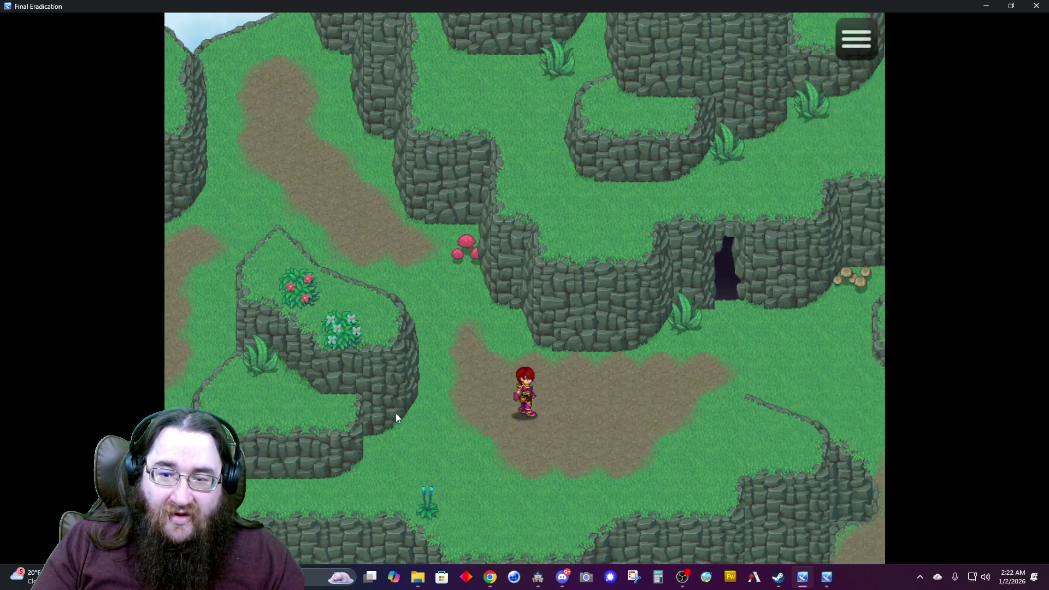
key(Up)
key(Right)
key(Left)
key(Up)
Recover the party at the dark hole, then journal at the book and save to File 3.
key(Left)
key(Up)
key(Left)
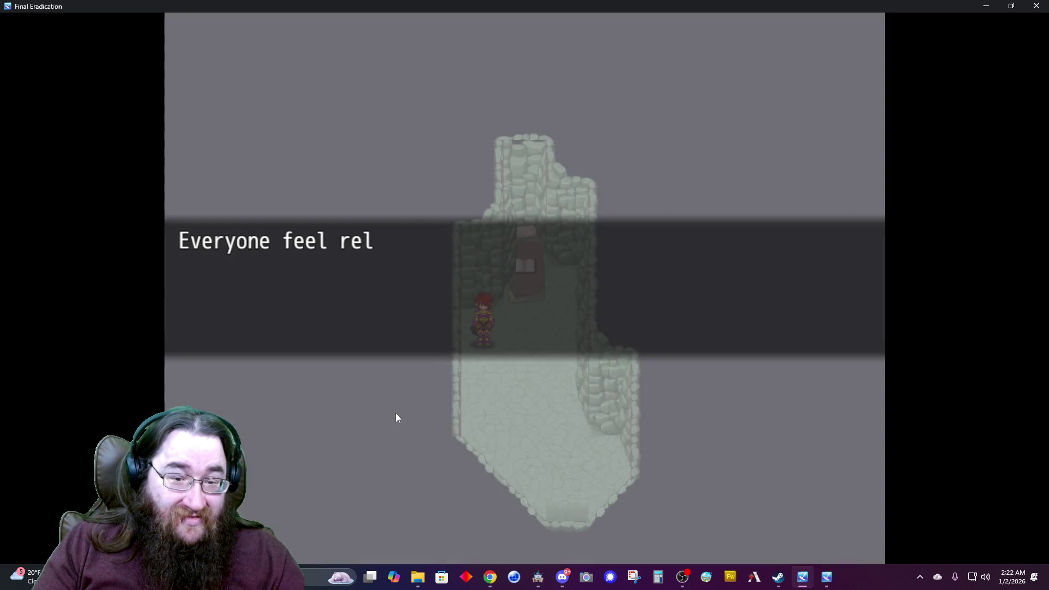
key(Return)
key(Right)
key(Up)
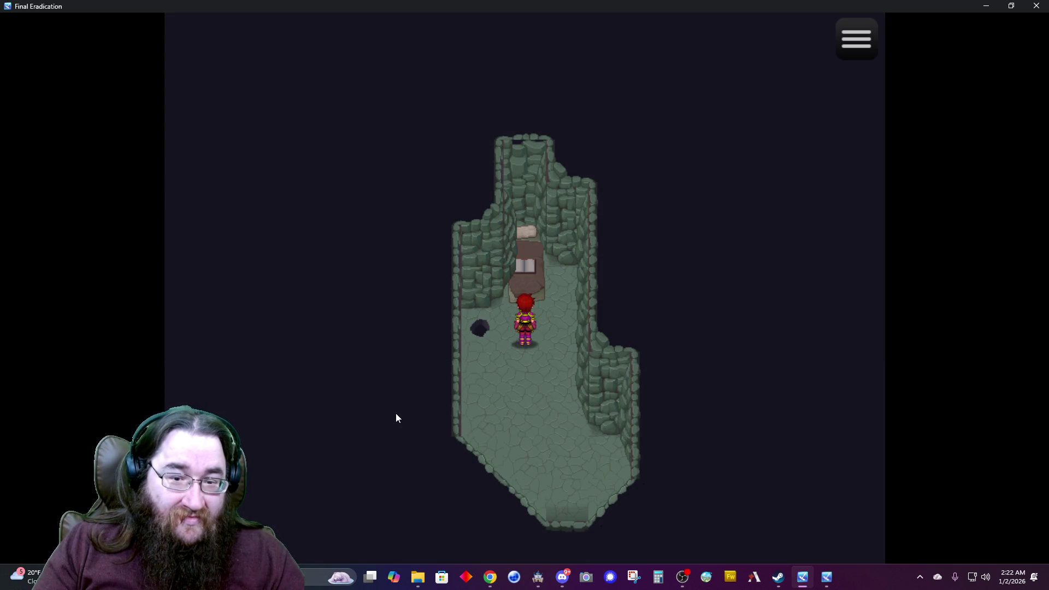
key(Return)
key(Return)
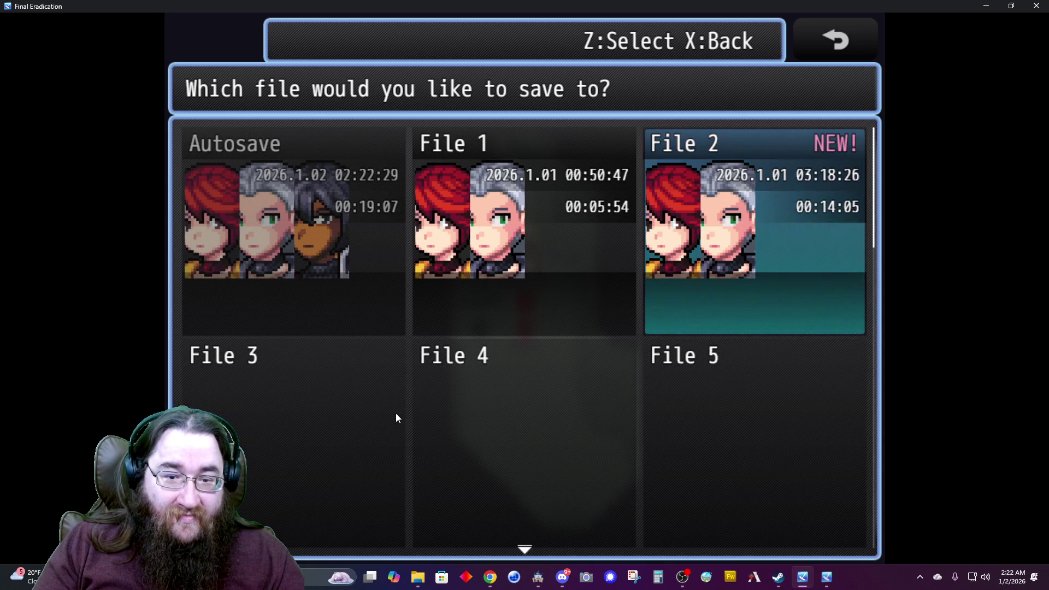
key(Down)
key(Left)
key(Left)
key(Return)
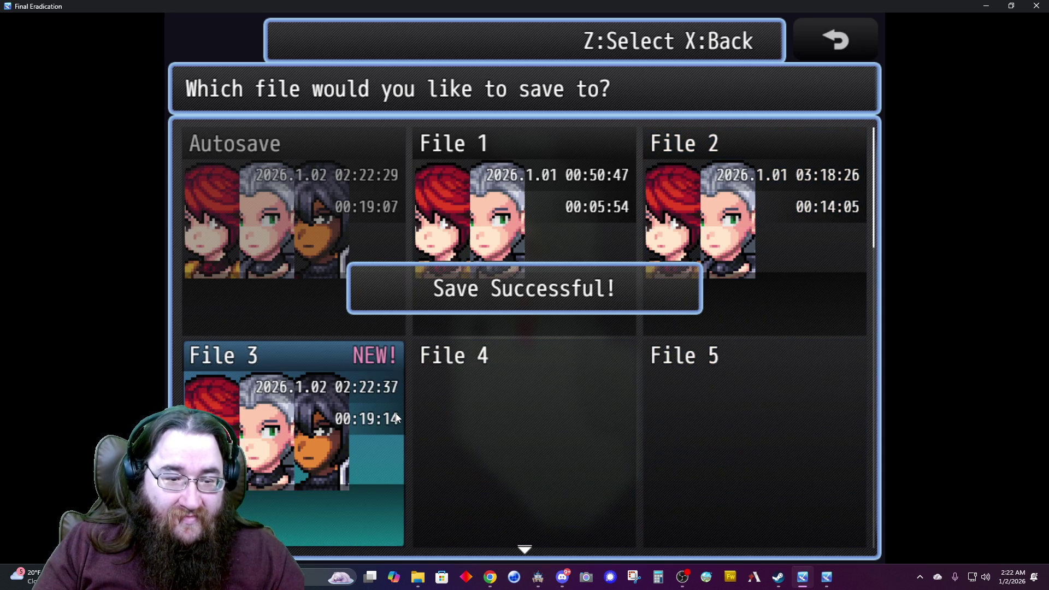
Leave the save screen and review Alice's and Adophelia's equipment.
key(x)
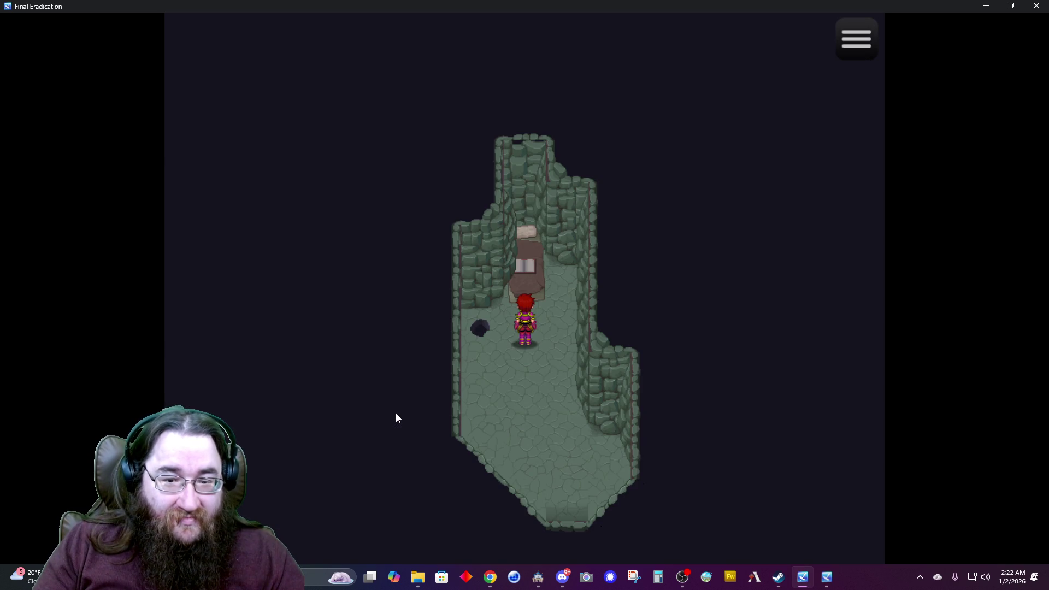
key(x)
key(Right)
key(Right)
key(z)
key(z)
key(w)
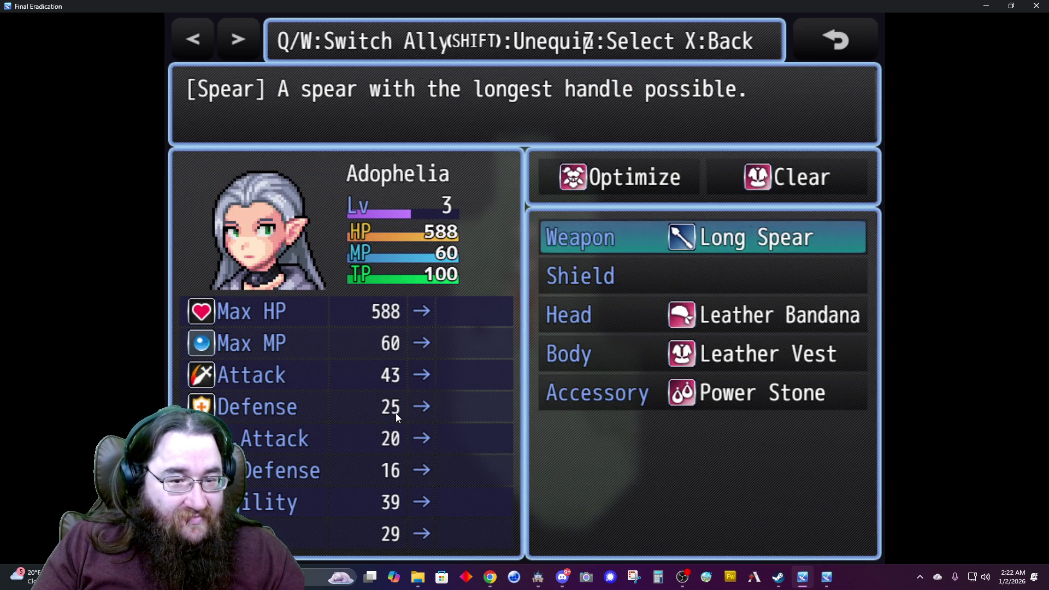
key(q)
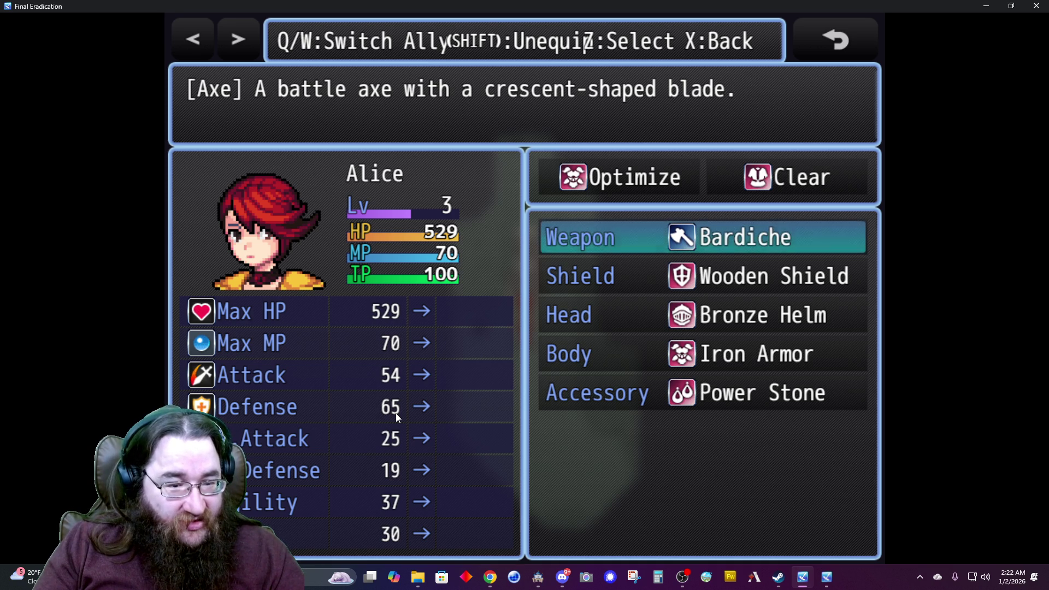
key(x)
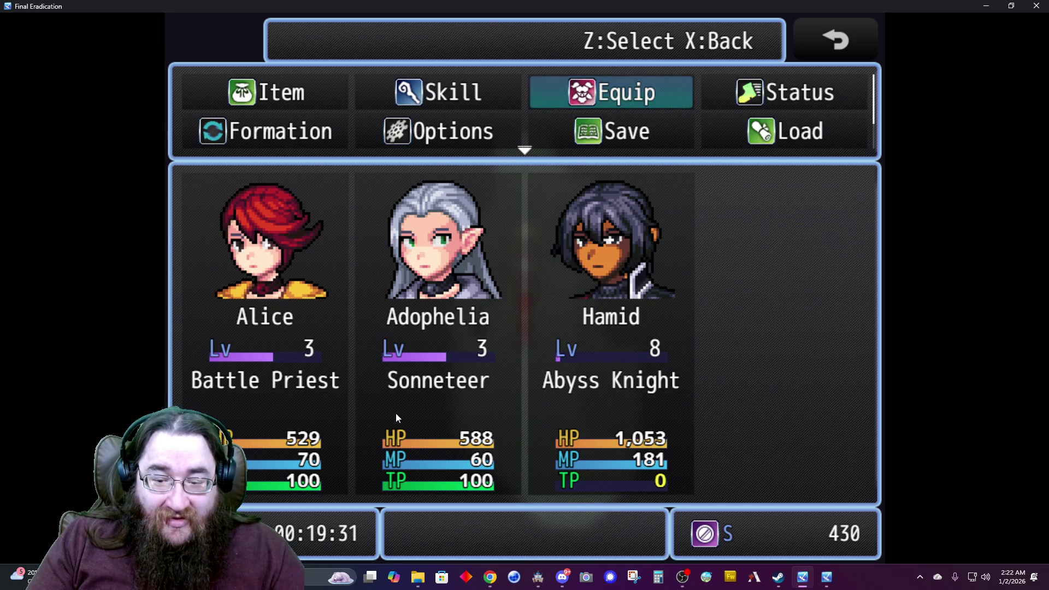
Open Hamid's equipment and remove all of his gear.
key(Right)
key(Left)
key(z)
key(Right)
key(Right)
key(z)
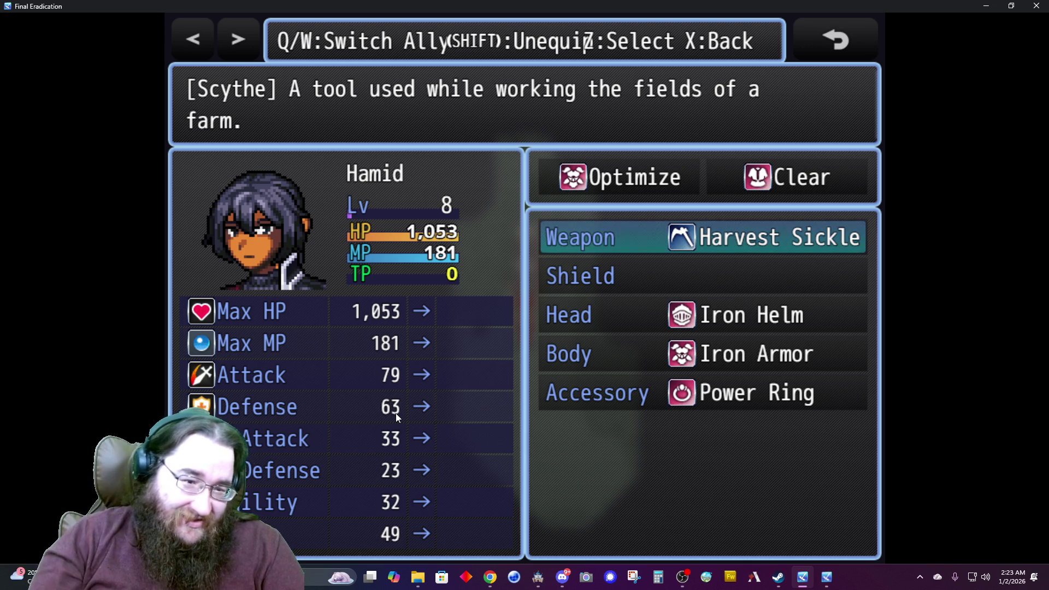
key(x)
key(Right)
key(z)
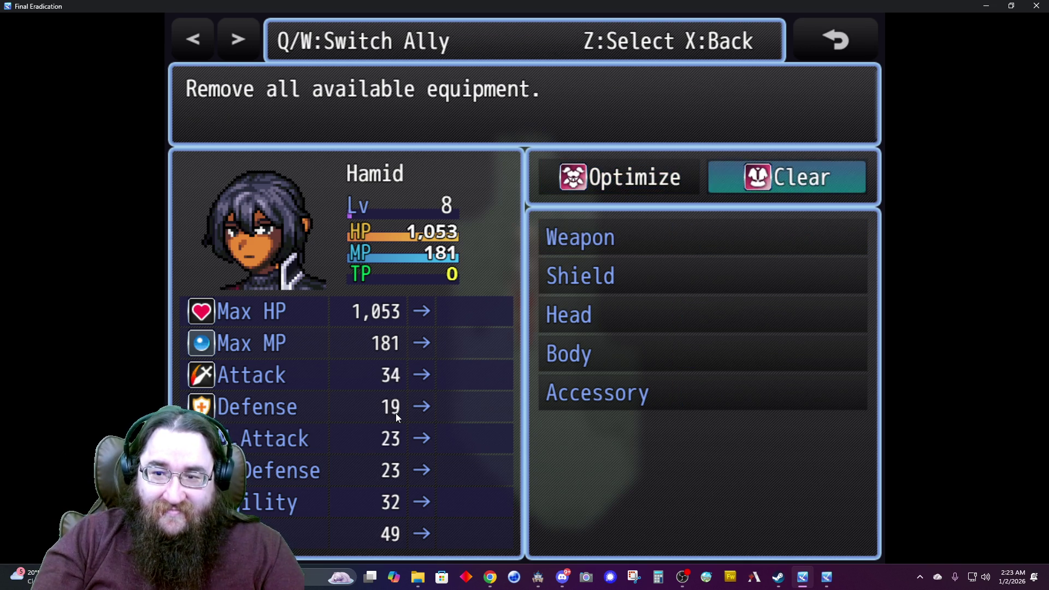
Optimize Alice (Iron Helm, Power Ring) and Hamid (Harvest Sickle, Iron Armor).
key(Num_Lock)
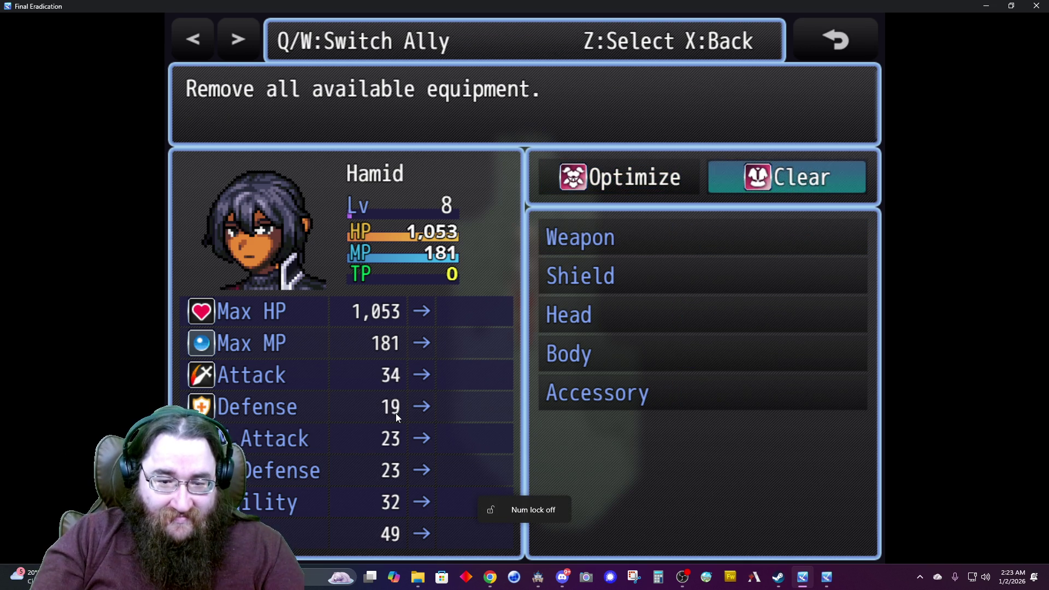
key(w)
key(w)
key(Num_Lock)
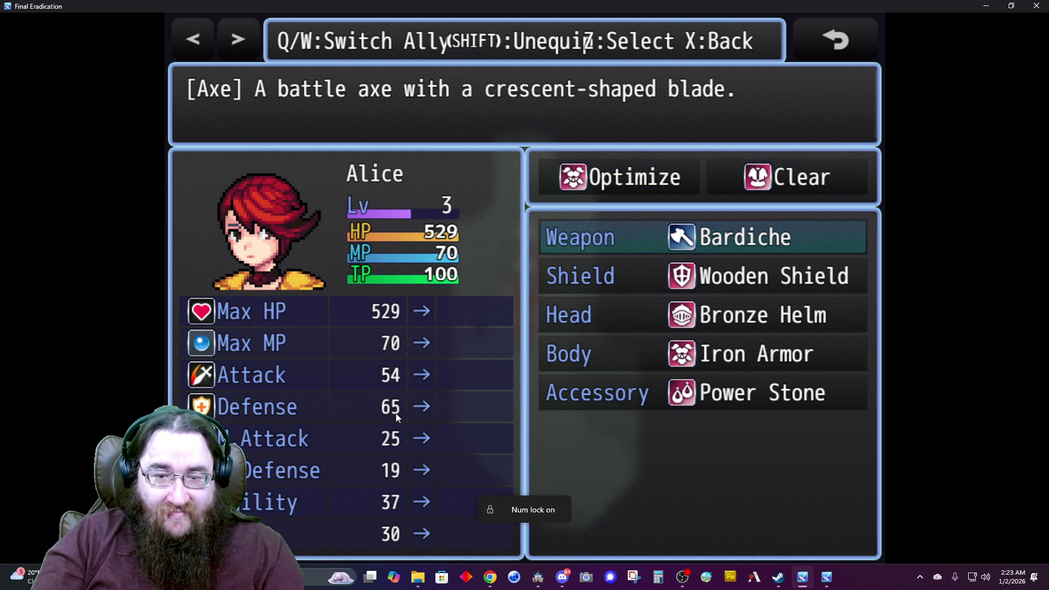
key(x)
key(z)
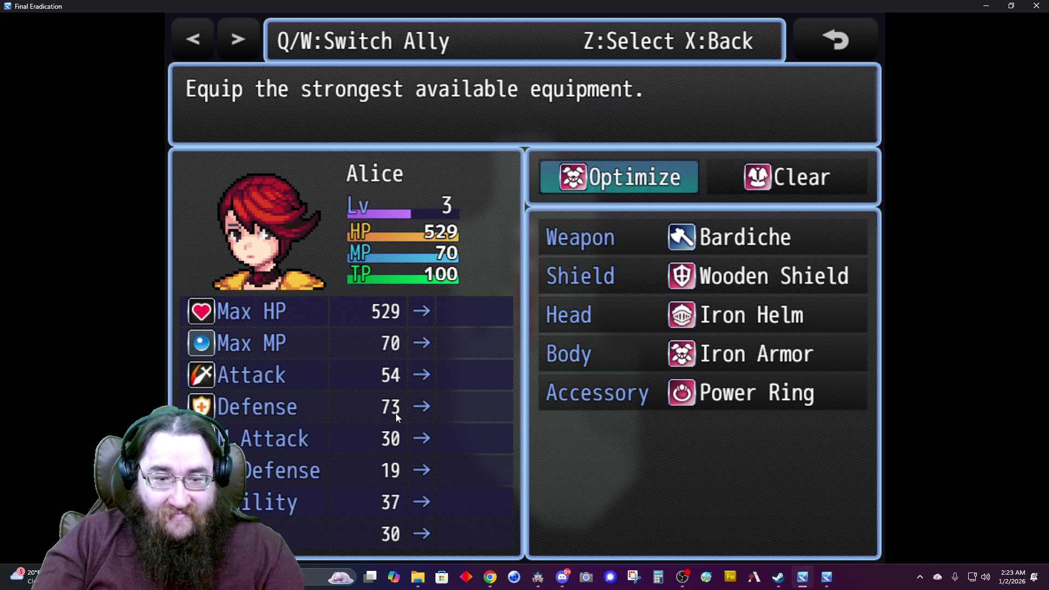
key(Right)
key(w)
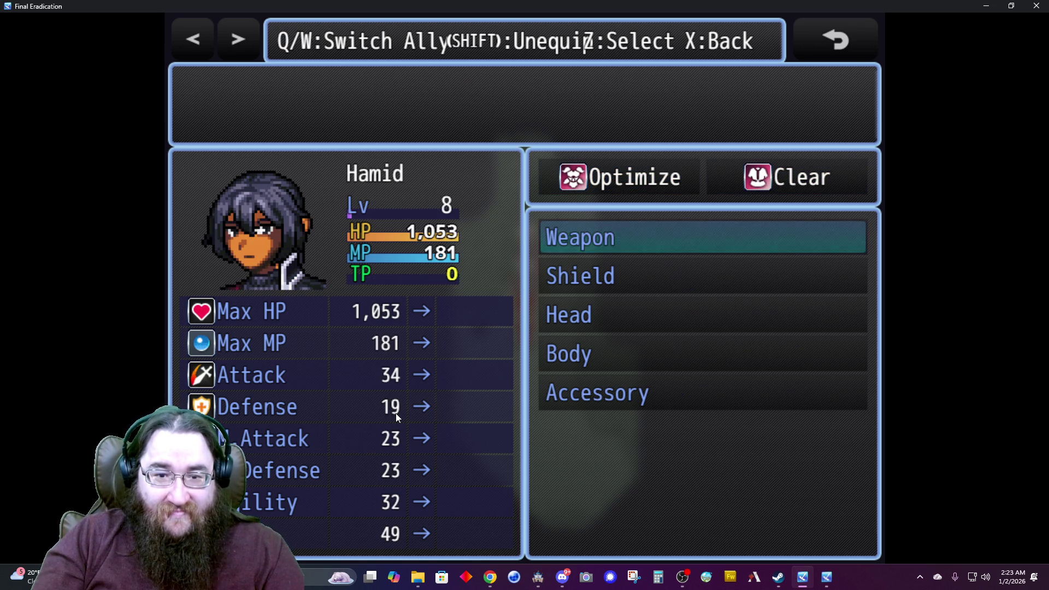
key(x)
key(z)
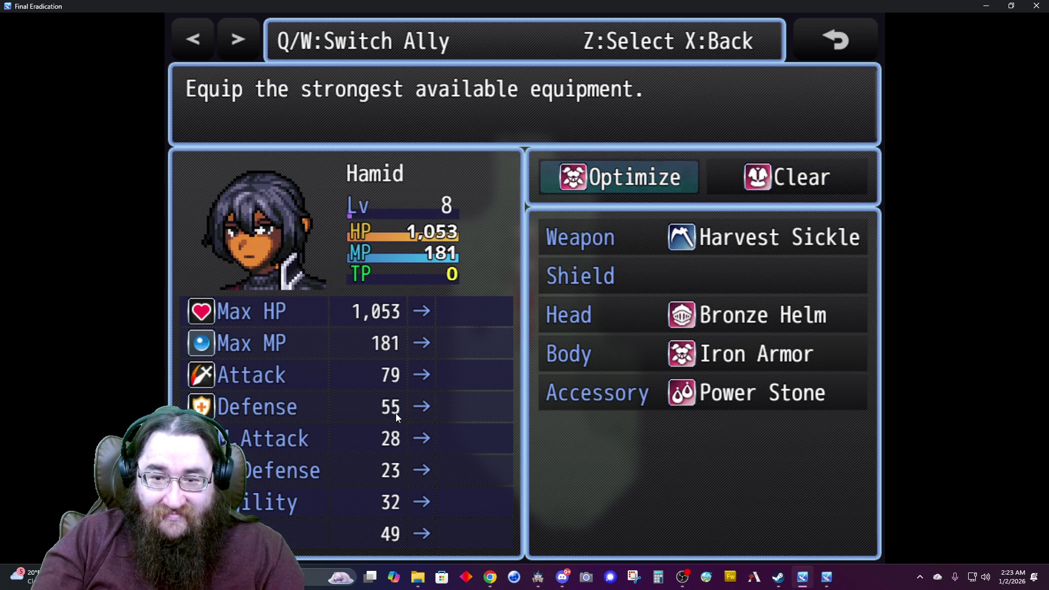
Close the menus, leave the cave through its bottom exit, and head west along the path.
key(x)
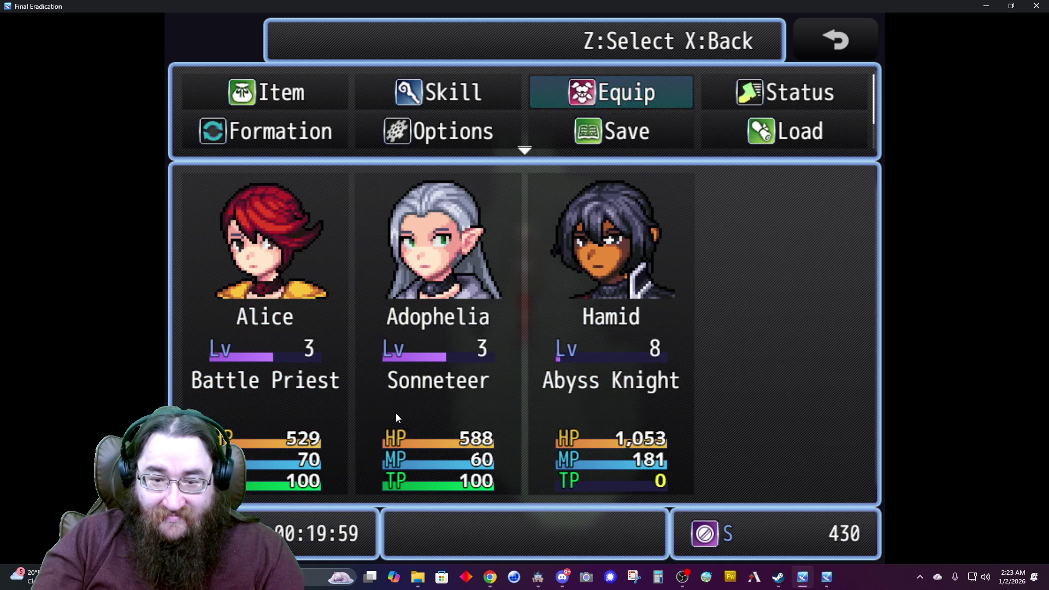
key(x)
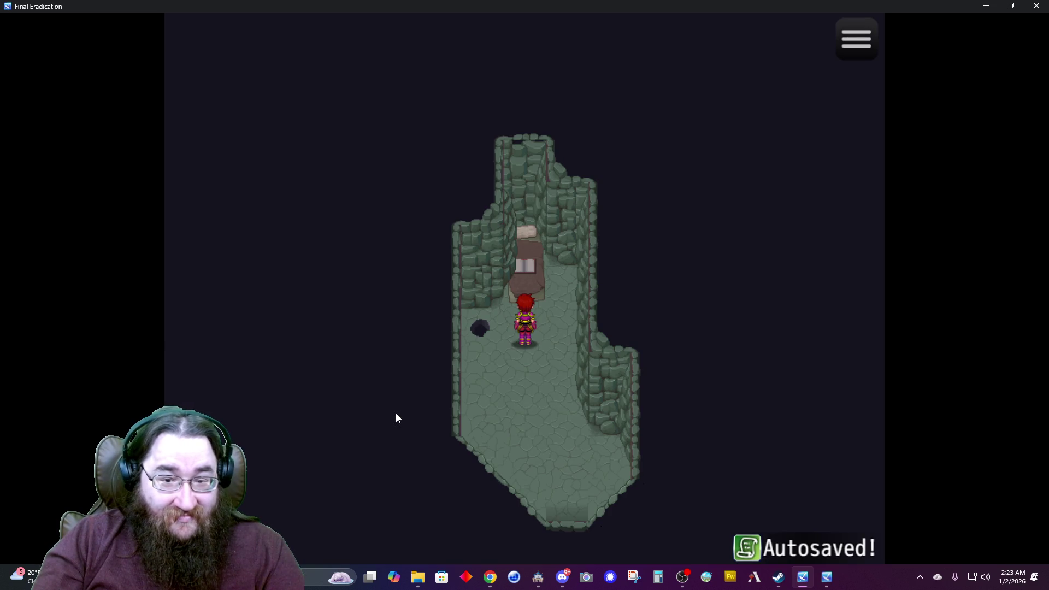
key(Right)
key(Down)
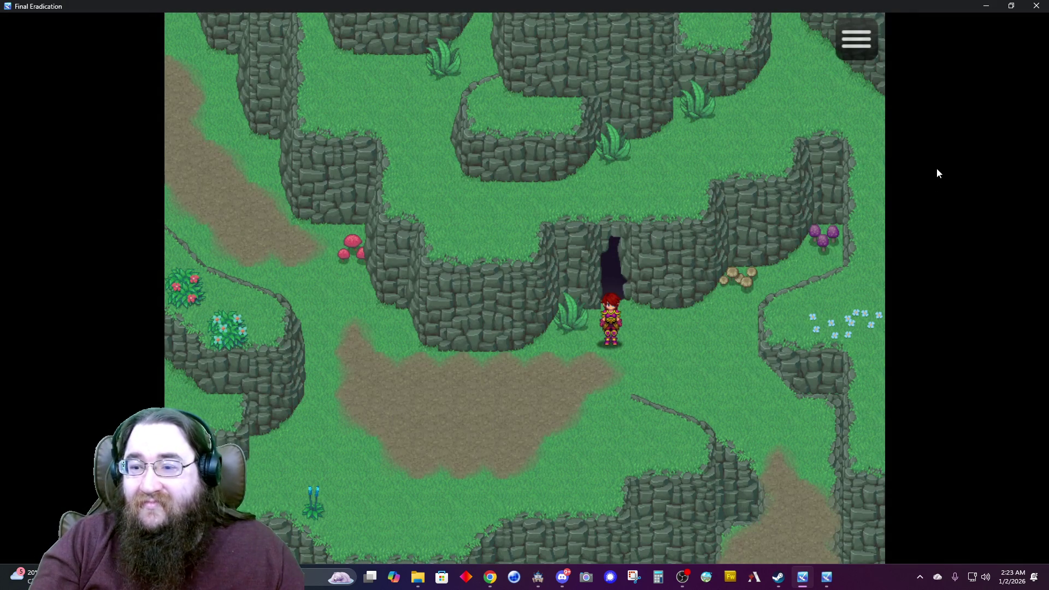
key(Left)
key(Down)
key(Left)
key(Down)
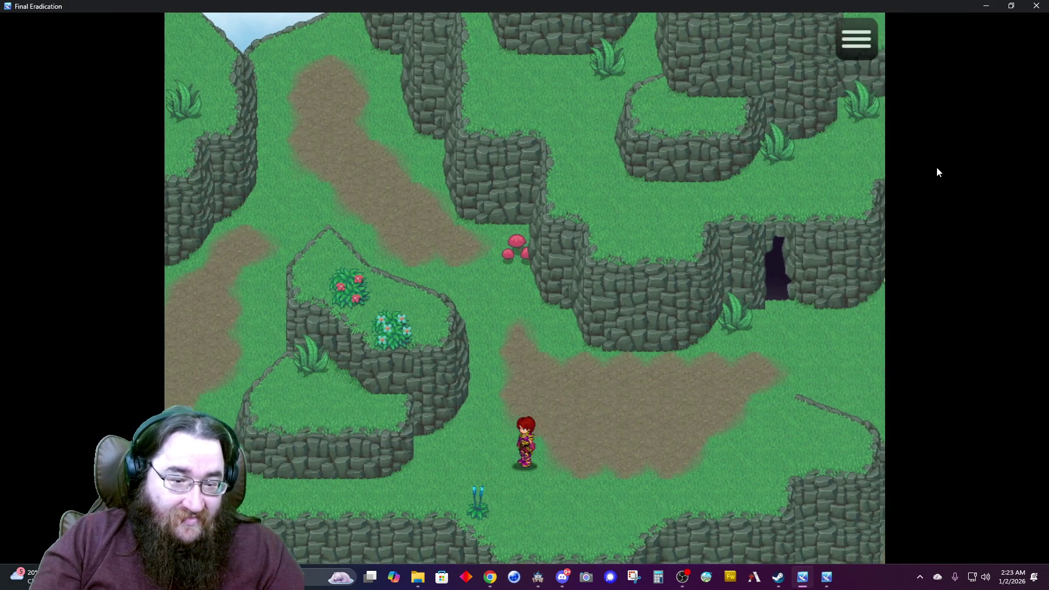
key(Left)
key(Down)
key(Left)
Walk around the ledge and west past the waterfall onto the rope bridge.
key(Right)
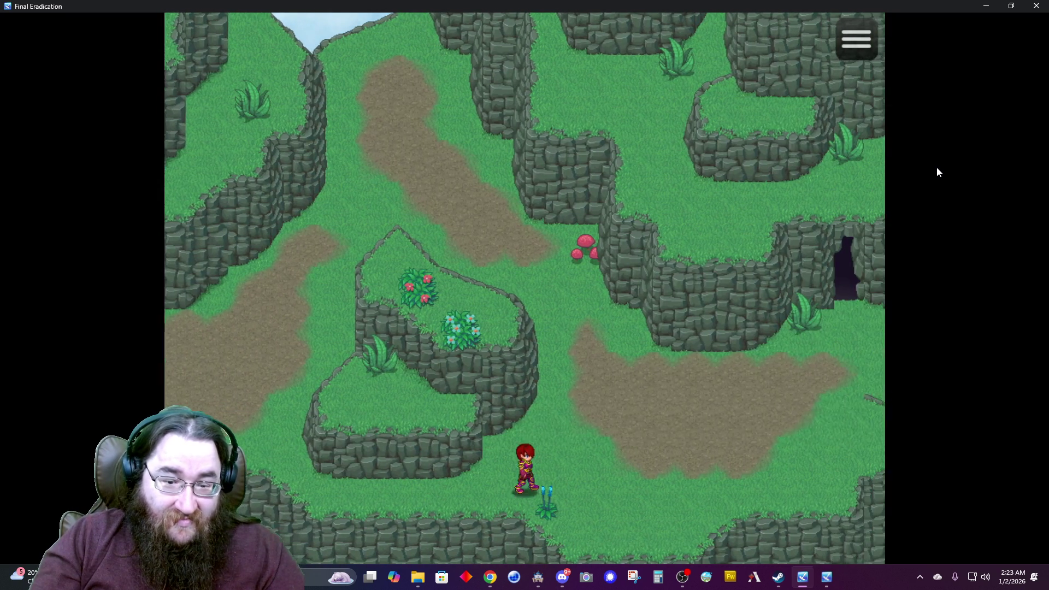
key(Right)
key(Up)
key(Left)
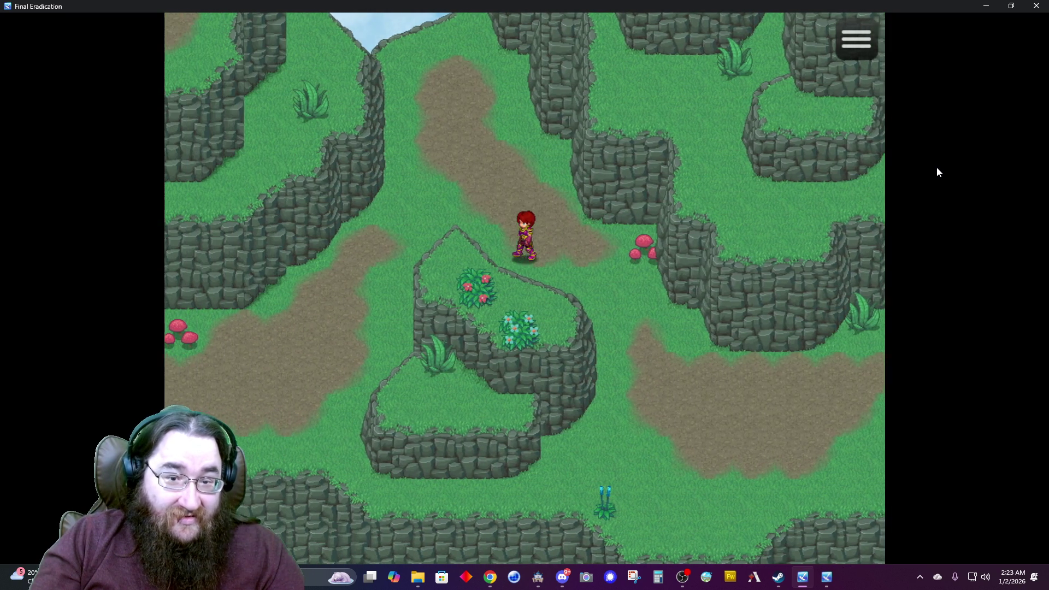
key(Up)
key(Left)
key(Down)
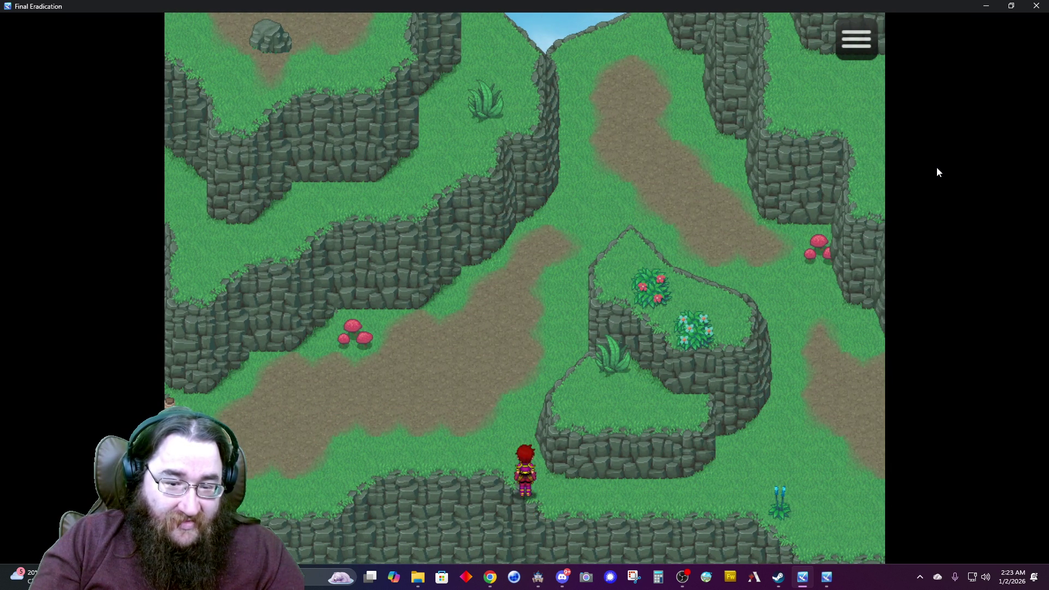
key(Up)
key(Left)
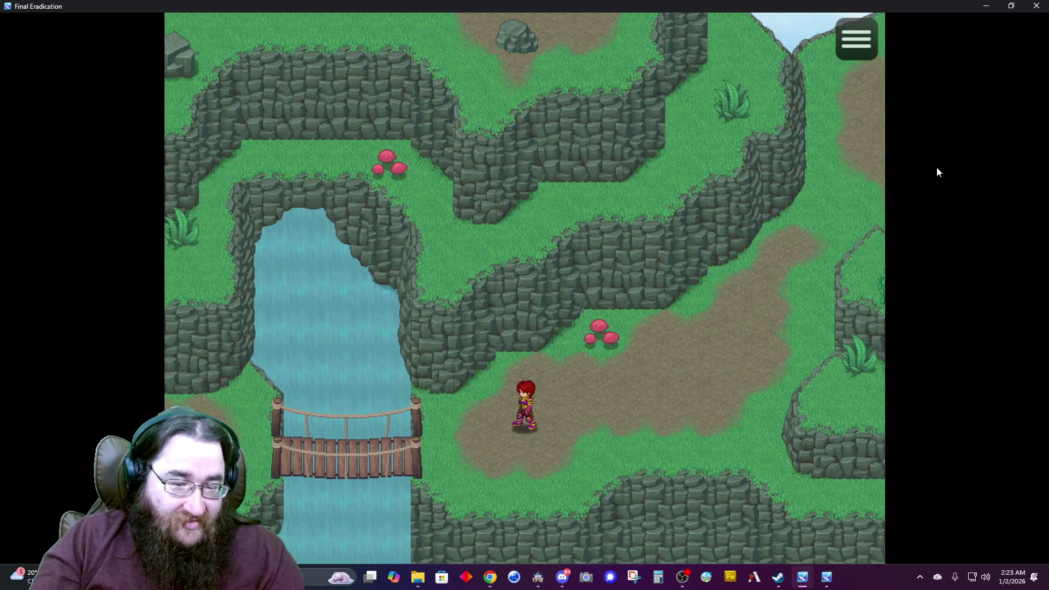
key(Left)
key(Down)
key(Left)
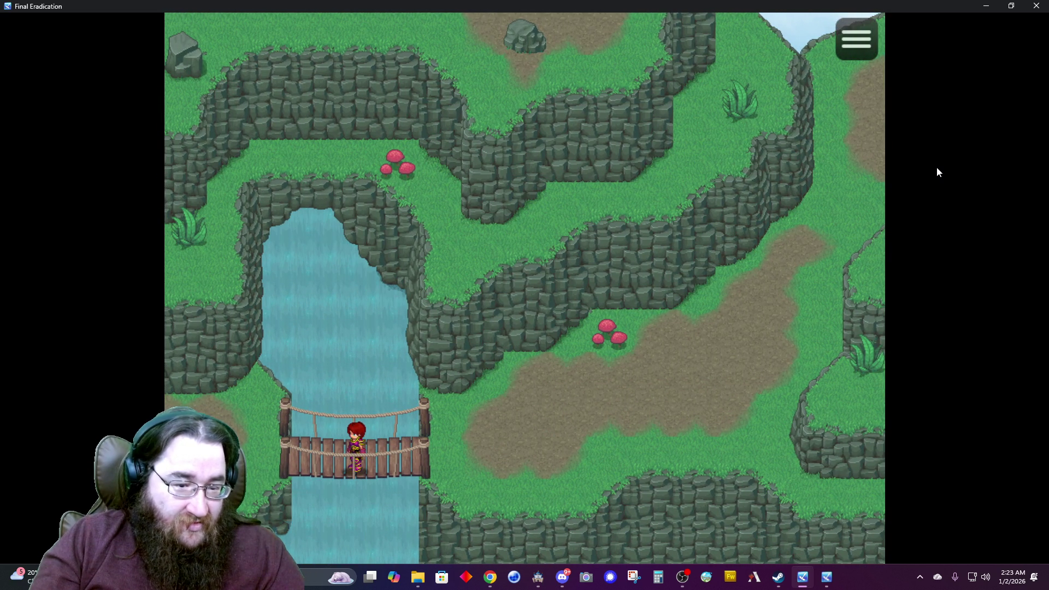
key(Left)
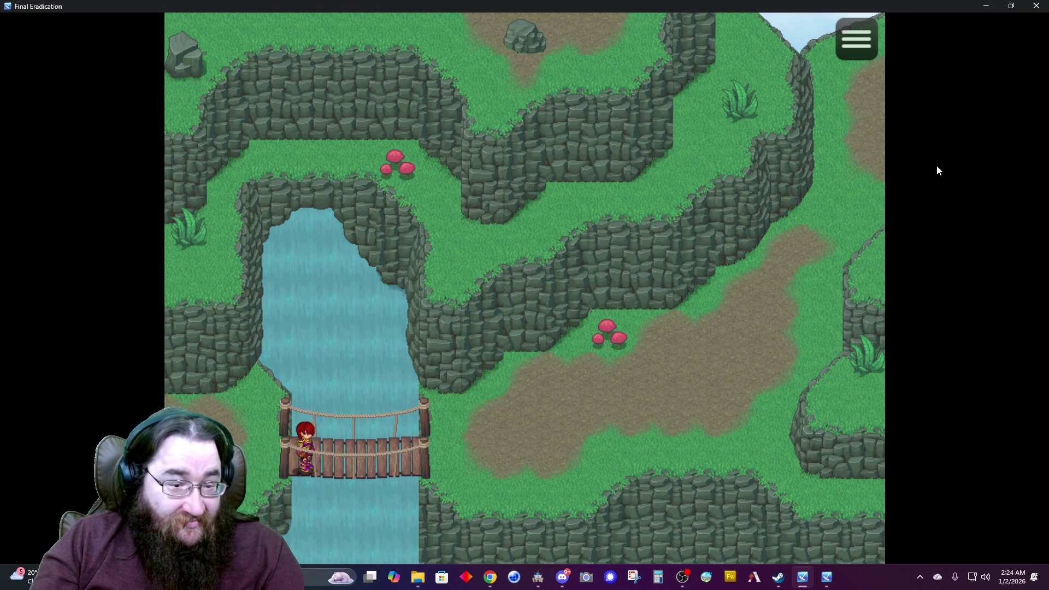
Cross the bridge up to the mountain pass, walk back down, and close the playtest.
key(Right)
key(Up)
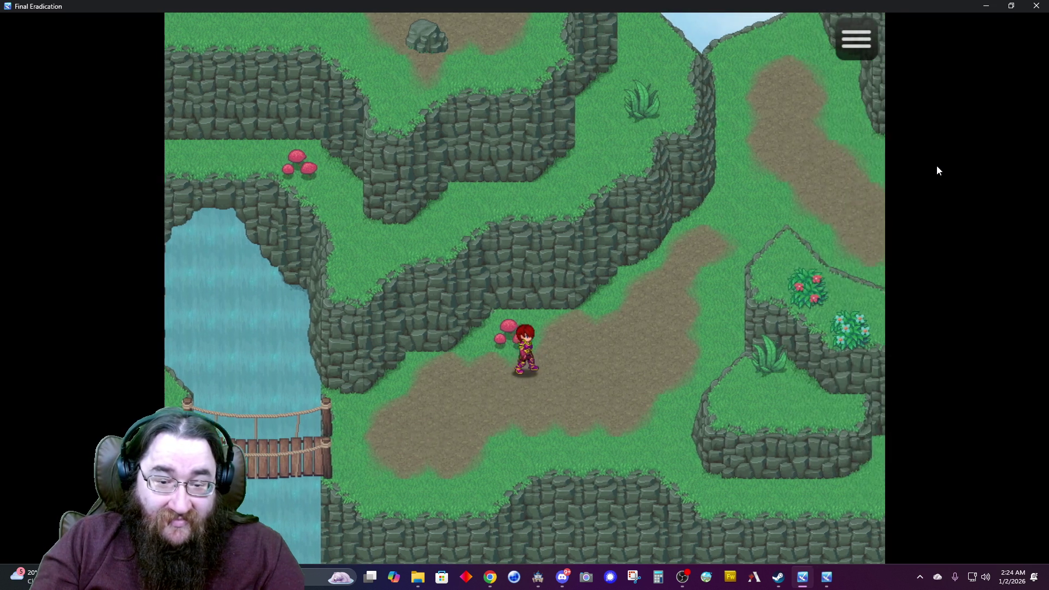
key(Right)
key(Up)
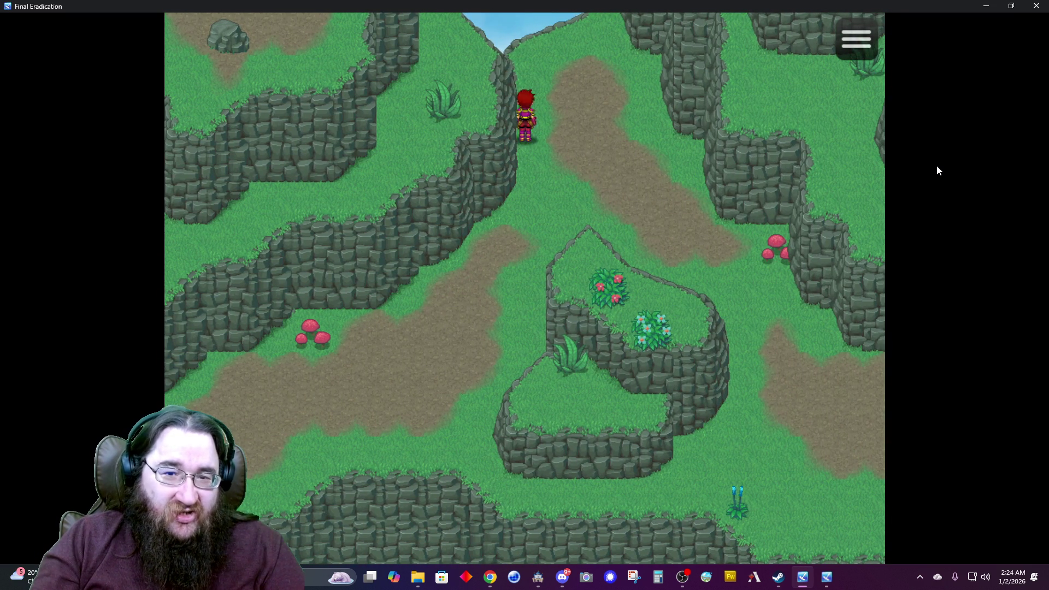
key(Up)
key(Right)
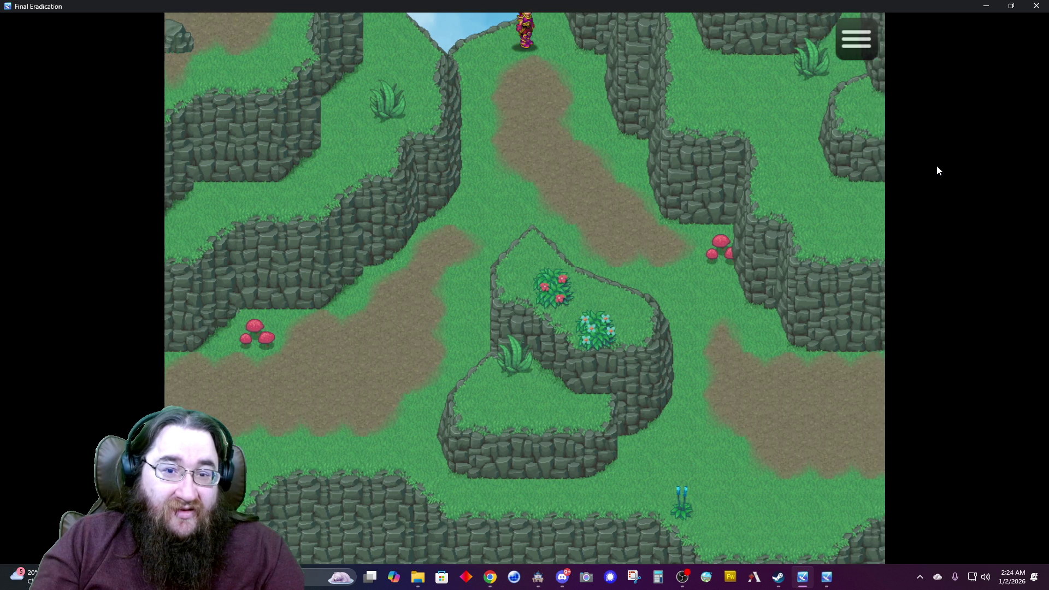
key(Left)
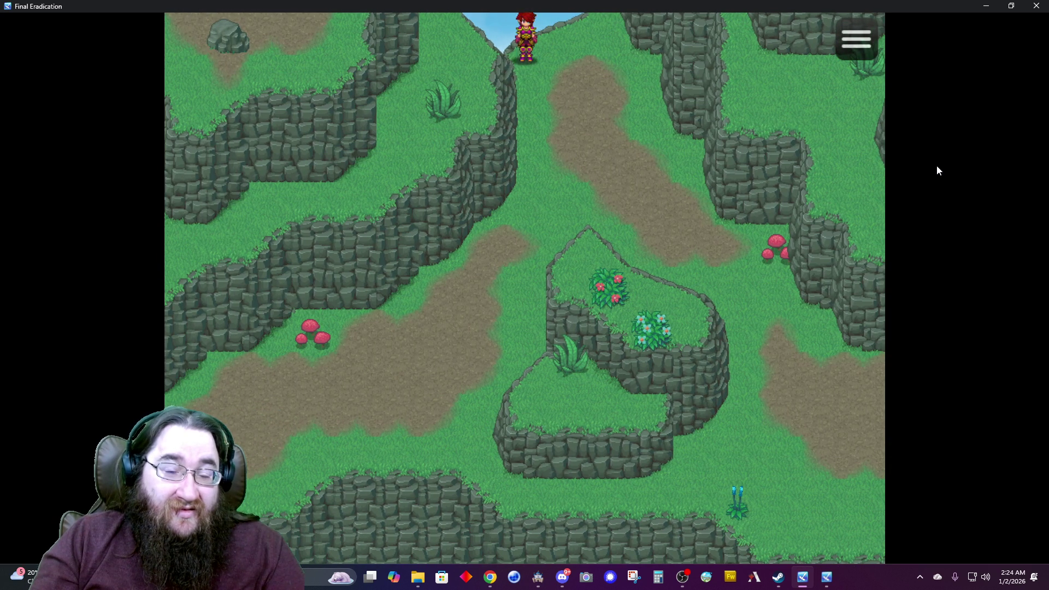
key(Down)
key(Left)
key(Down)
key(Left)
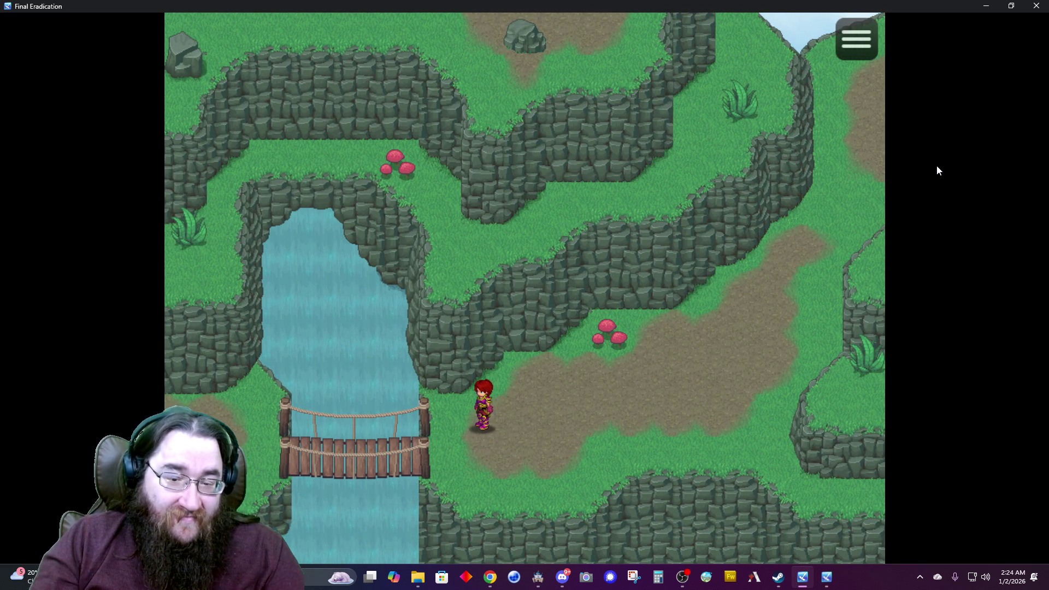
click(1036, 5)
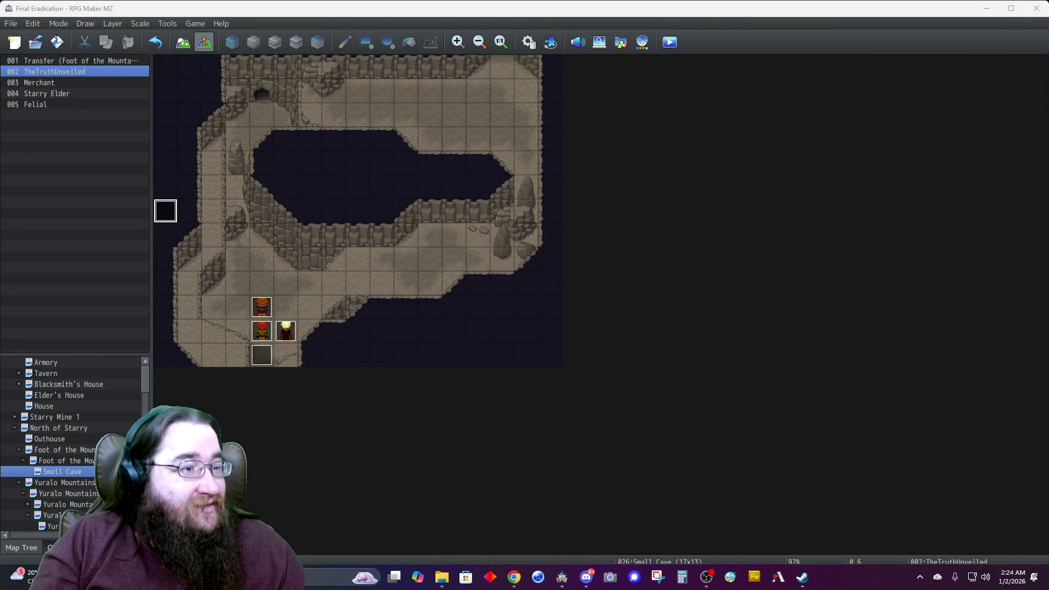
Preview and close the Sound Test, then open the Yuralo Mountains 2 map from the Map Tree.
click(577, 42)
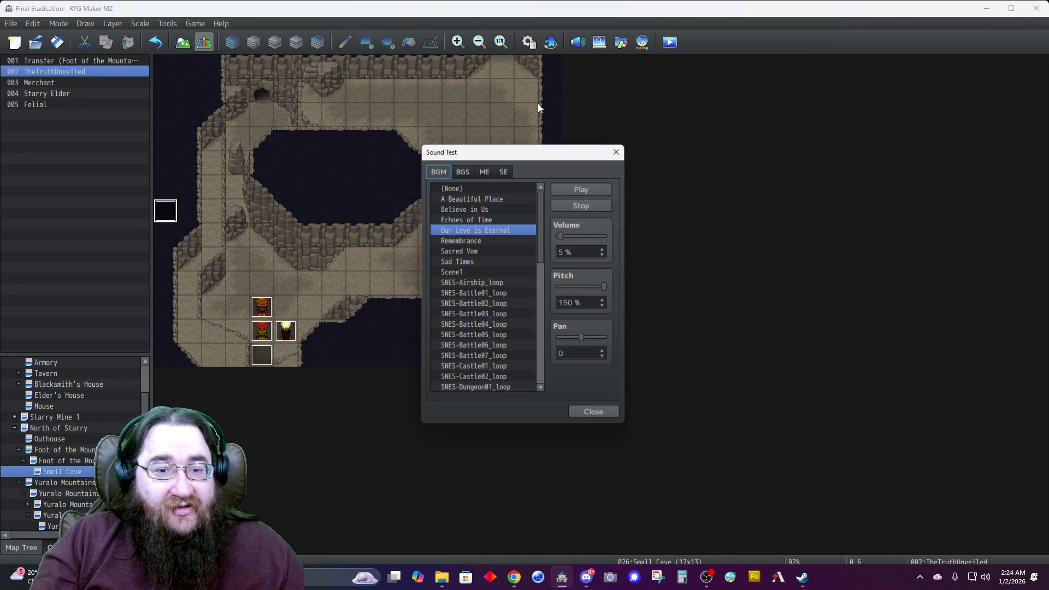
click(622, 146)
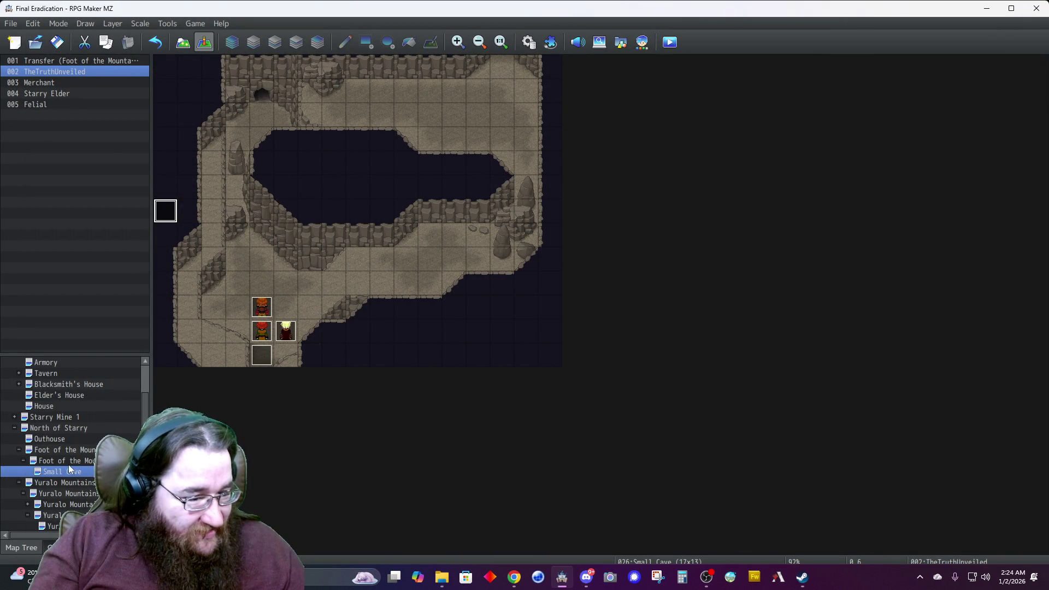
scroll(80, 495, down, 1)
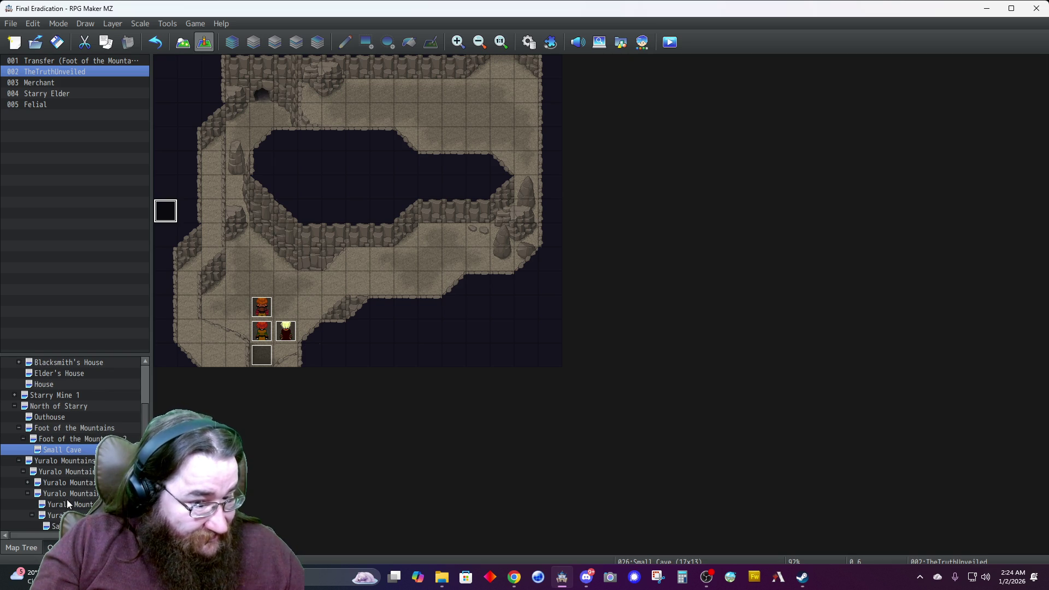
scroll(64, 498, up, 1)
click(65, 492)
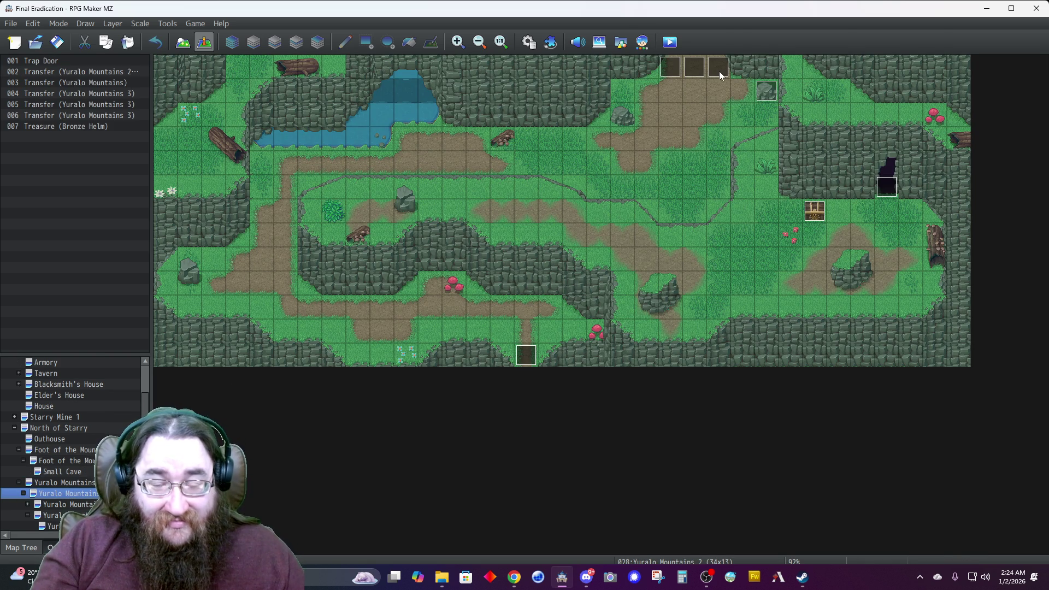
Delete the player's step-forward Set Movement Route from page 2 of the Trap Door event.
double_click(764, 88)
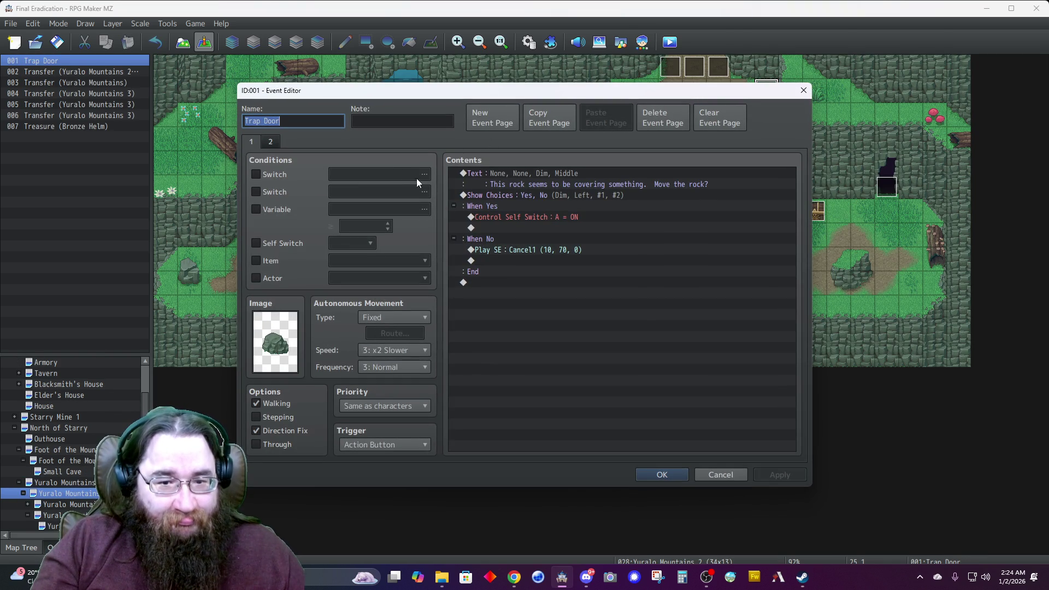
click(272, 142)
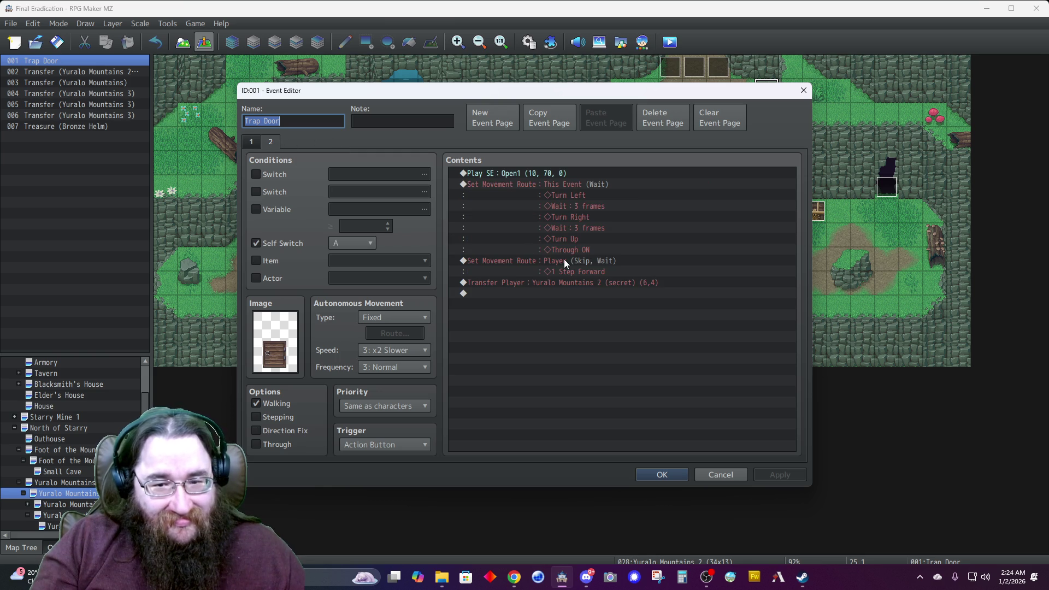
click(539, 261)
key(Delete)
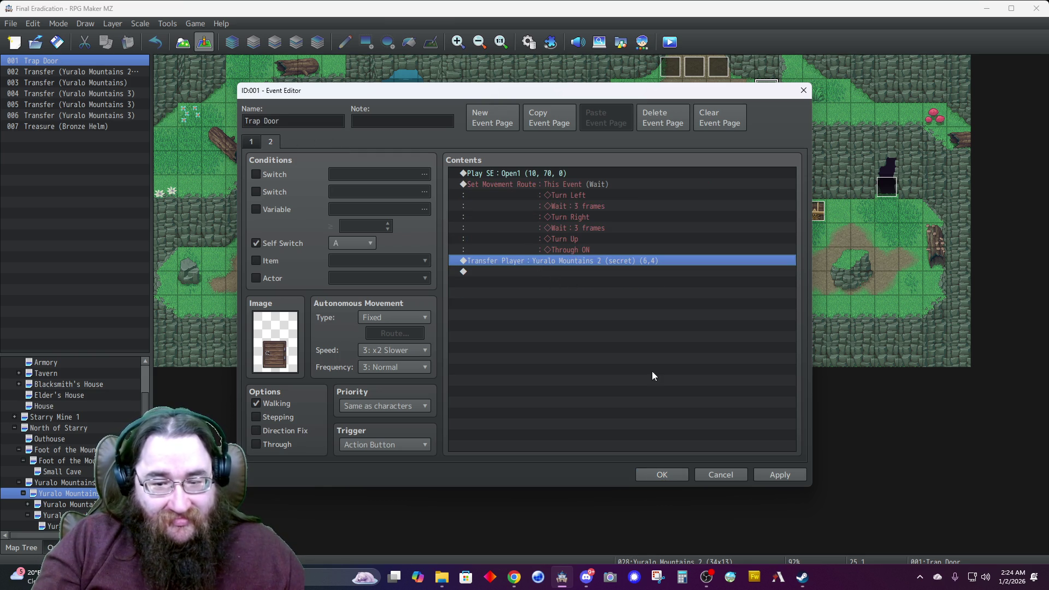
click(655, 474)
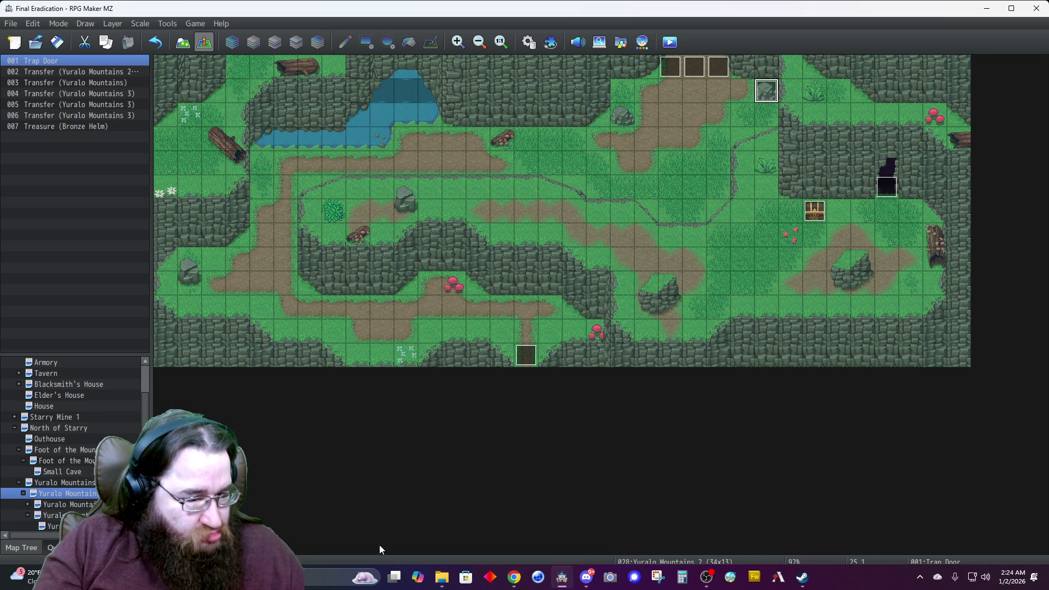
Check the first transfer event on Yuralo Mountains 2 (secret), save the project, and return to Yuralo Mountains 2.
click(83, 504)
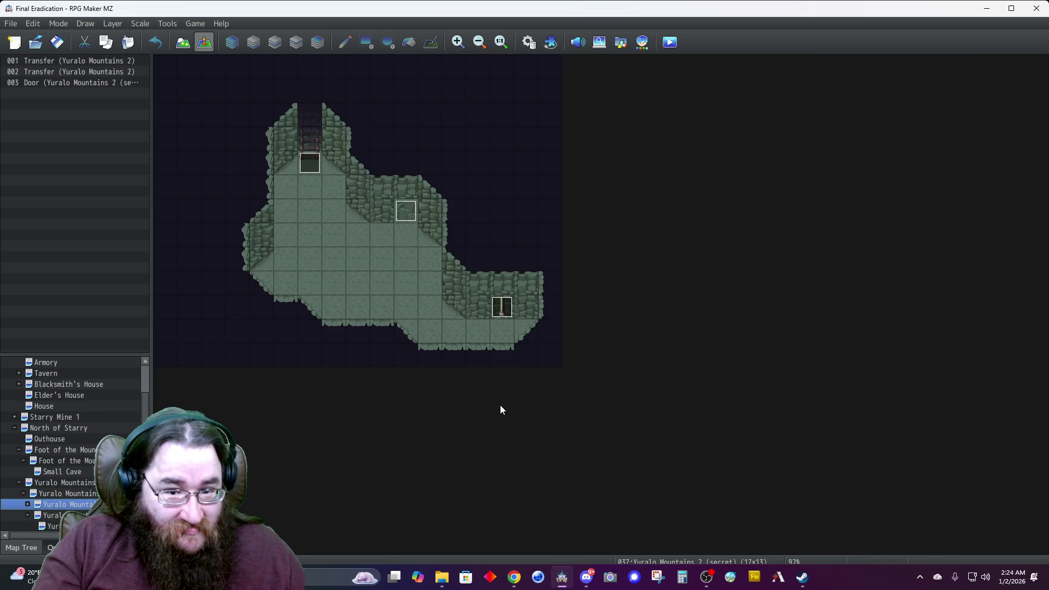
double_click(502, 307)
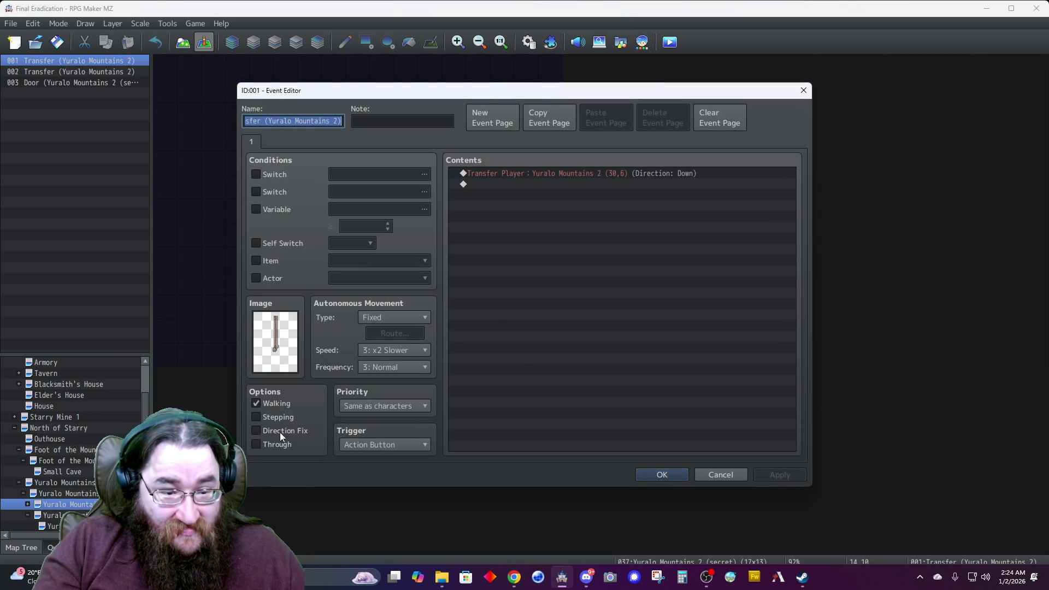
click(666, 474)
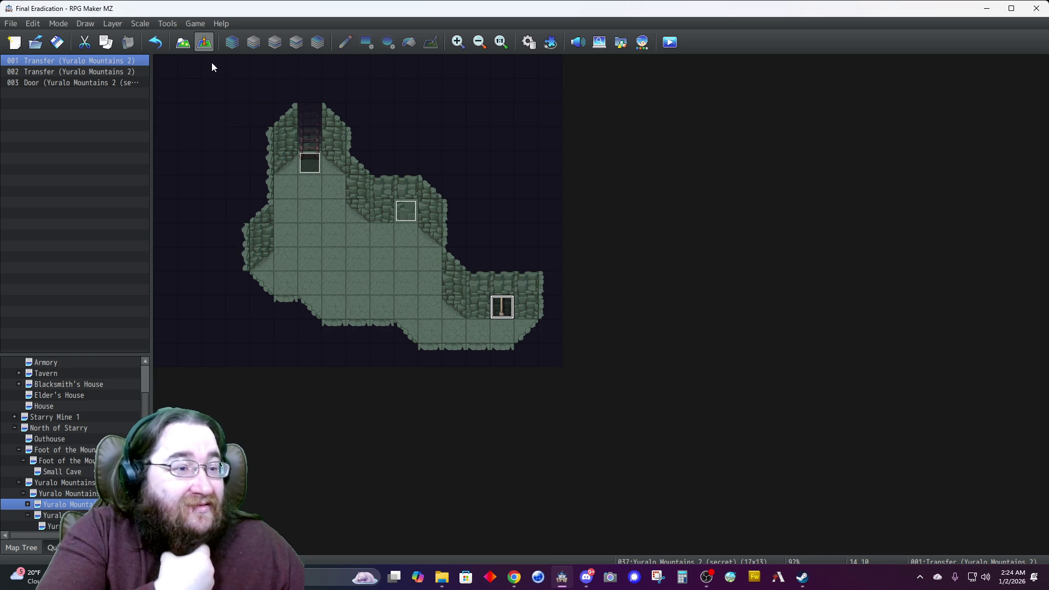
click(57, 42)
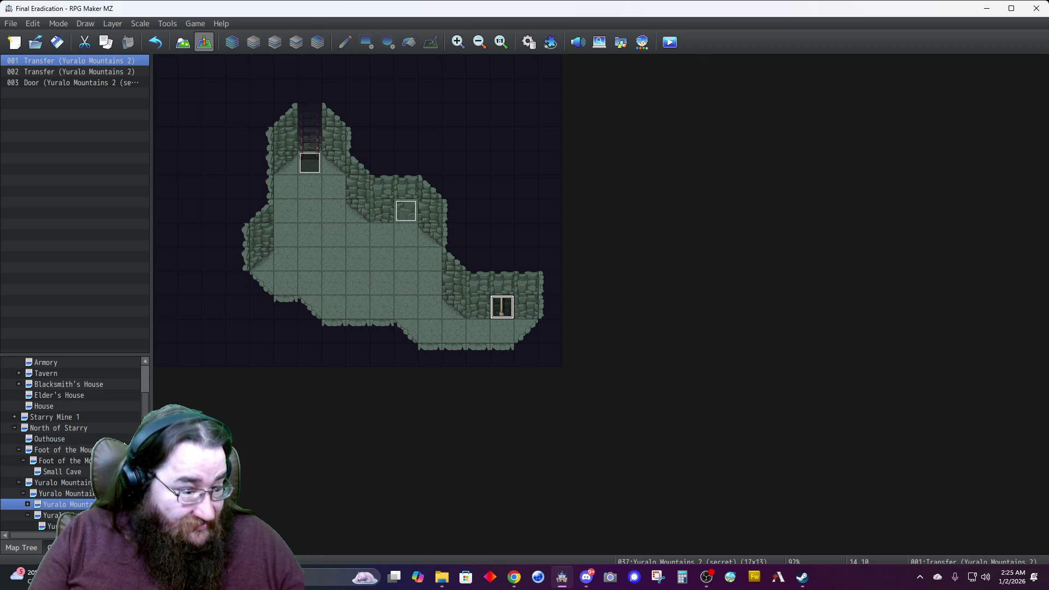
click(60, 494)
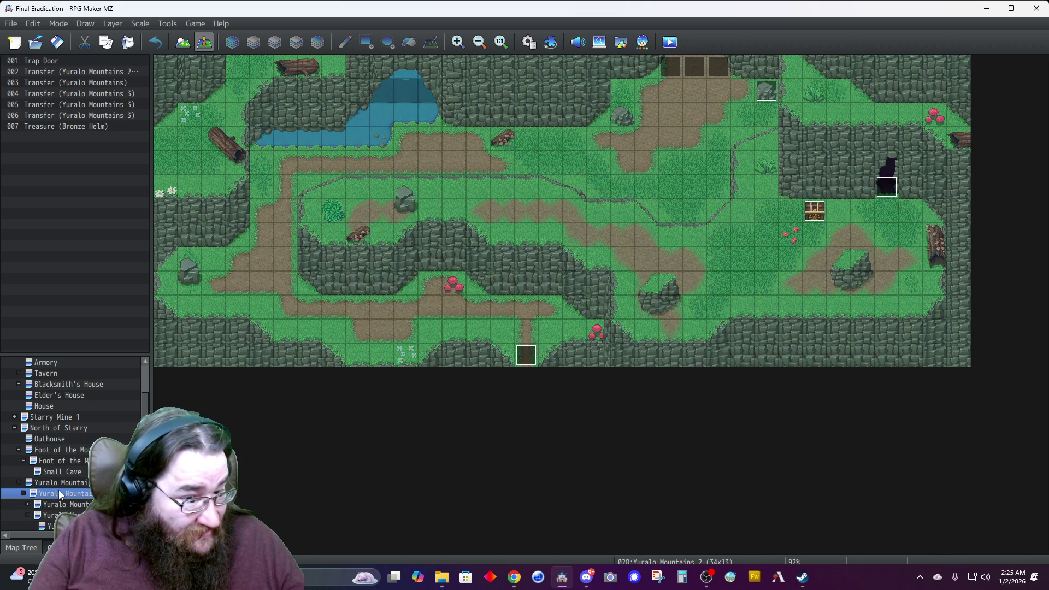
Look through Yuralo Mountains 1–3, open Yuralo Mountains 4, and switch to Map mode.
click(75, 482)
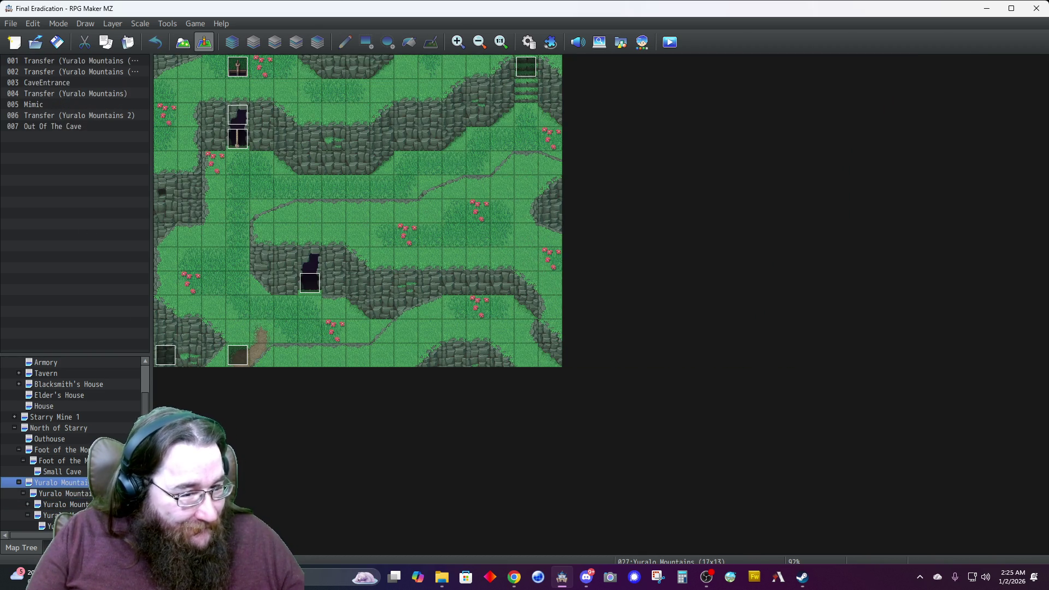
click(63, 504)
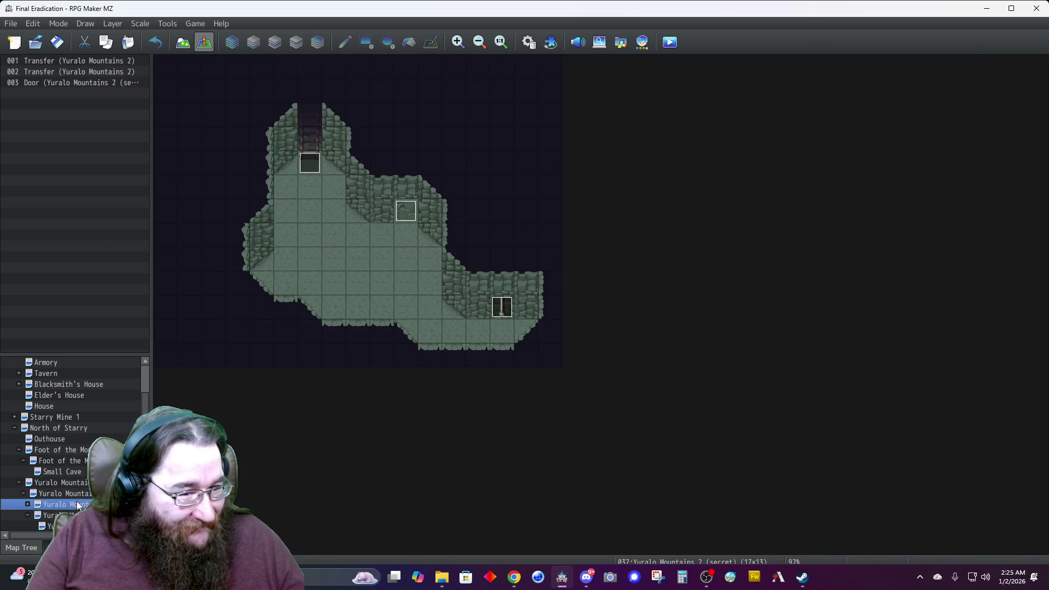
click(55, 515)
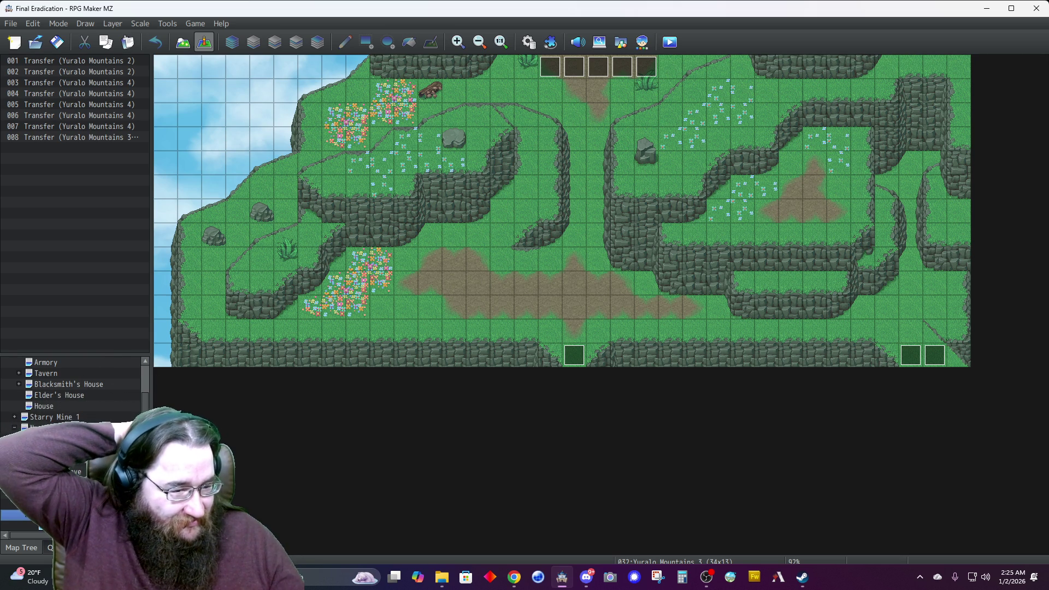
scroll(71, 437, down, 3)
click(60, 472)
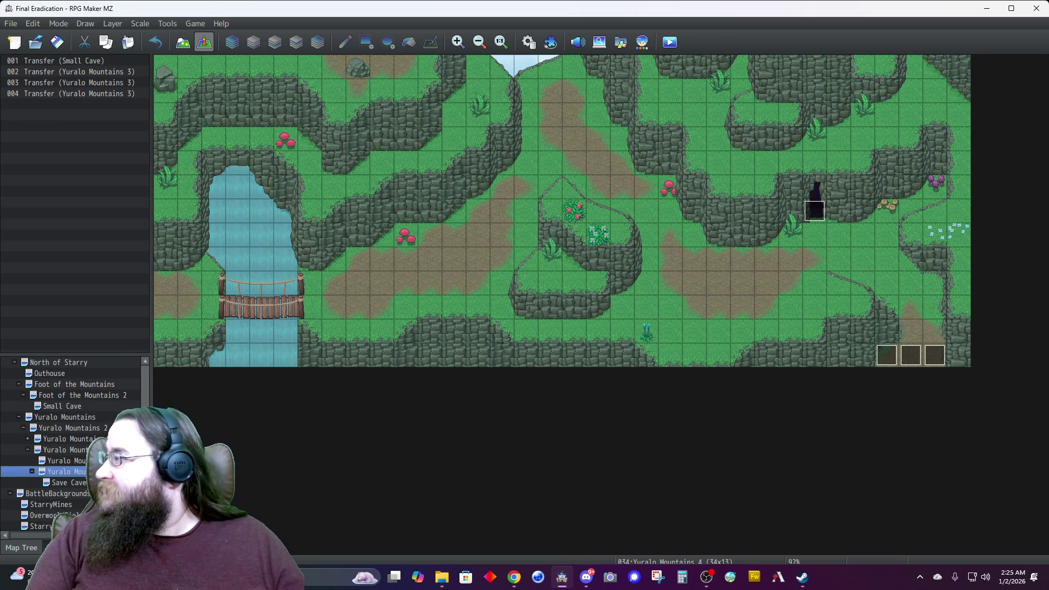
key(alt+Tab)
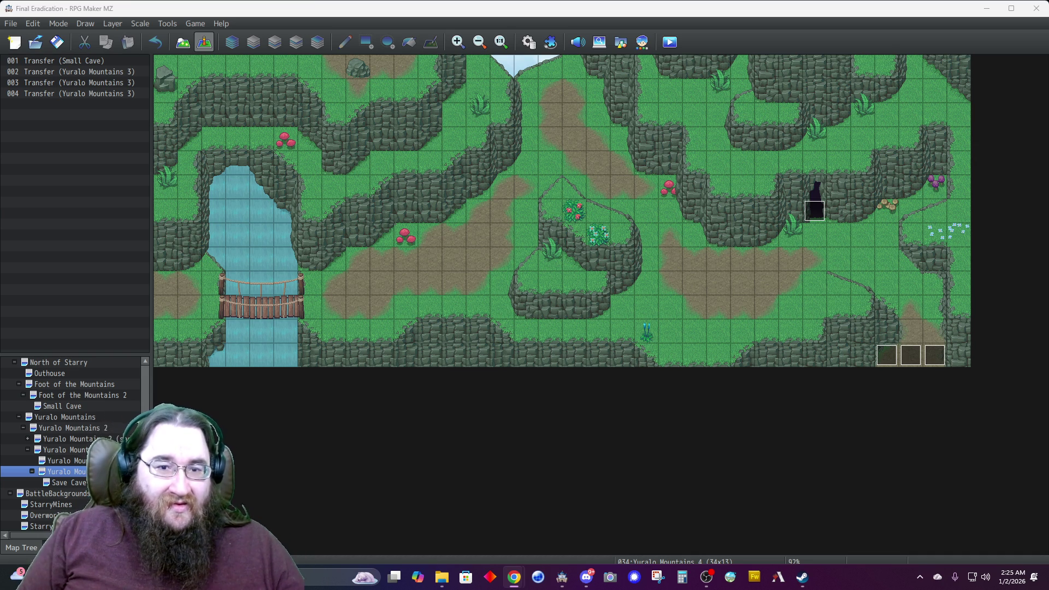
click(182, 42)
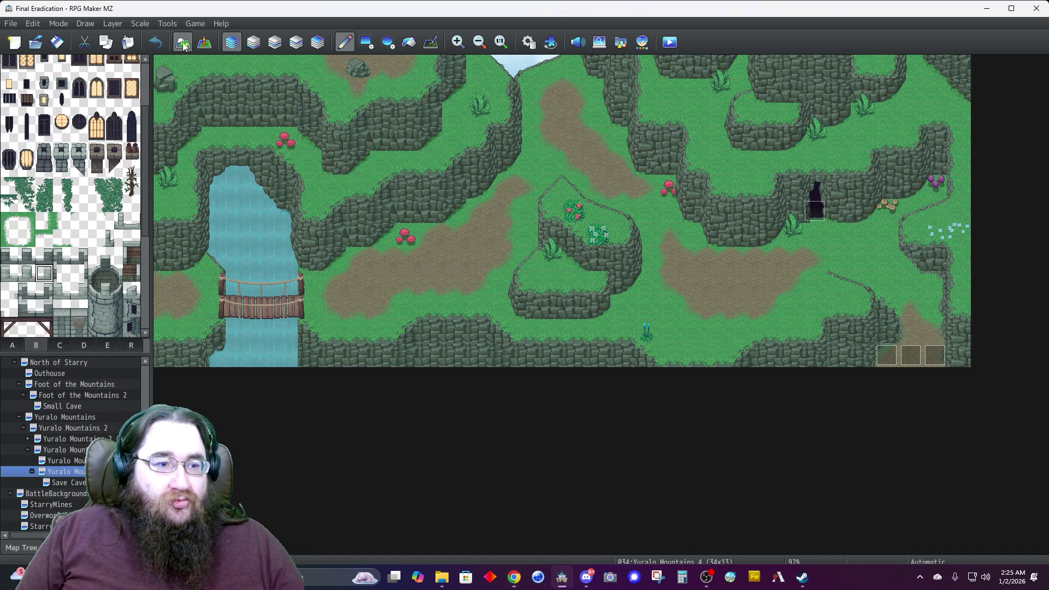
Try painting grass over the waterfall top on the upper layer, then undo it to keep water.
click(274, 44)
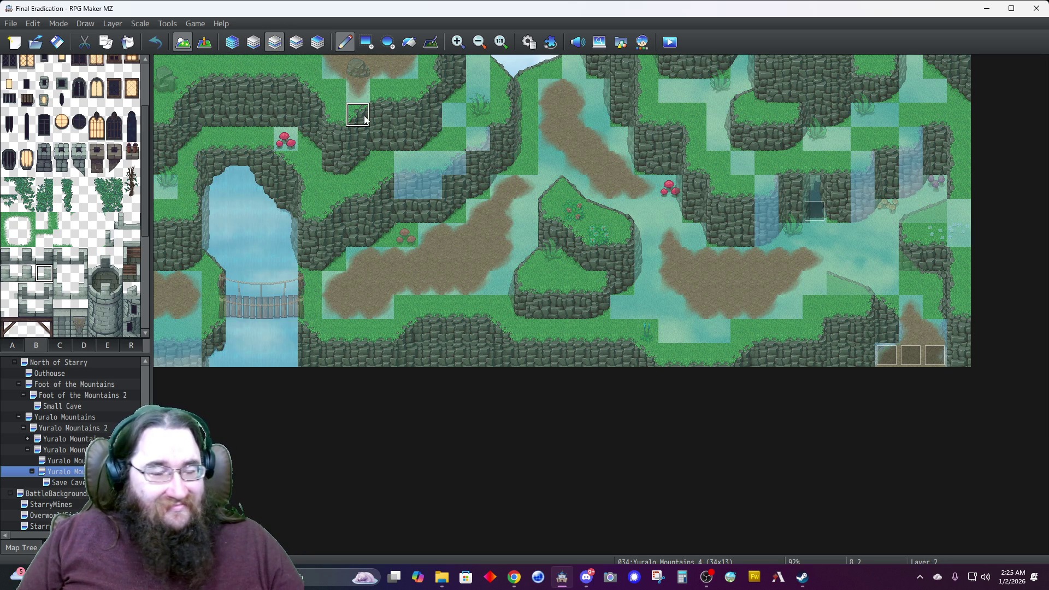
click(18, 350)
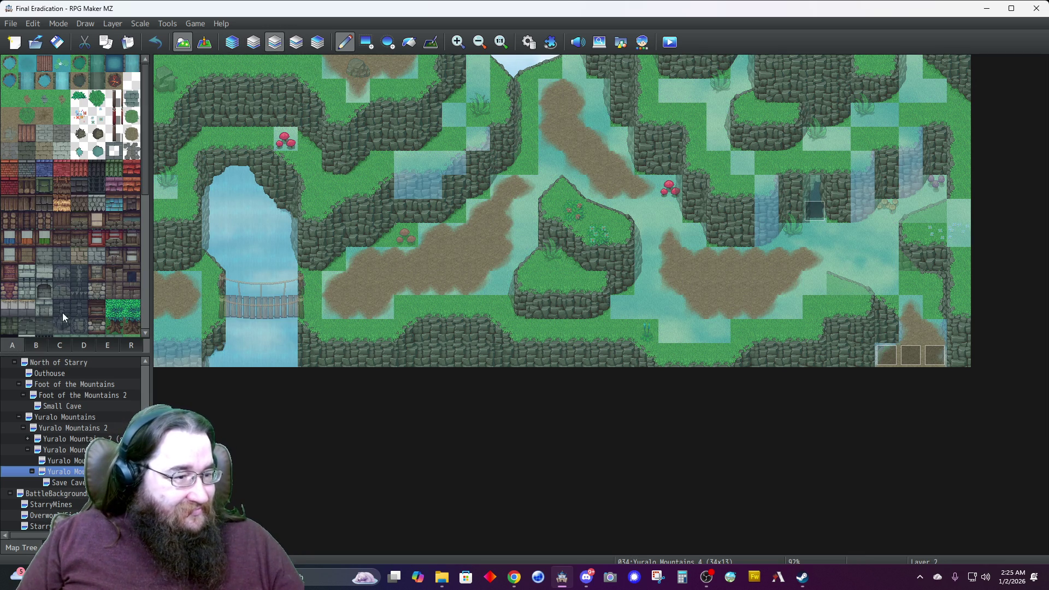
scroll(35, 272, down, 5)
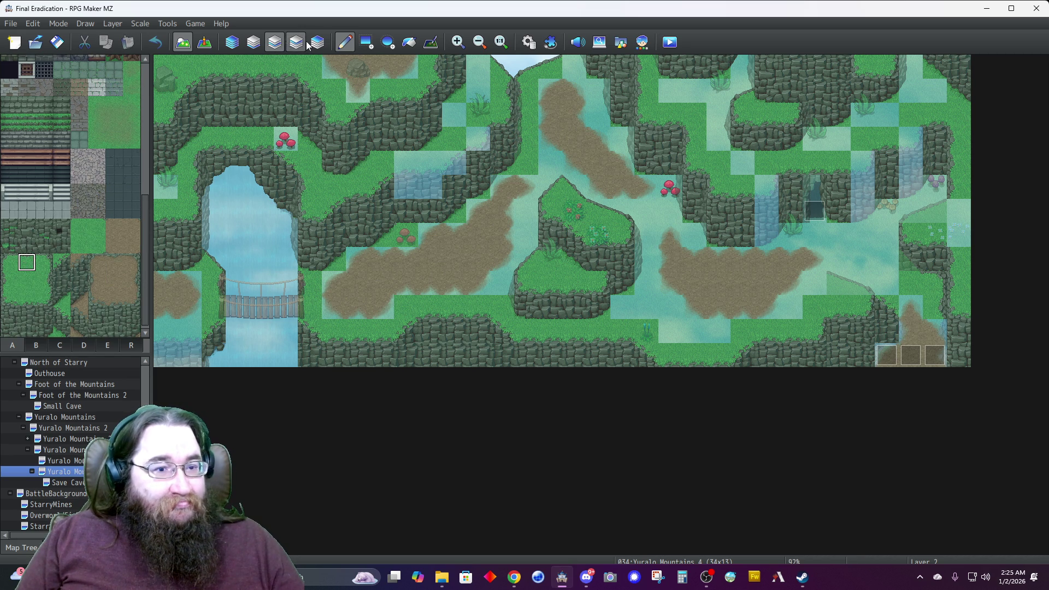
click(251, 46)
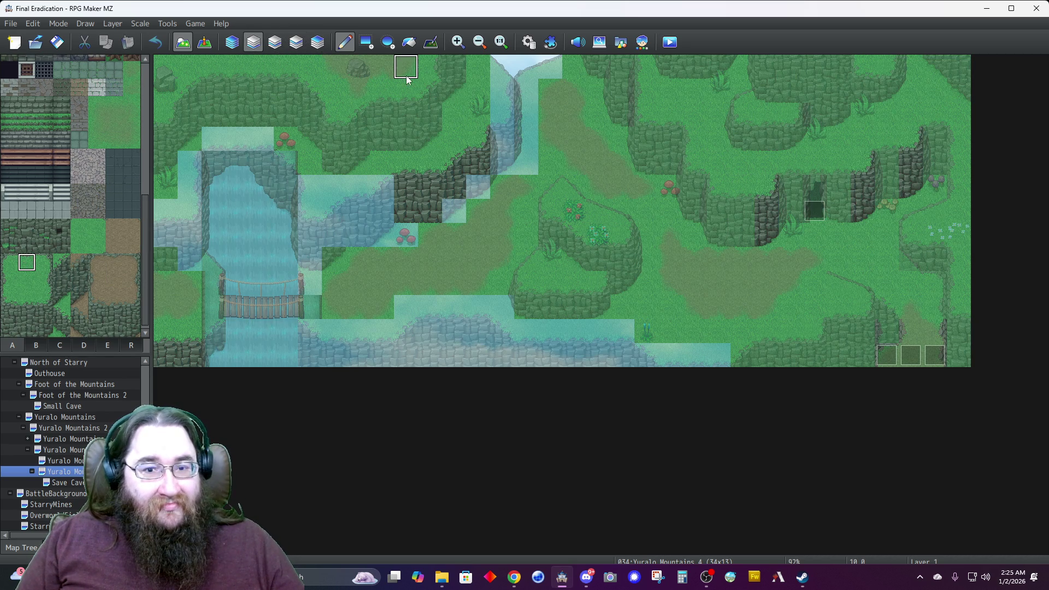
click(524, 89)
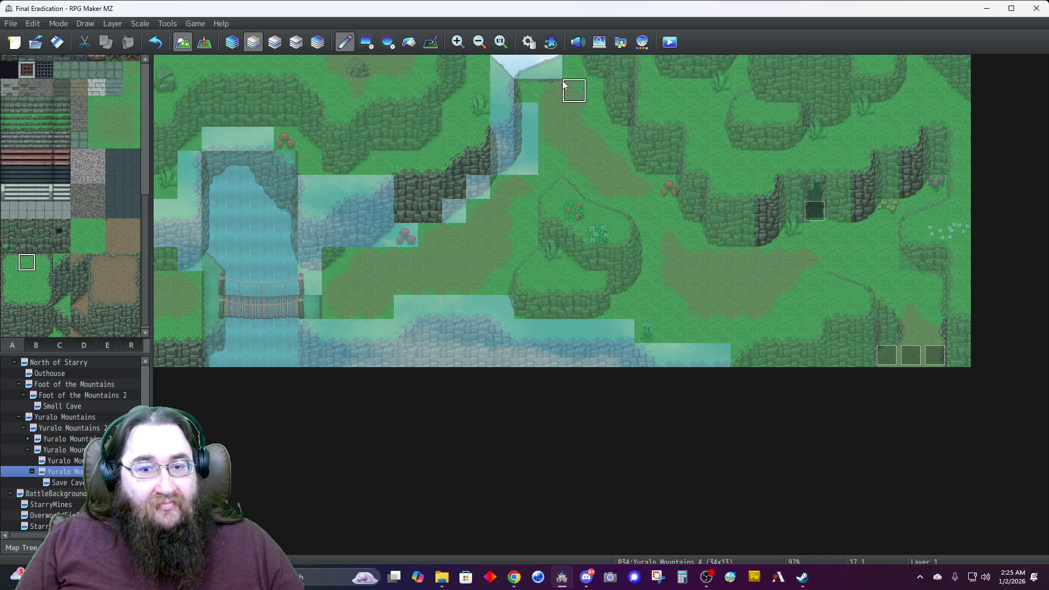
click(276, 43)
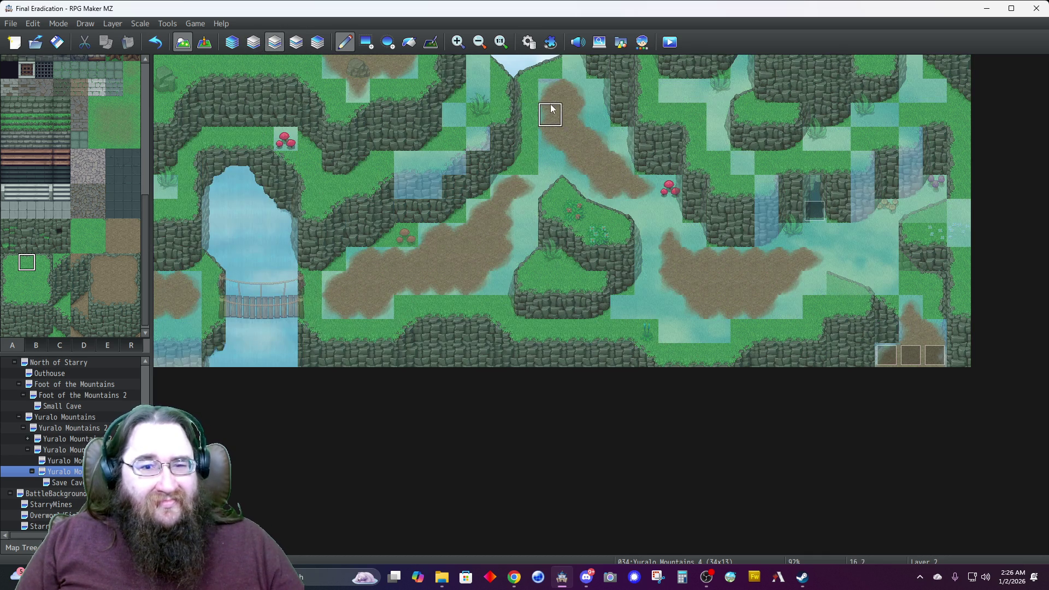
click(527, 66)
right_click(597, 115)
click(550, 66)
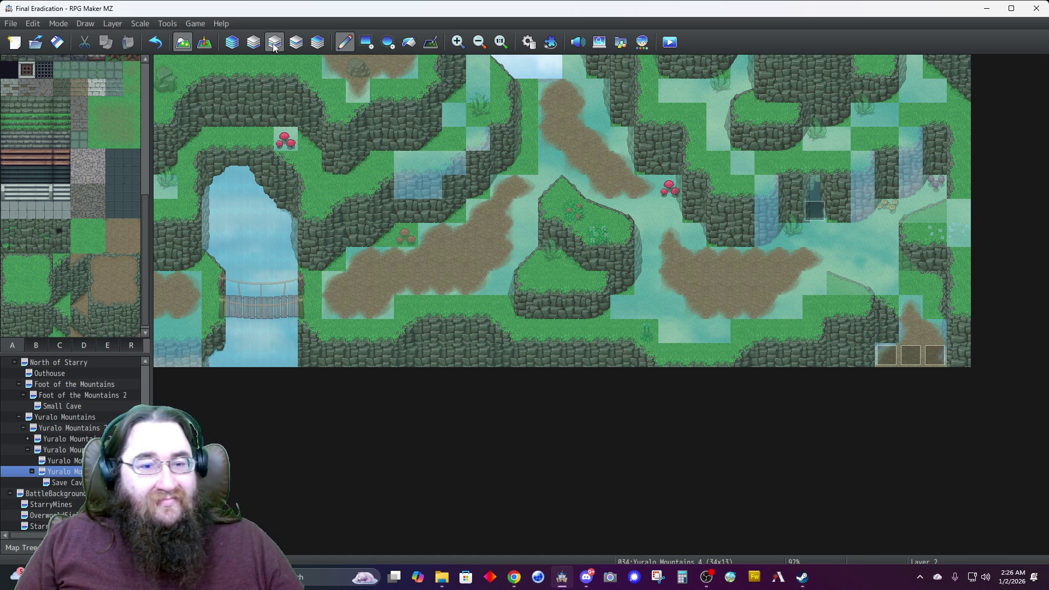
Paint a grassy slope tile from tab D along the map's top edge.
click(250, 47)
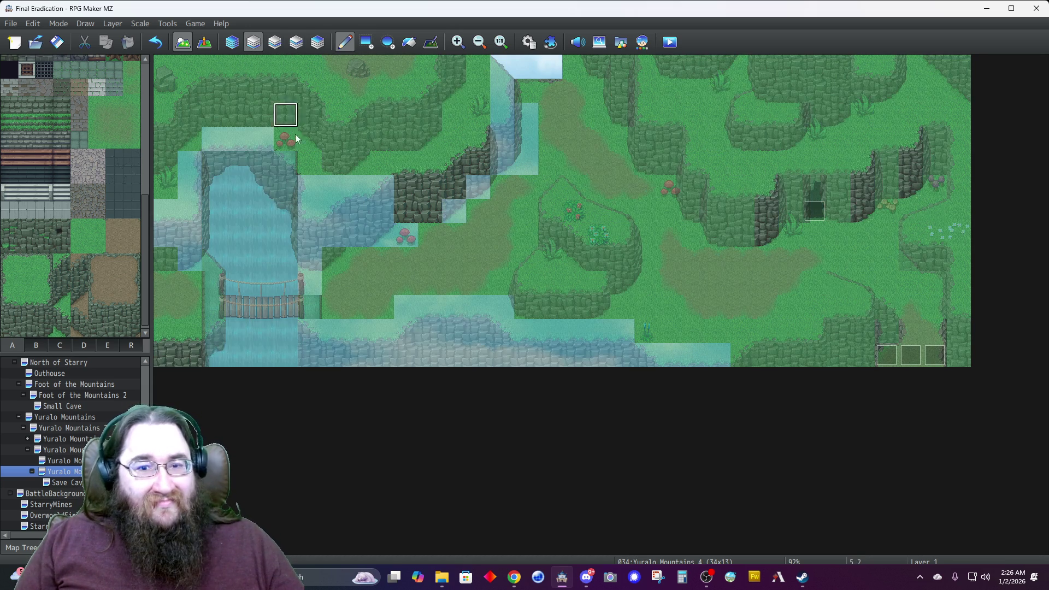
click(85, 345)
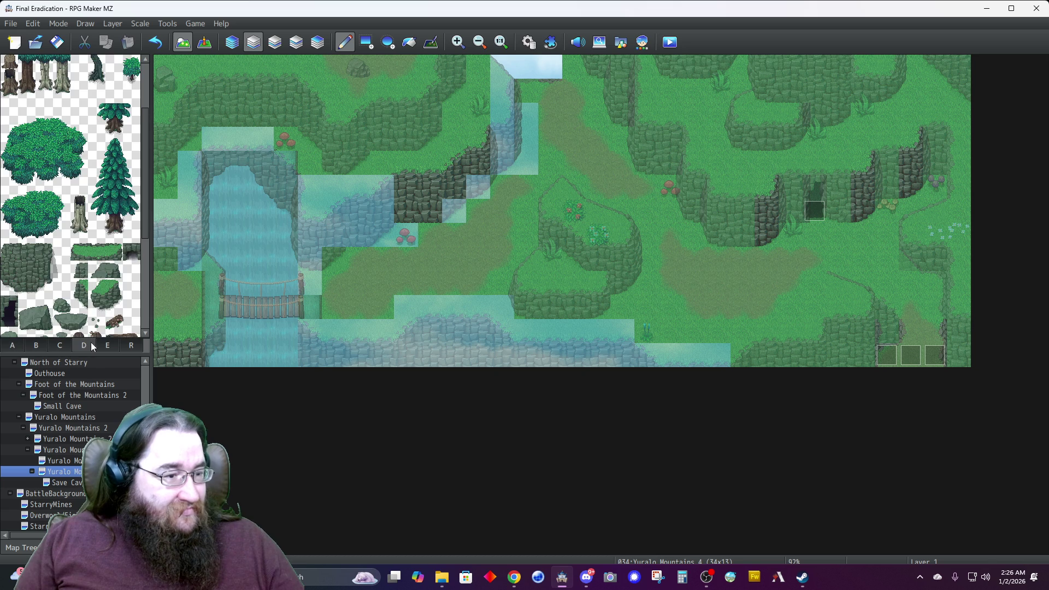
scroll(64, 272, down, 5)
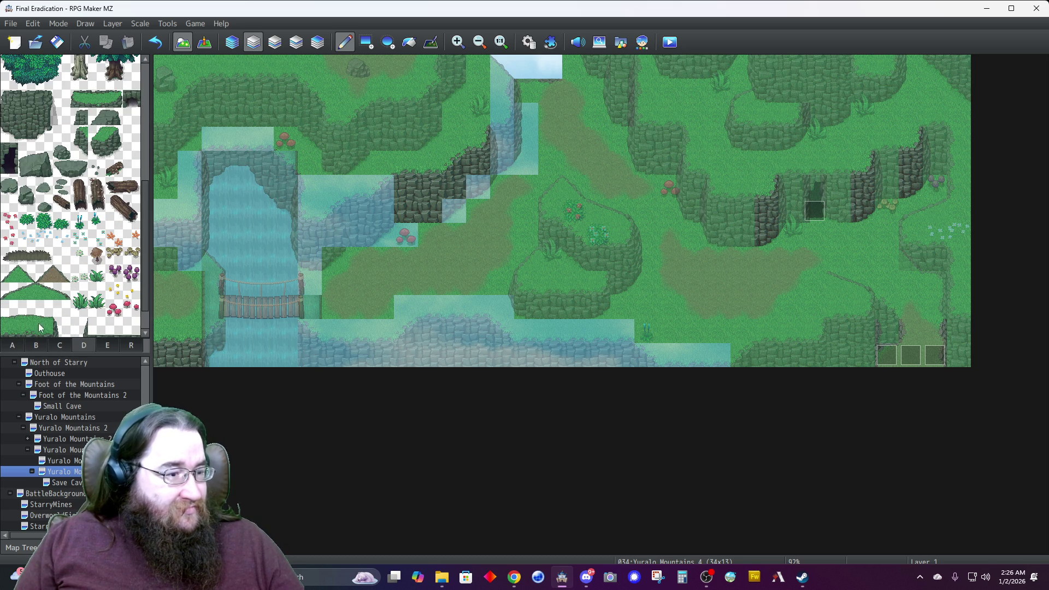
click(573, 66)
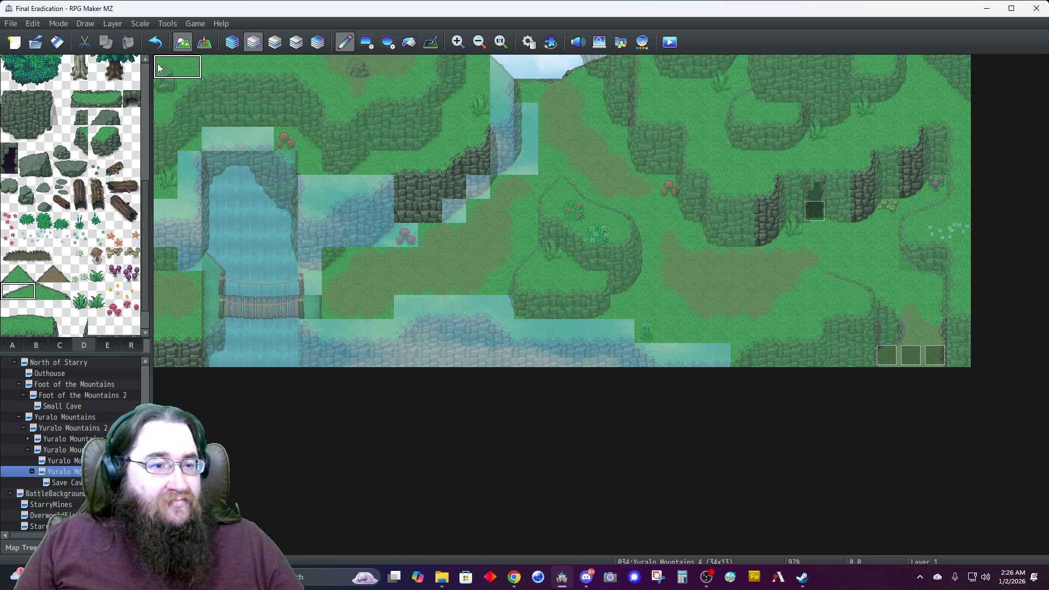
Inspect the upper layer on its own, then return to Automatic layer editing.
click(235, 45)
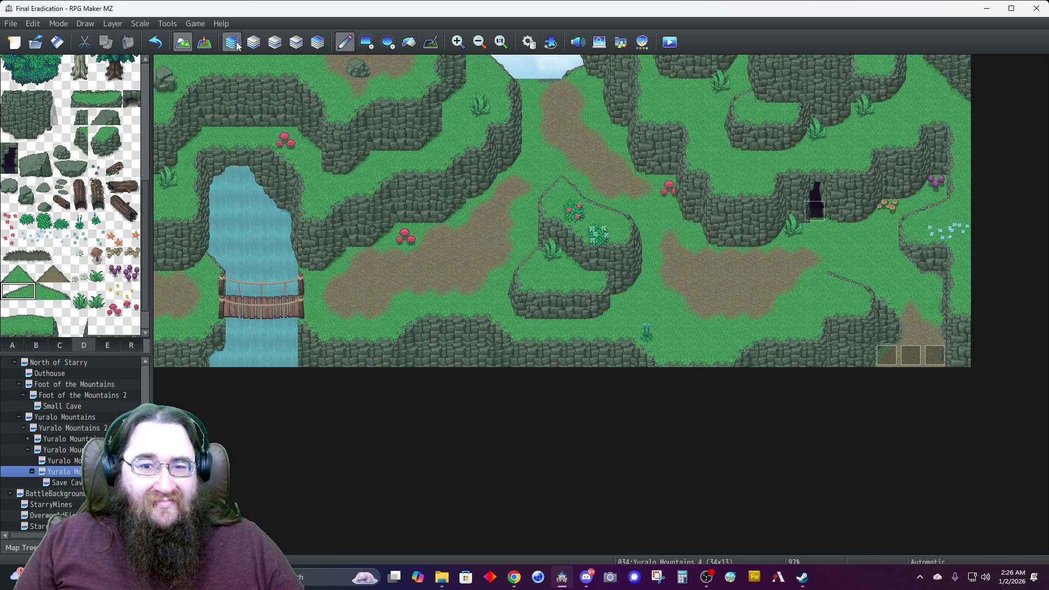
click(275, 42)
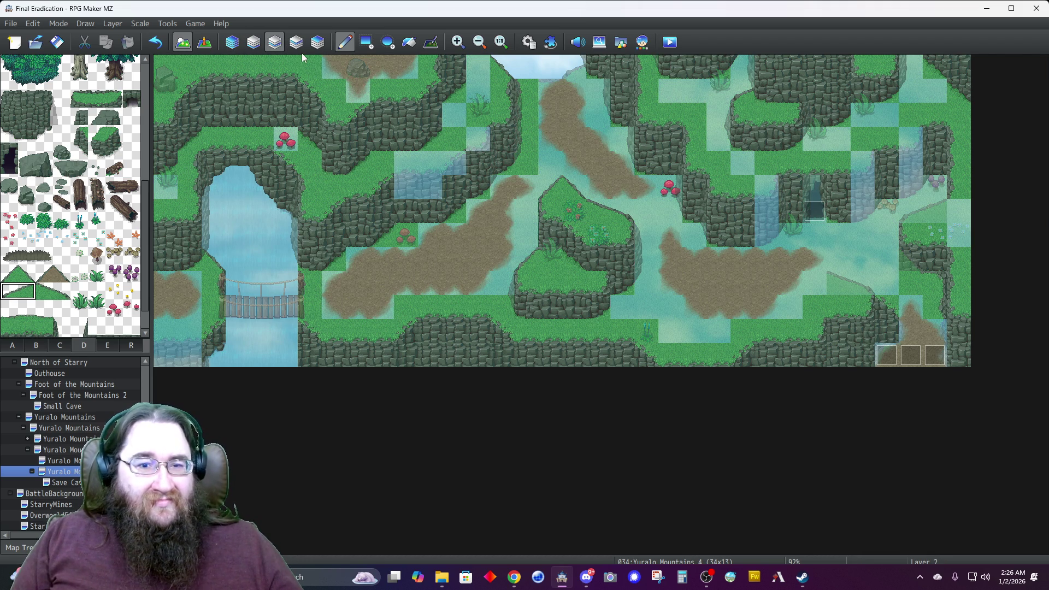
right_click(540, 73)
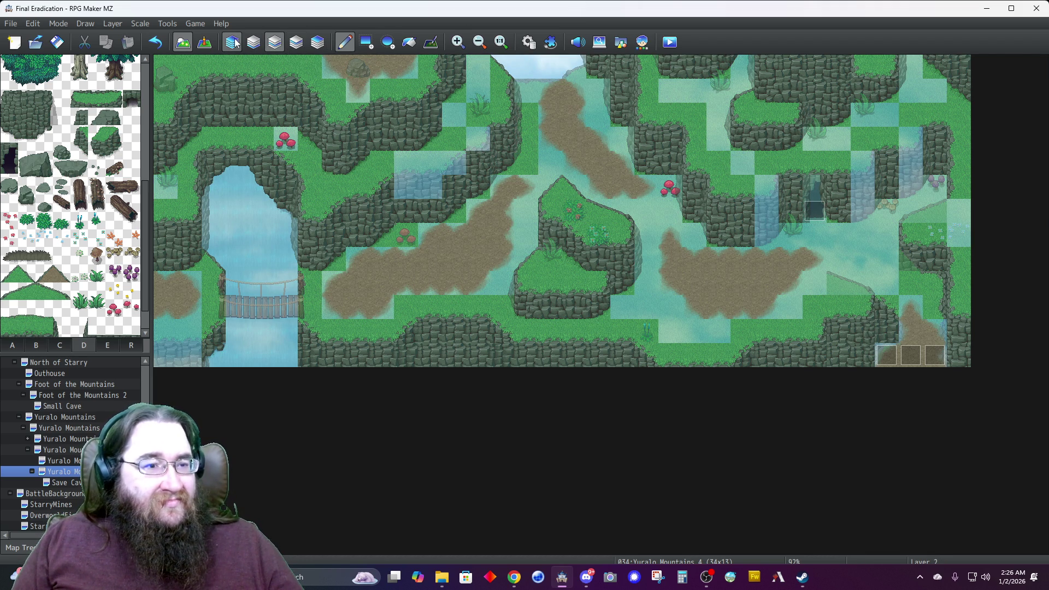
click(239, 42)
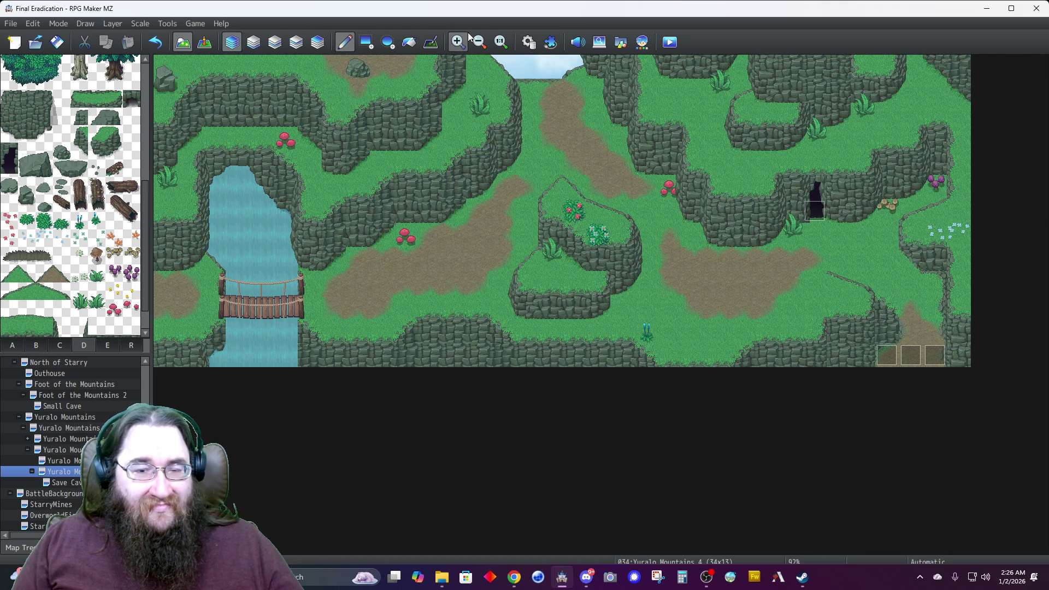
click(275, 42)
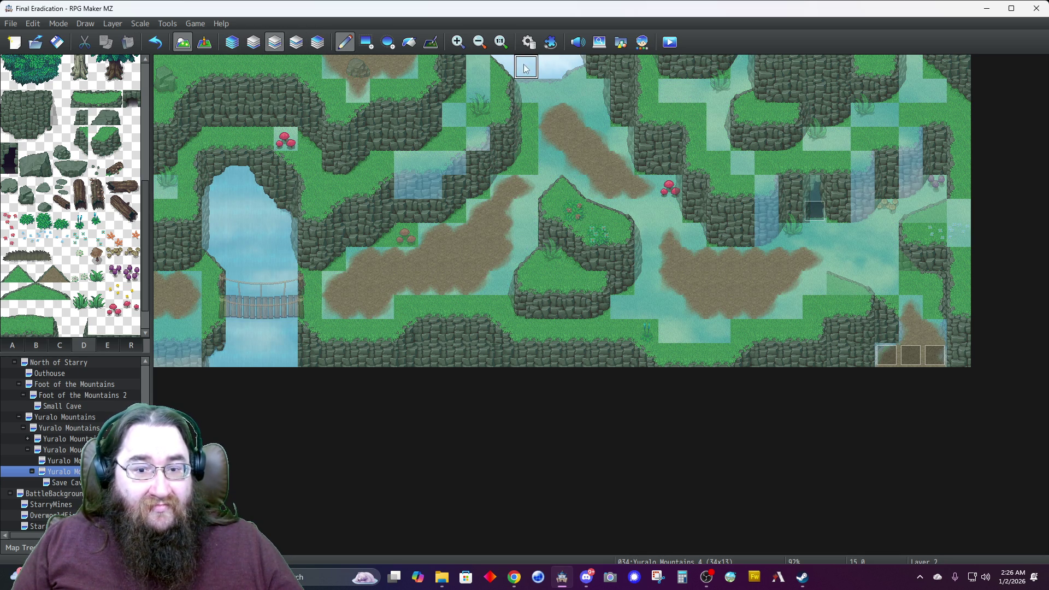
click(233, 43)
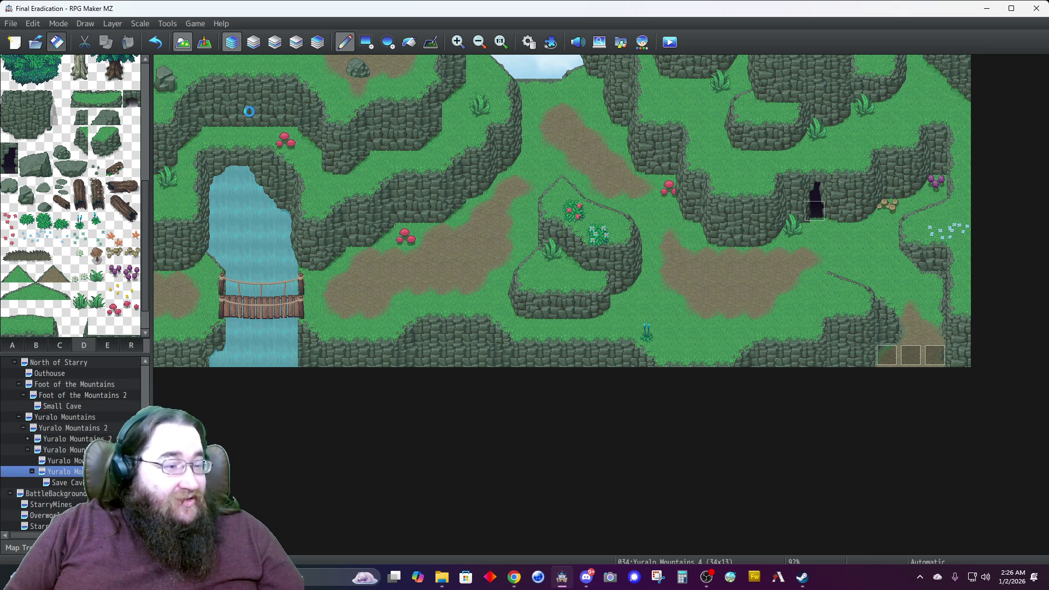
Flag a tile as Bush in the 0009 Yuralo Mountains tileset.
click(528, 42)
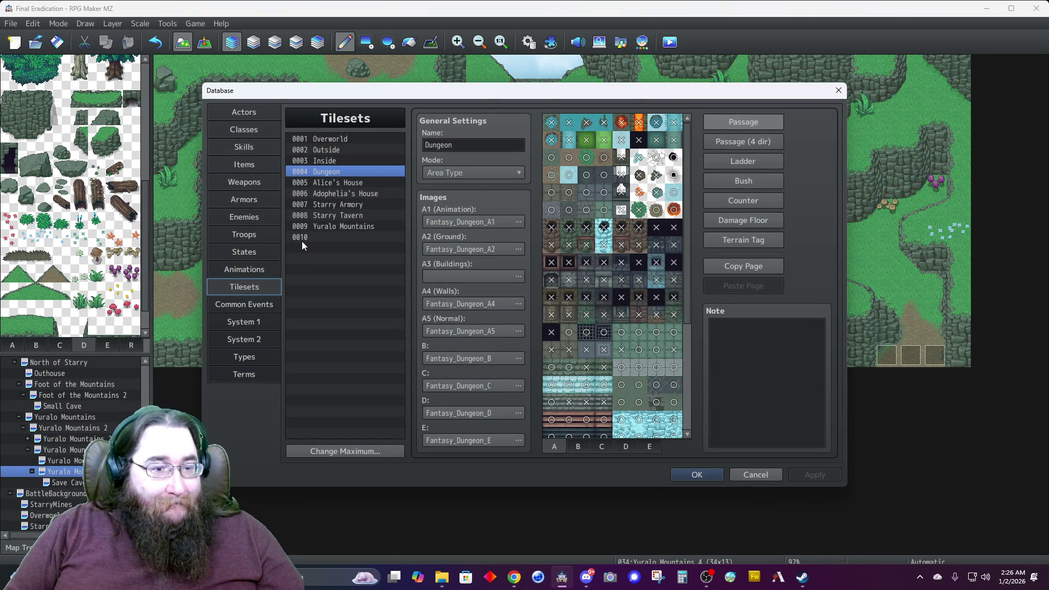
click(343, 227)
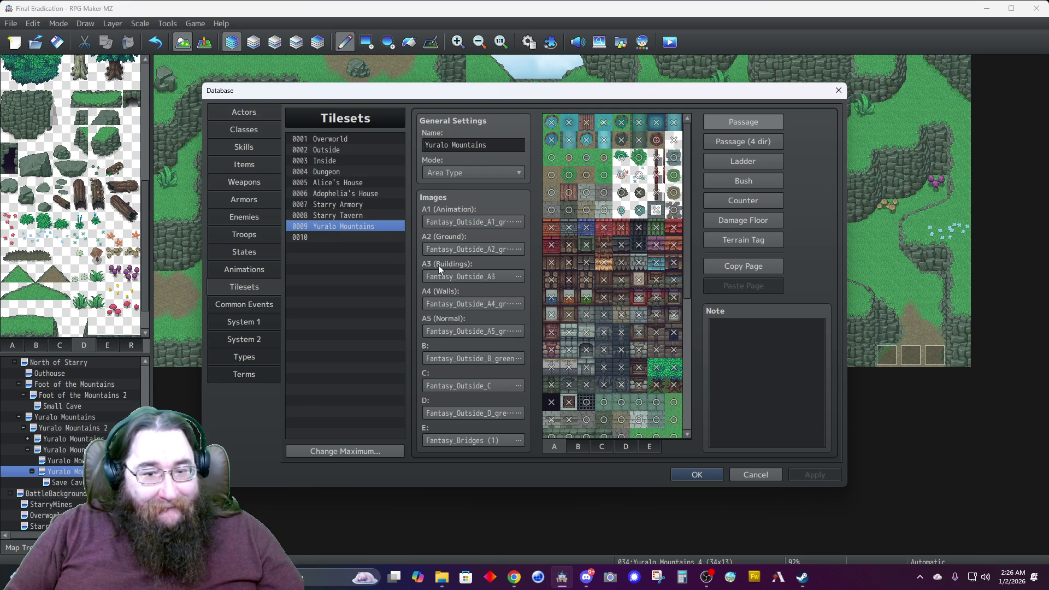
click(736, 175)
click(617, 156)
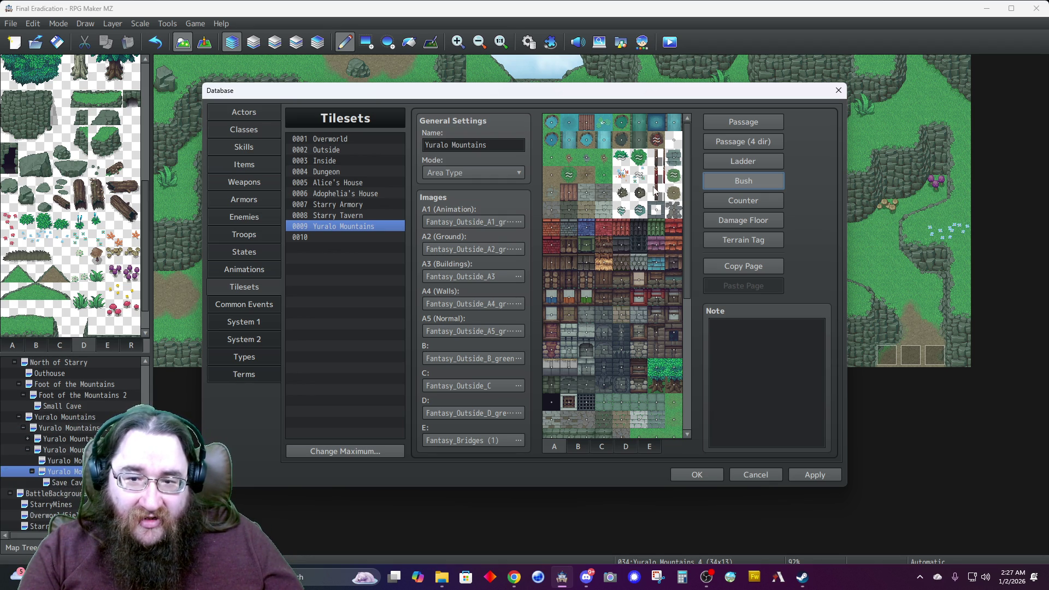
Review Passage and Passage (4 dir) marks on tabs B and D, then confirm with OK.
click(745, 126)
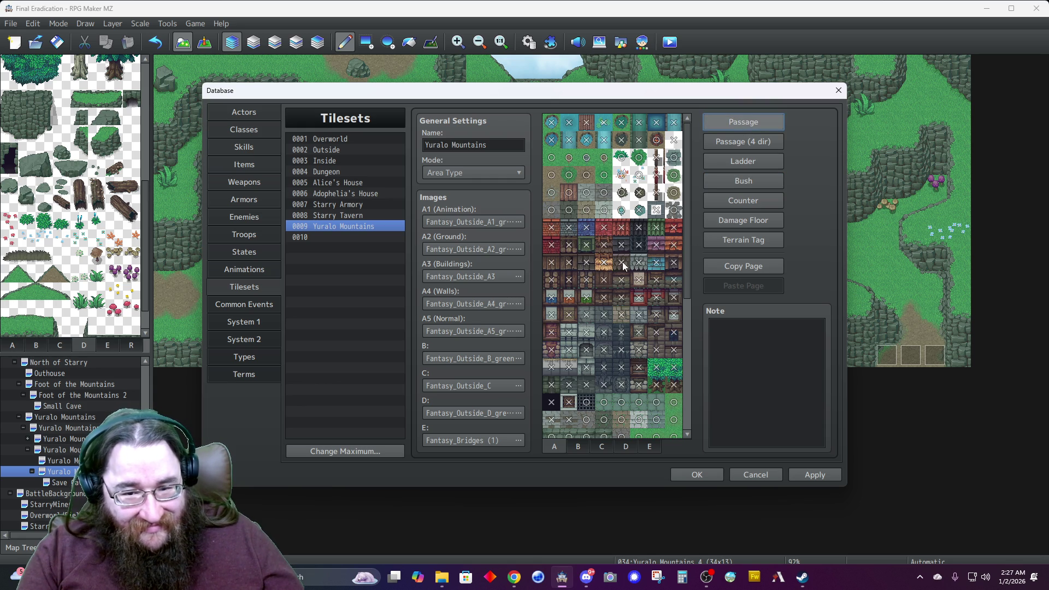
scroll(594, 317, down, 3)
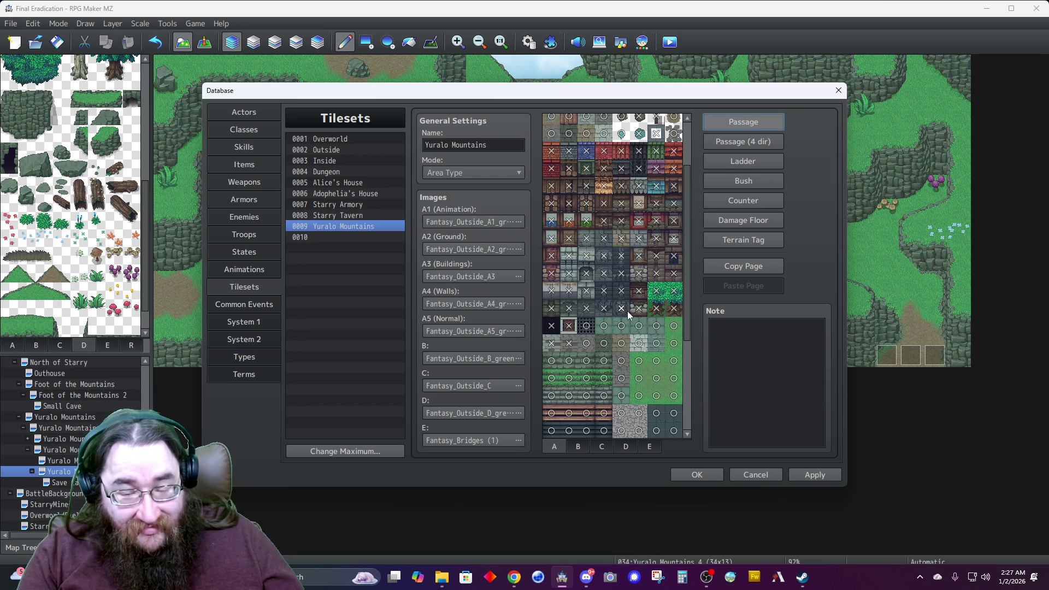
scroll(627, 311, down, 4)
scroll(627, 316, down, 2)
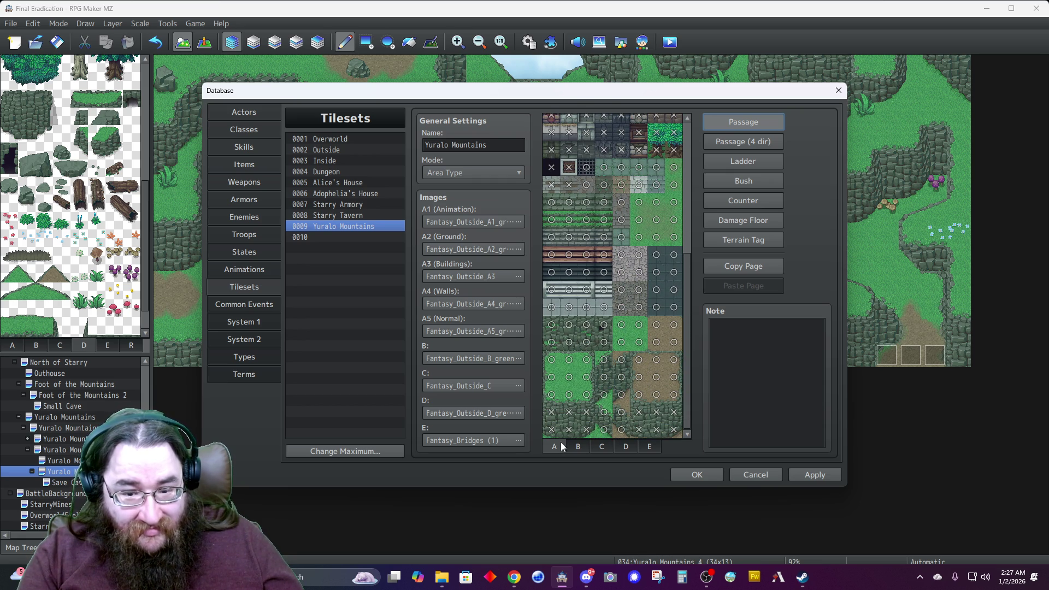
click(578, 446)
click(622, 445)
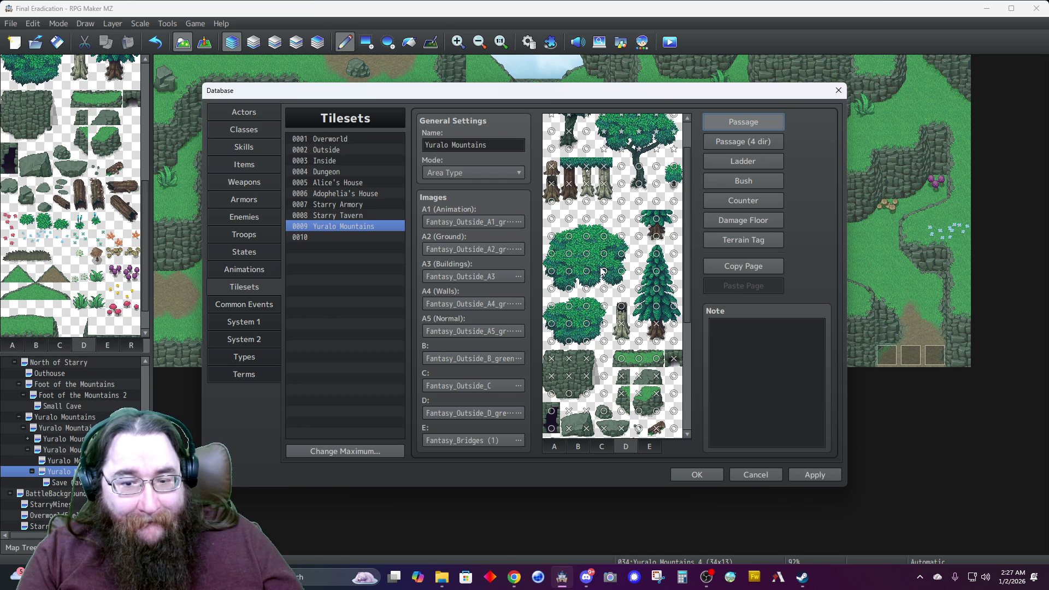
scroll(602, 272, down, 8)
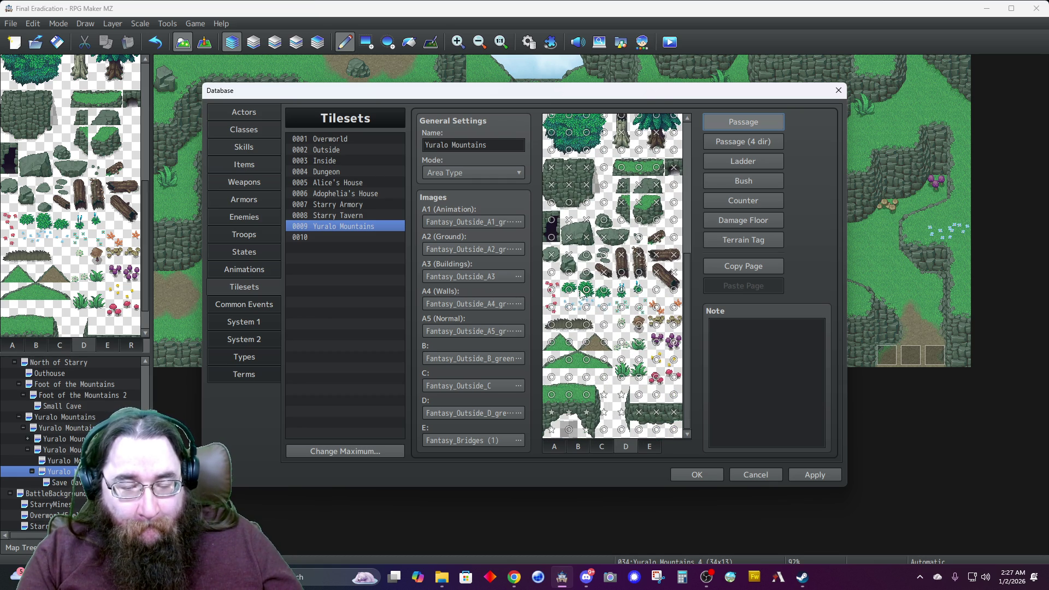
scroll(579, 338, up, 2)
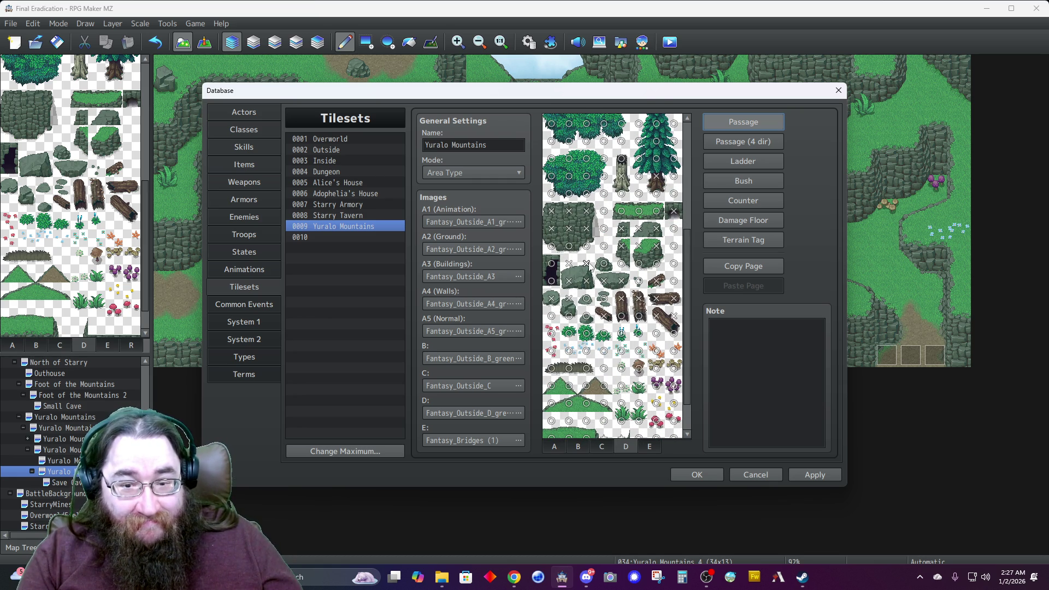
scroll(606, 365, down, 2)
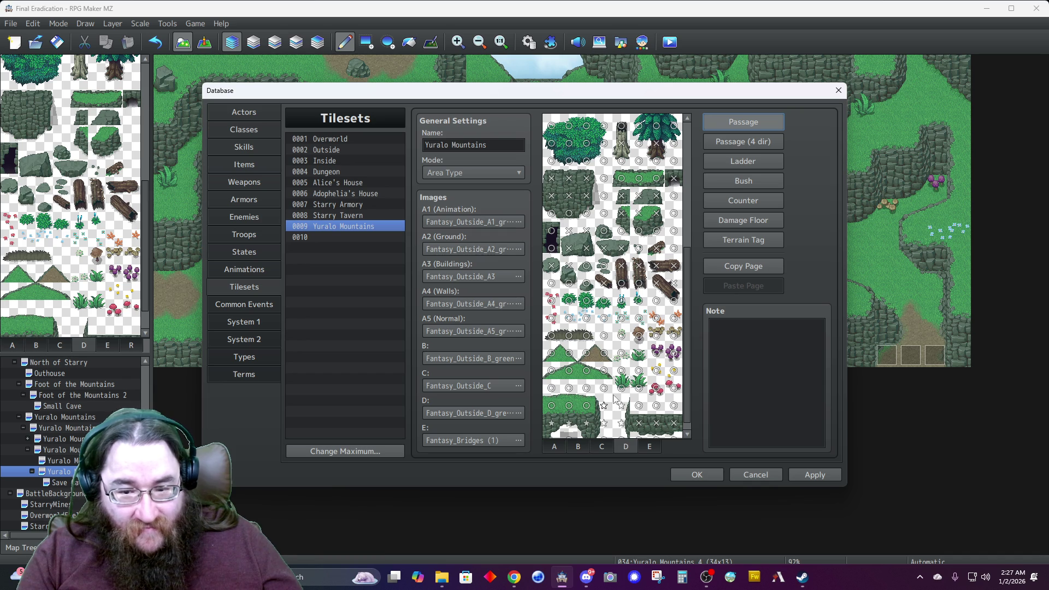
click(745, 142)
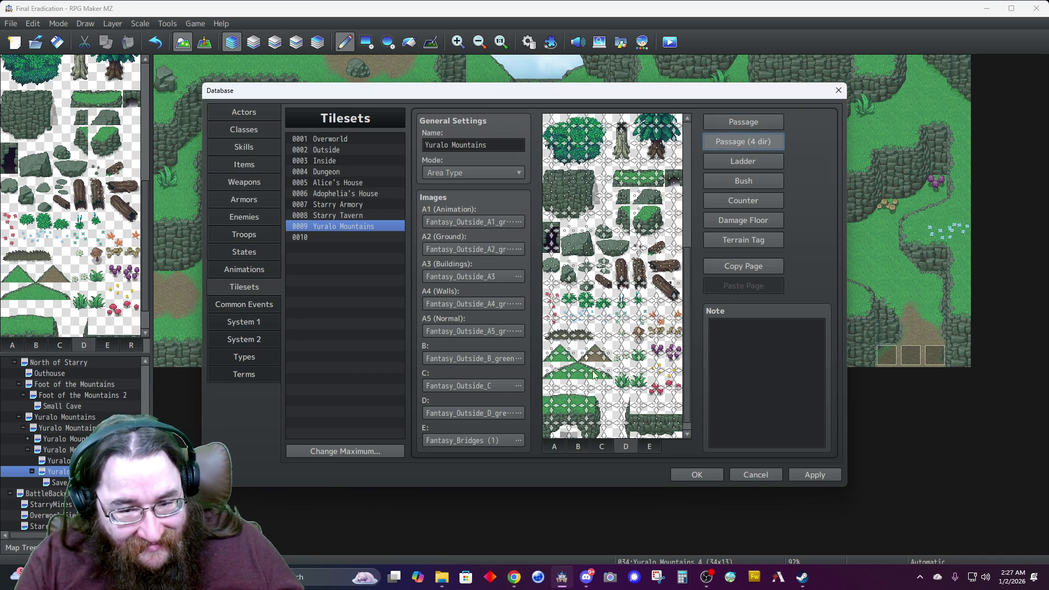
click(691, 473)
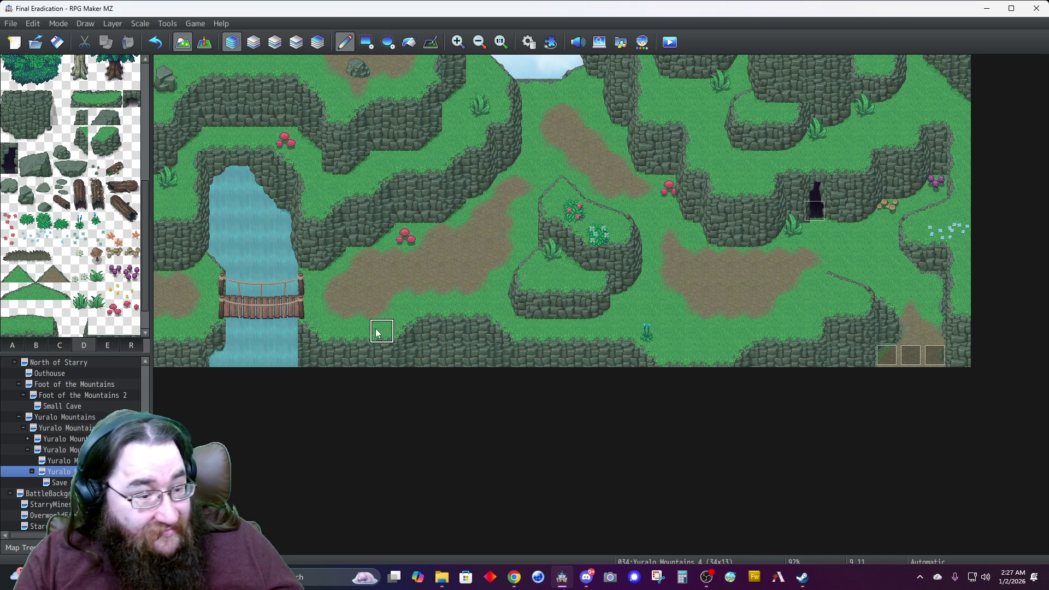
Open the Yuralo Mountains 4 map properties and close them unchanged.
right_click(83, 394)
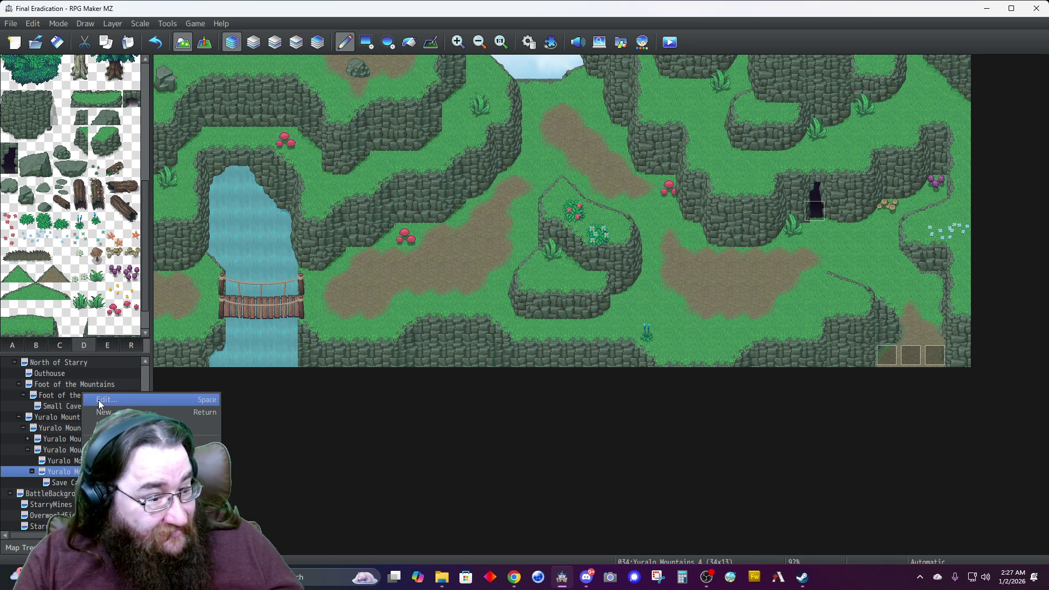
click(99, 400)
click(670, 443)
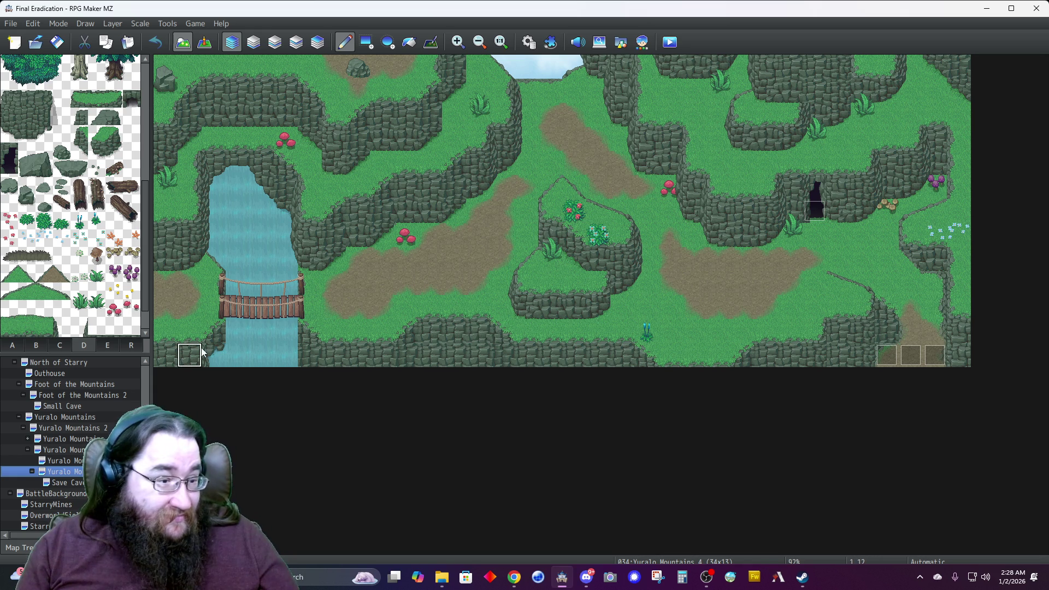
Place a tall rock from tab B on Layer 3 below the central plateau, then open the Database.
drag(25, 189, 25, 203)
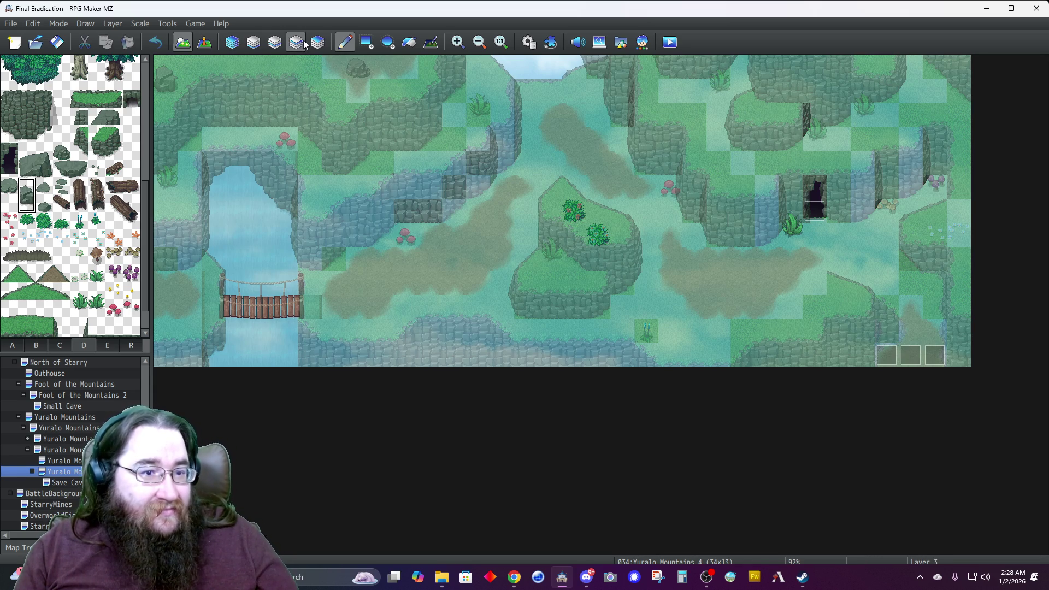
click(296, 42)
click(508, 281)
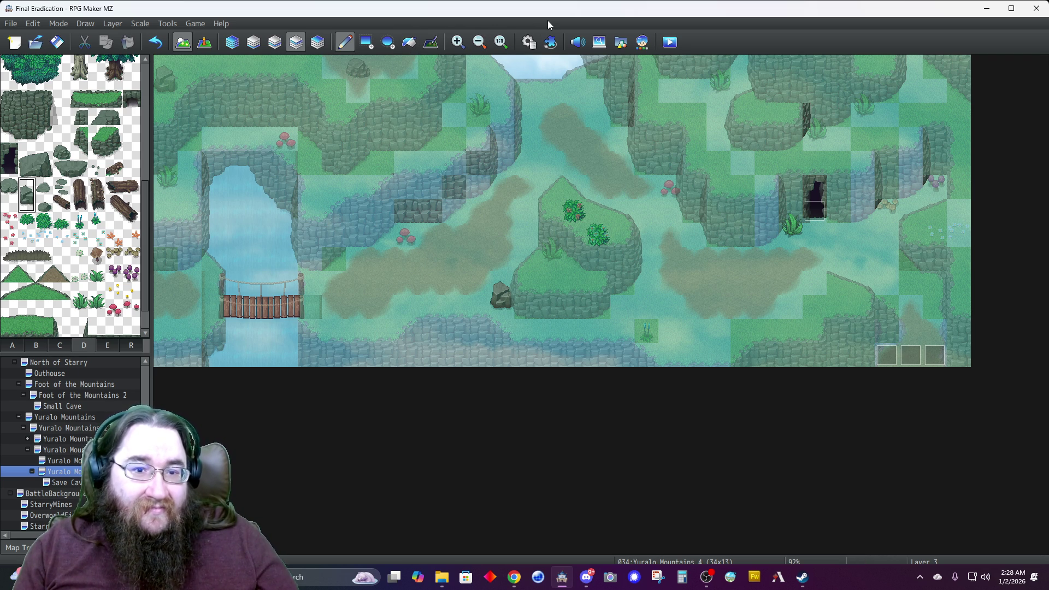
click(528, 42)
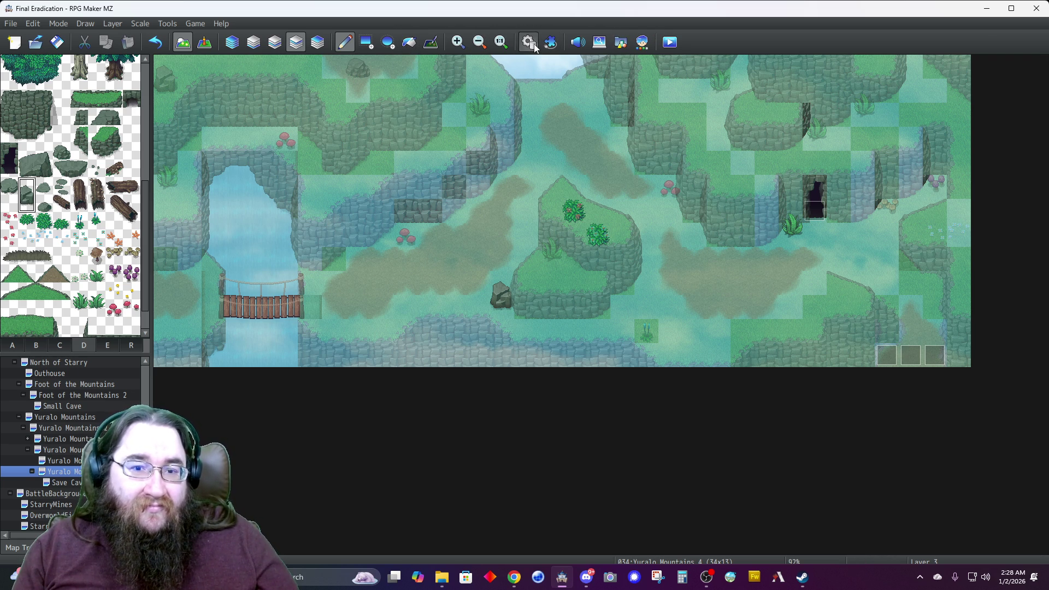
Toggle the Passage (4 dir) arrows on two tab A ground tiles, including removing a downward mark.
scroll(591, 370, down, 1)
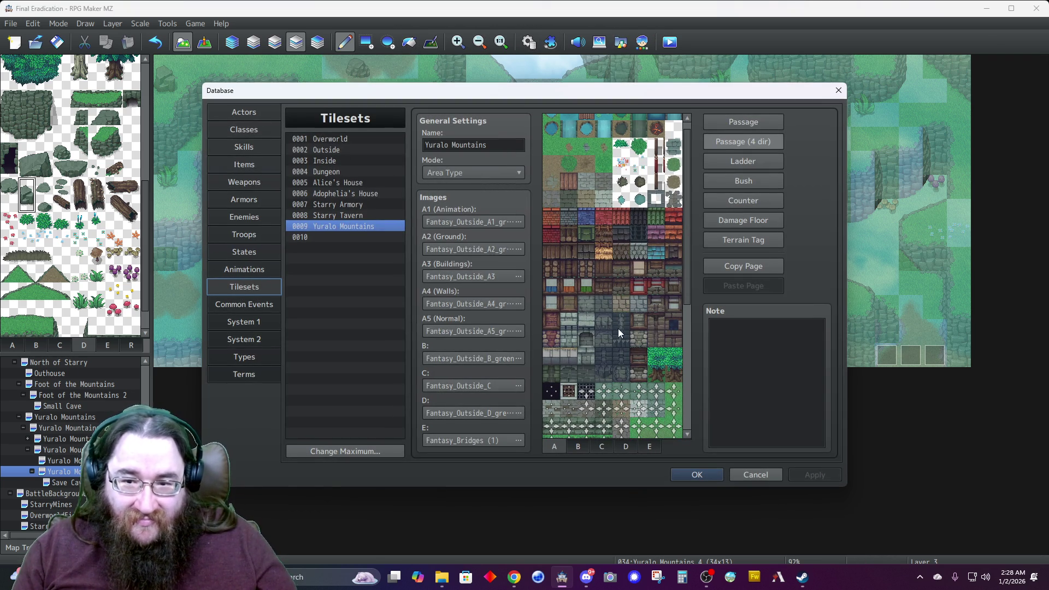
click(742, 122)
scroll(612, 273, down, 3)
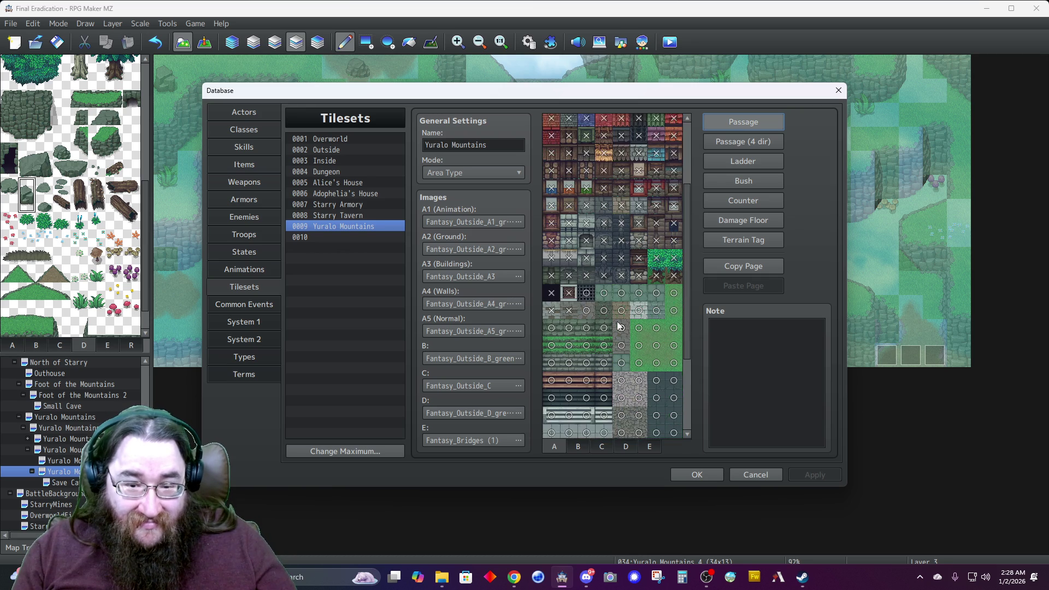
click(742, 141)
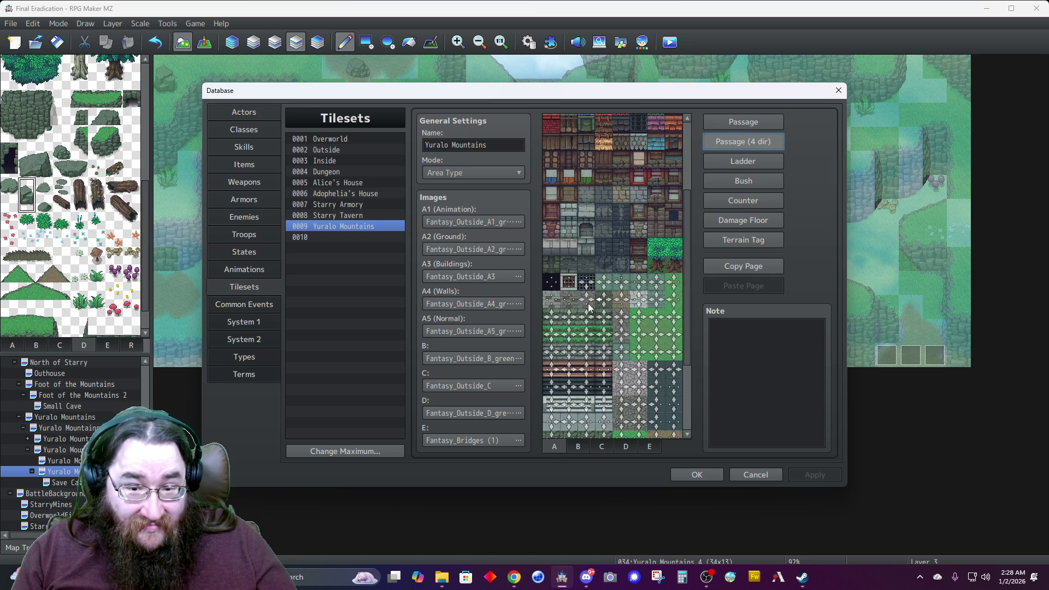
click(571, 302)
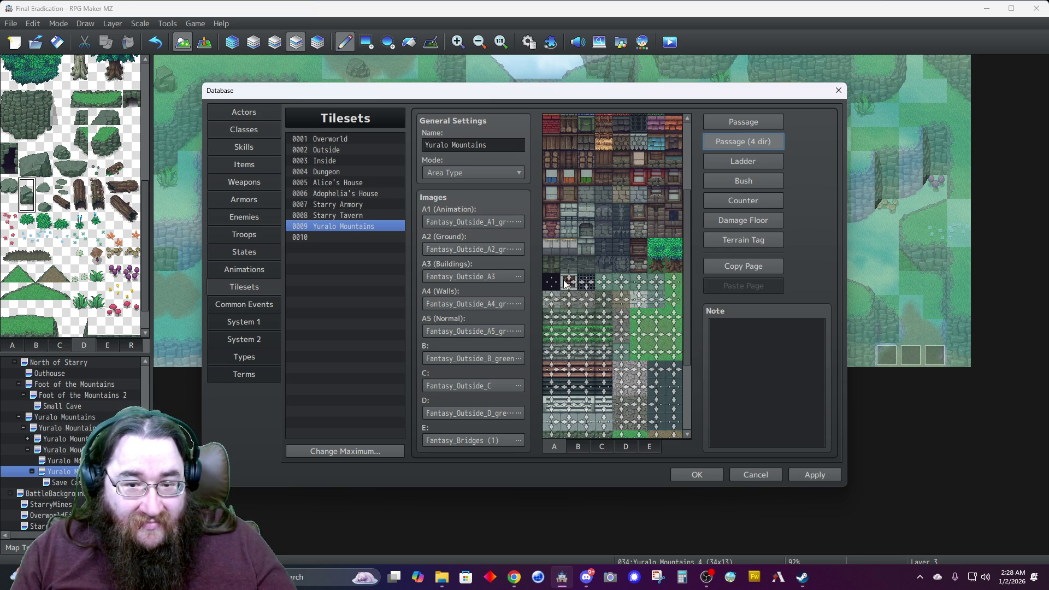
click(742, 122)
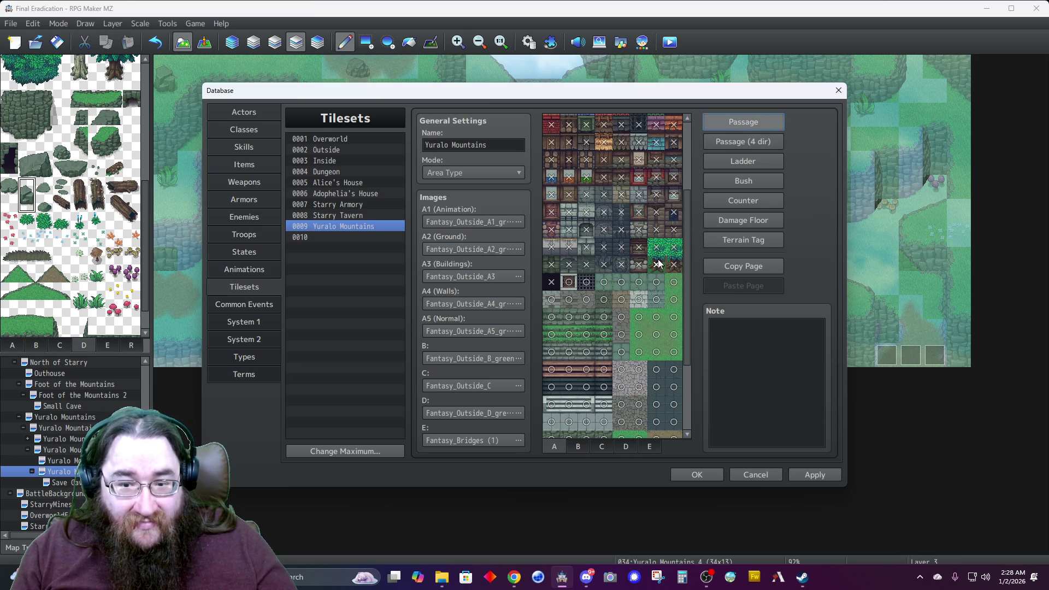
scroll(647, 264, down, 3)
scroll(646, 264, down, 1)
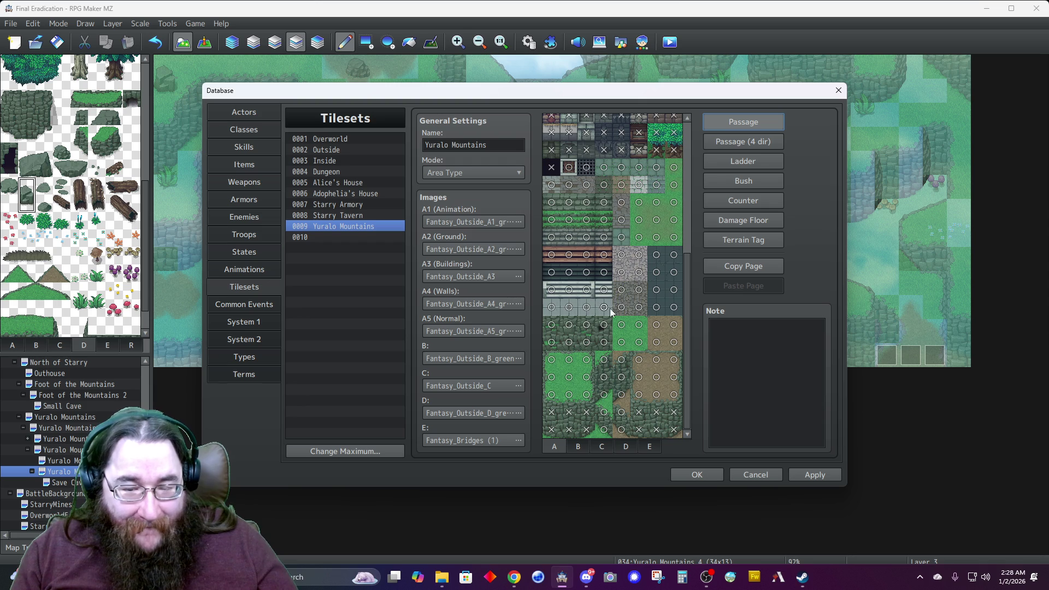
click(745, 142)
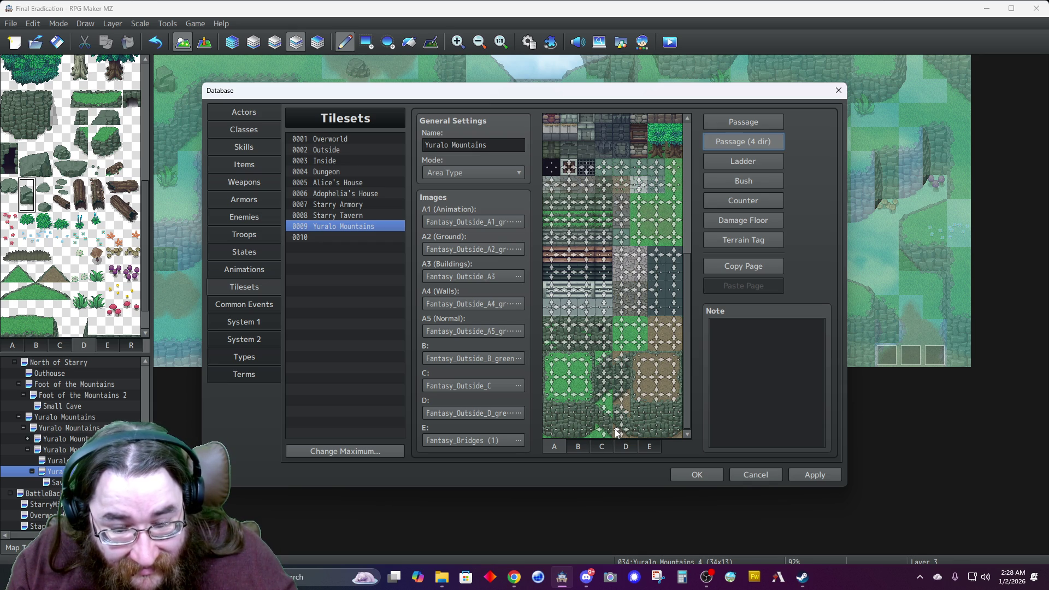
click(628, 402)
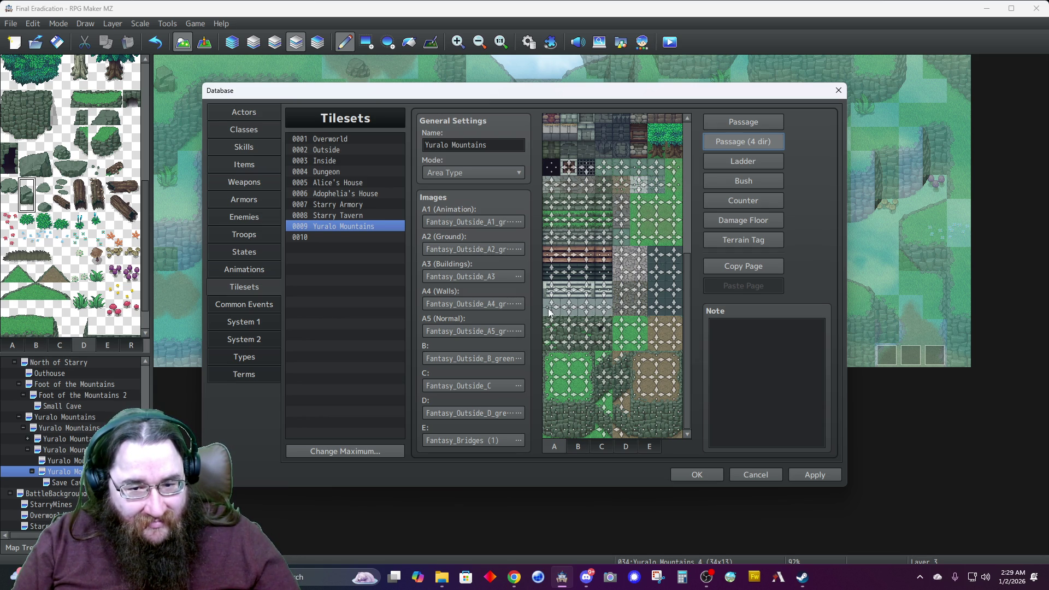
click(624, 449)
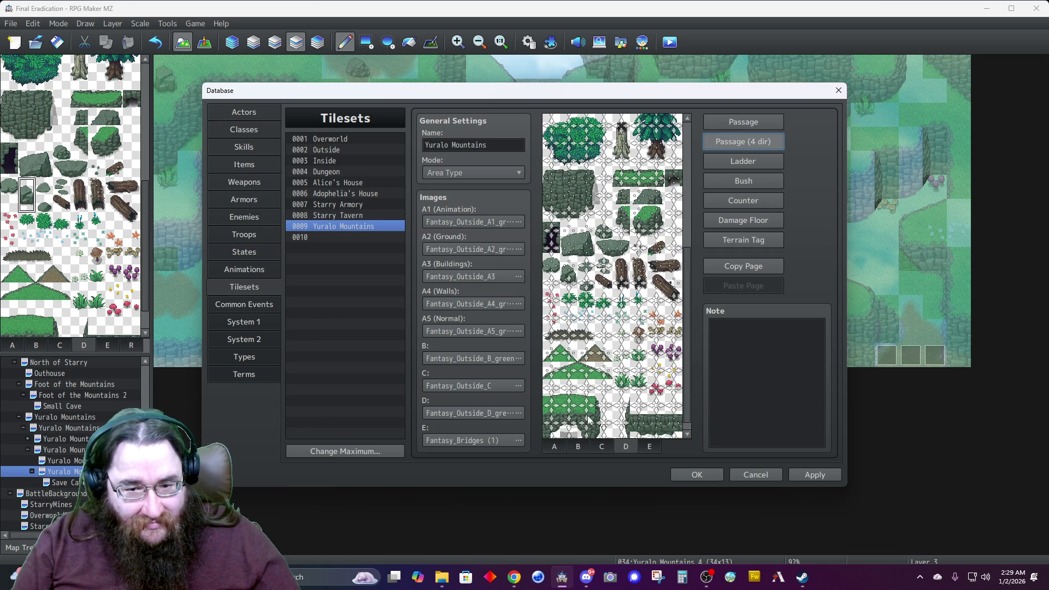
Check the tab D tree and rock tiles' Passage and Bush marks, then click OK to save.
click(726, 124)
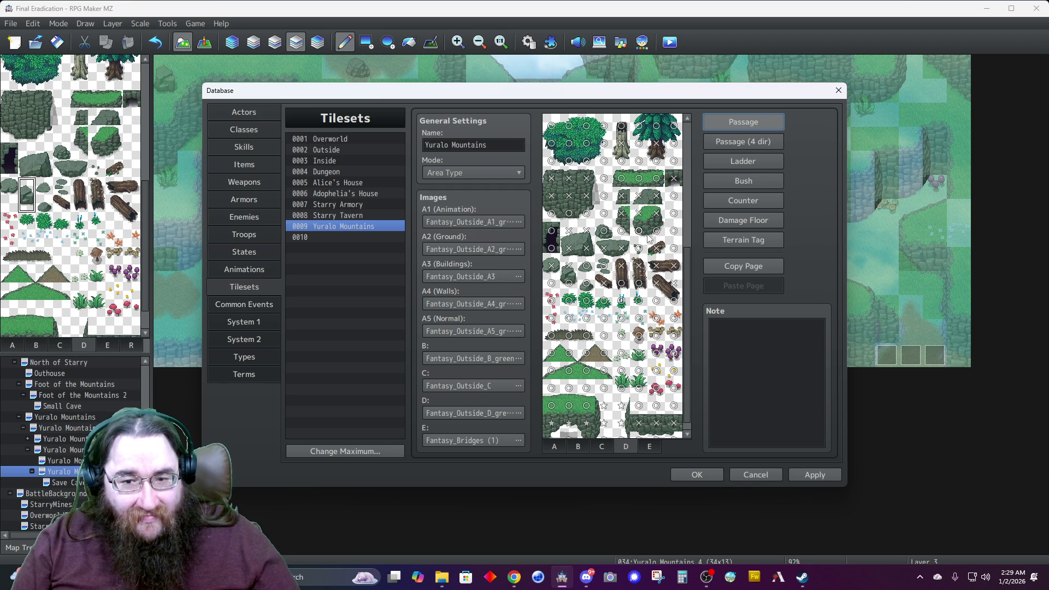
scroll(579, 295, down, 1)
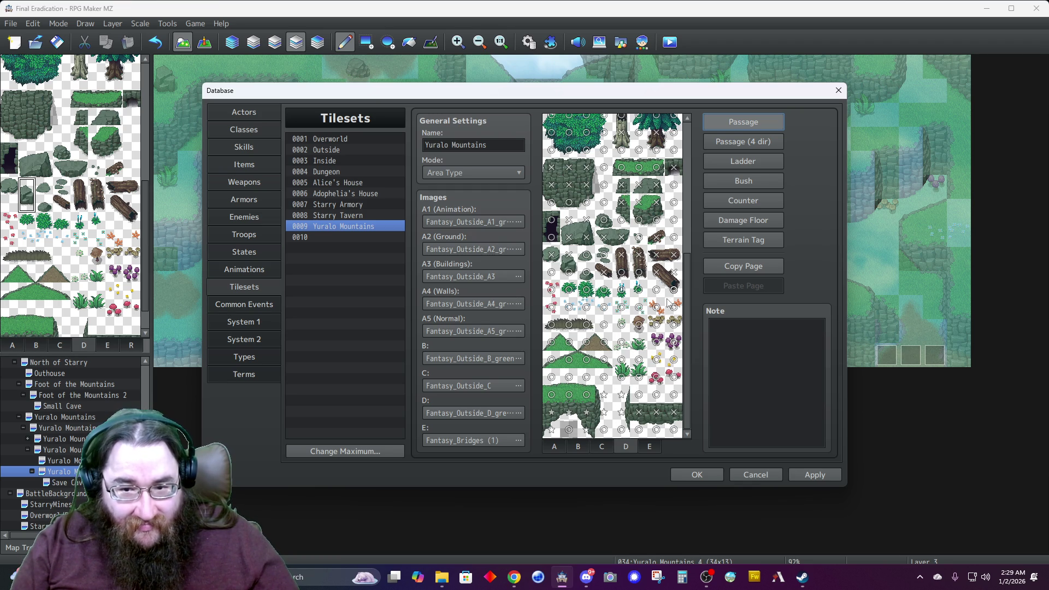
click(743, 180)
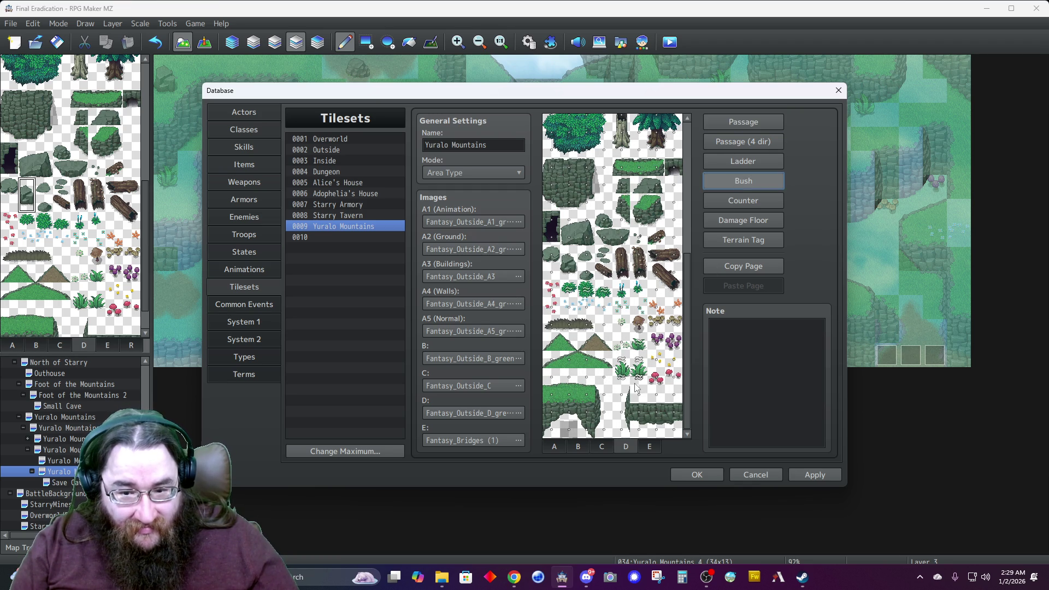
click(736, 120)
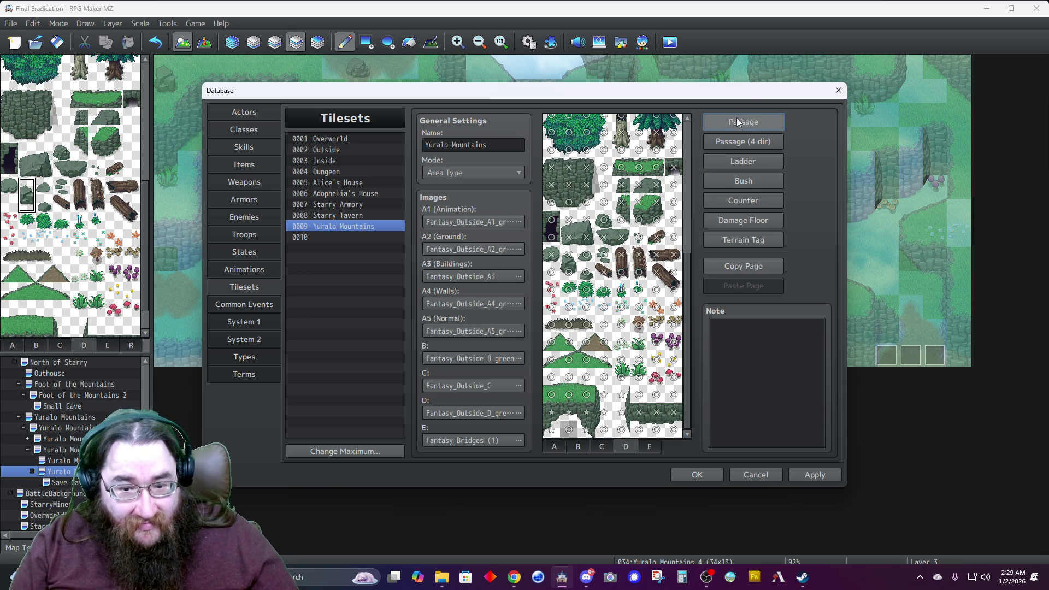
scroll(628, 300, up, 5)
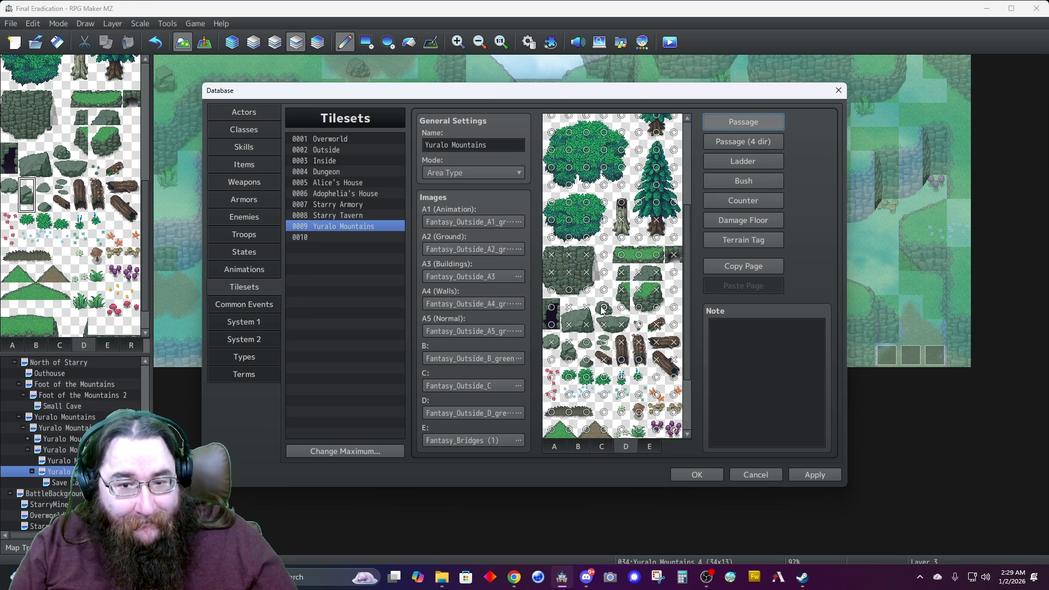
scroll(603, 309, up, 3)
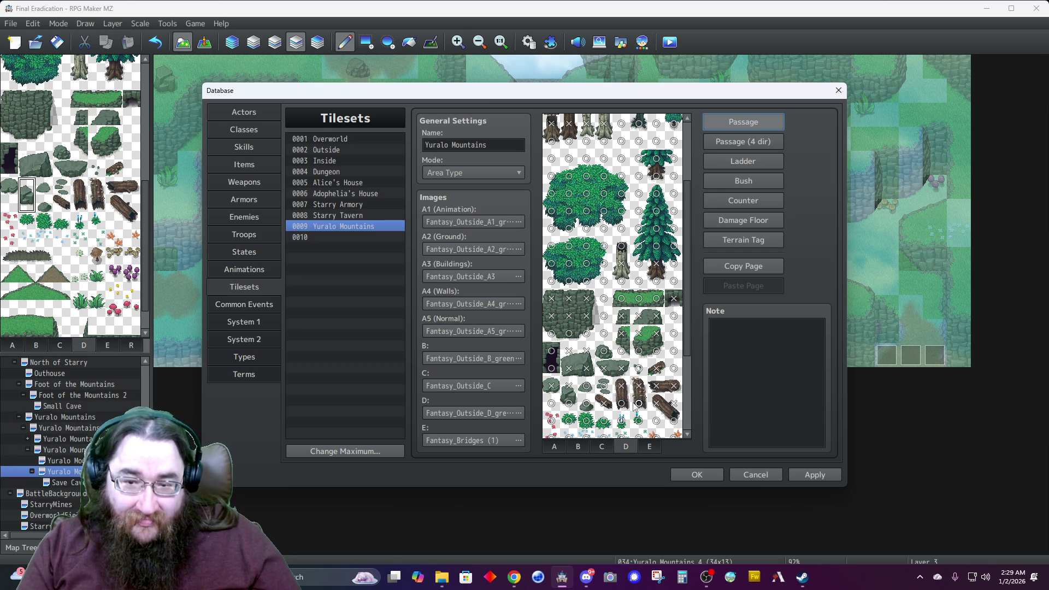
click(699, 473)
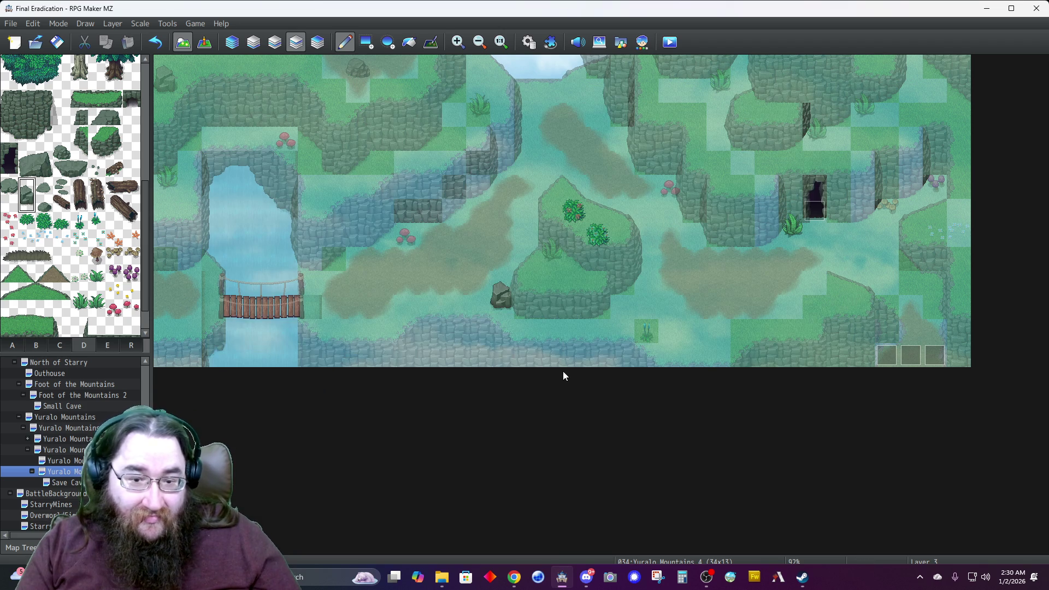
click(234, 41)
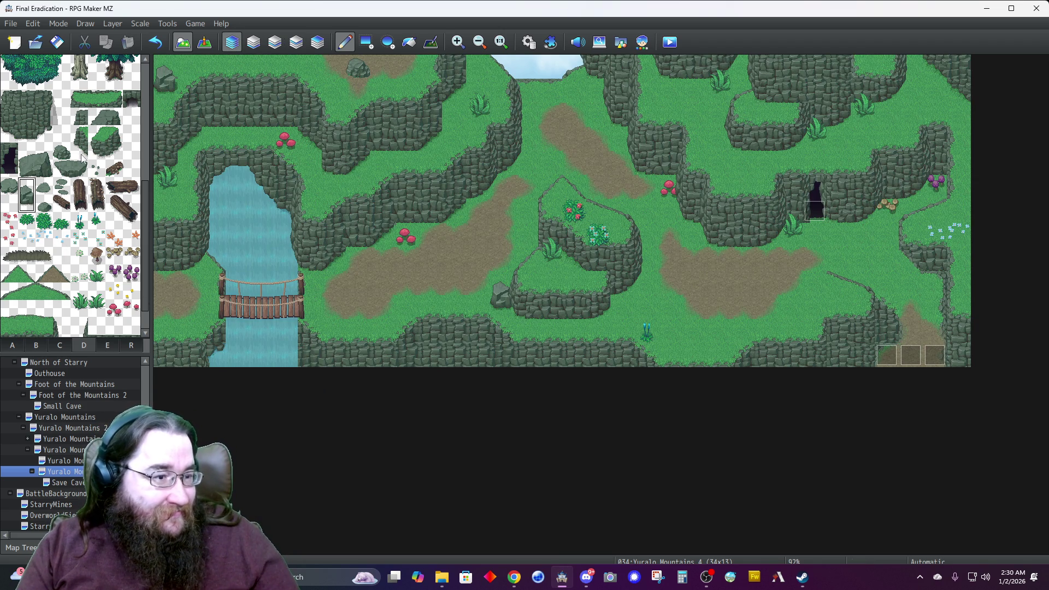
click(62, 152)
click(476, 309)
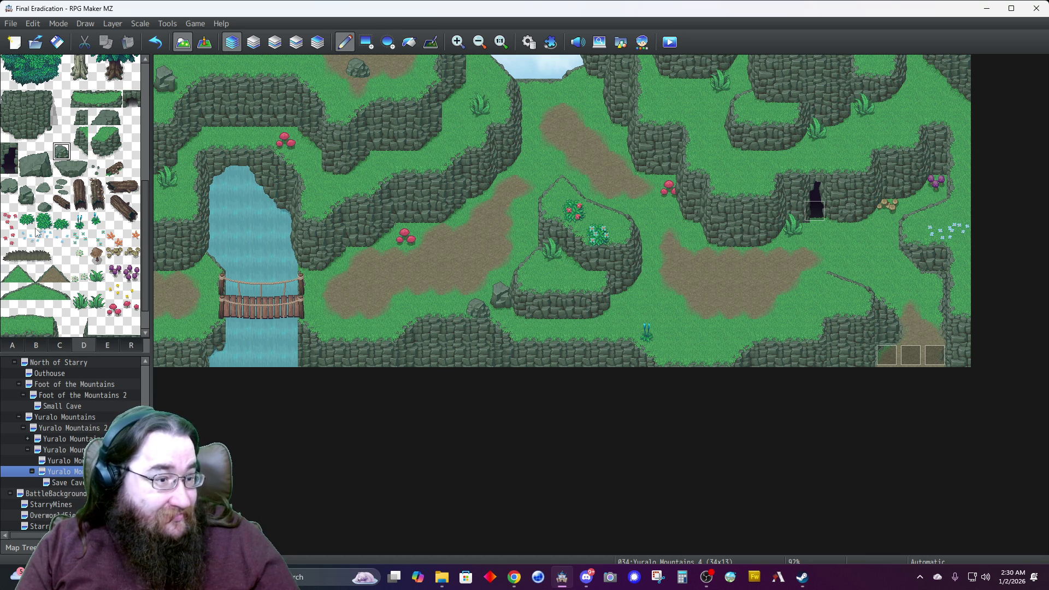
drag(100, 134, 116, 153)
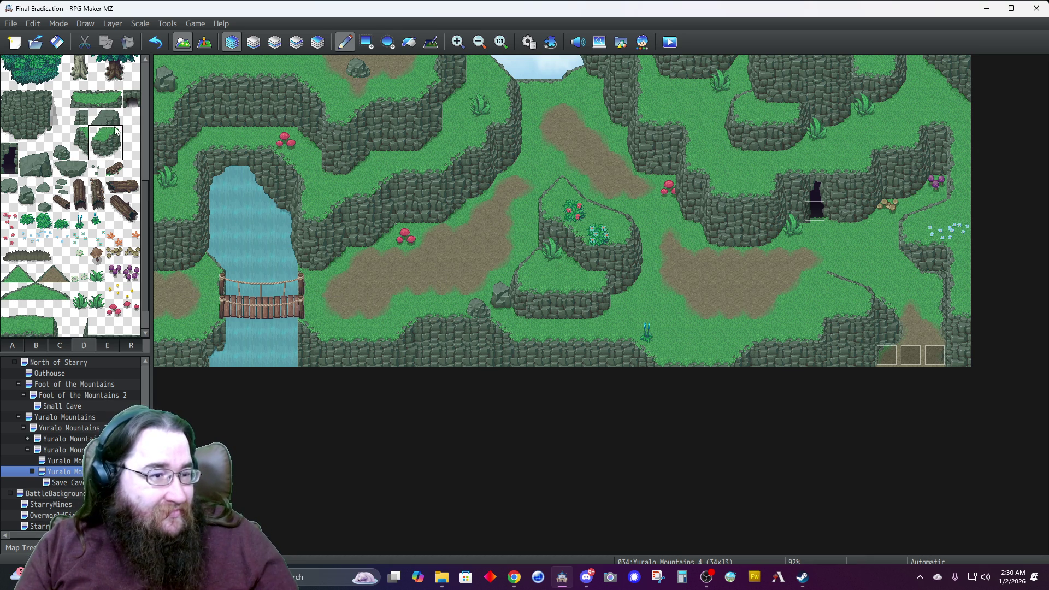
click(101, 138)
drag(105, 141, 114, 140)
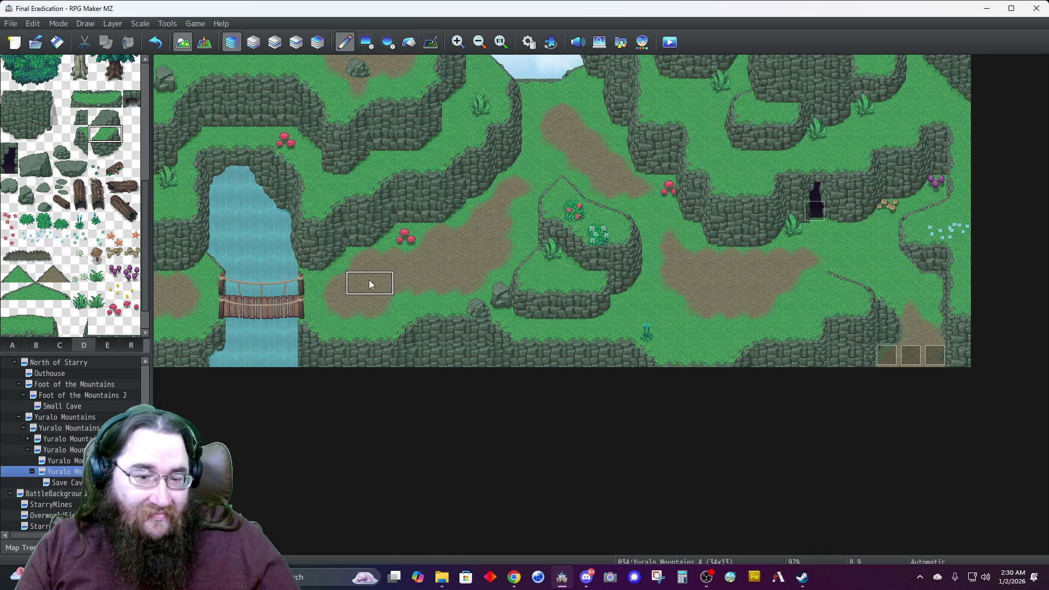
click(443, 357)
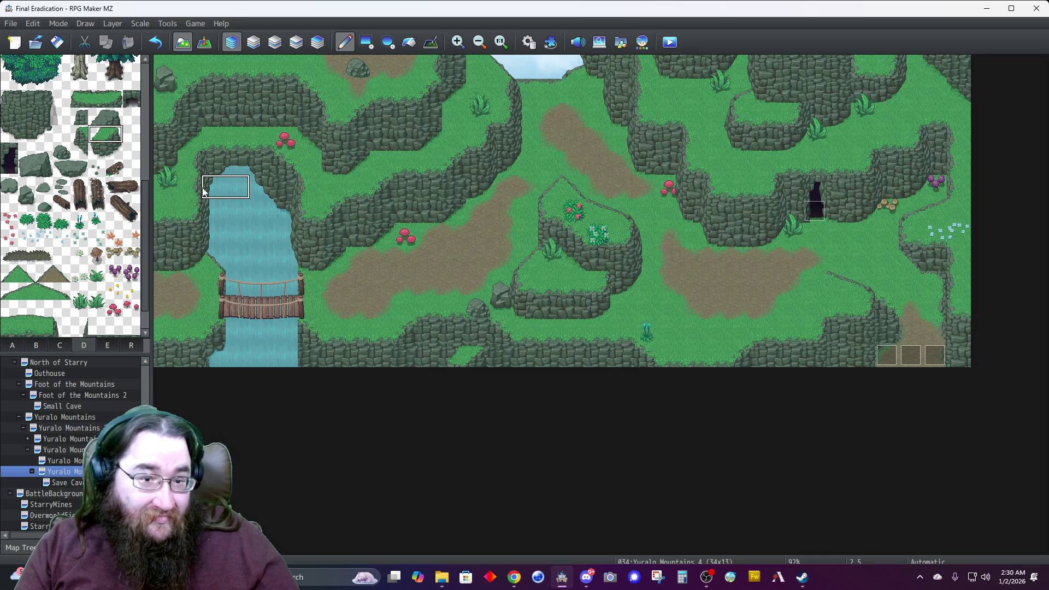
click(245, 102)
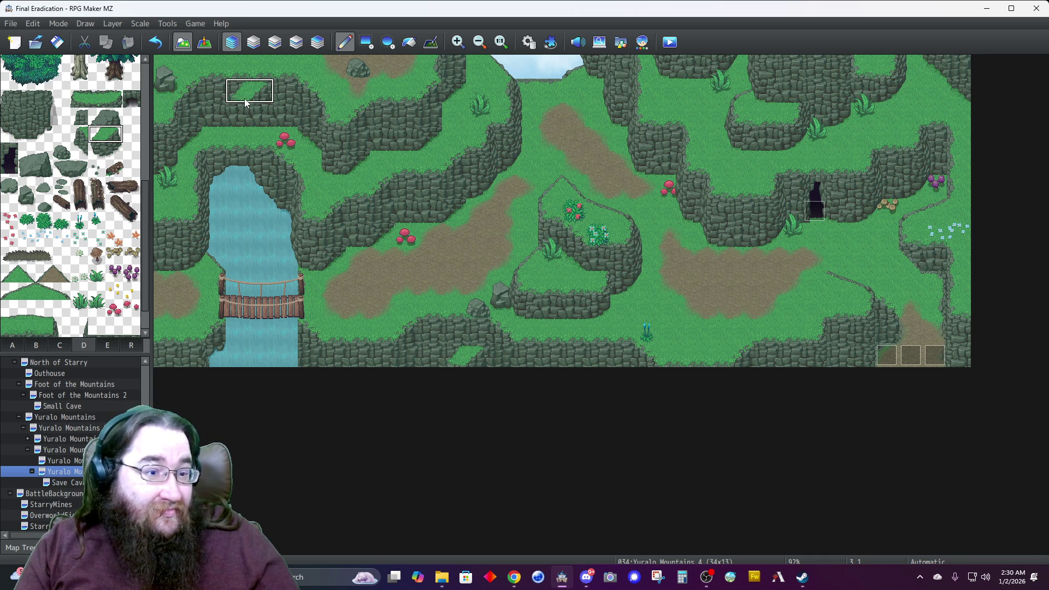
key(ctrl+z)
key(ctrl+z)
key(ctrl+z)
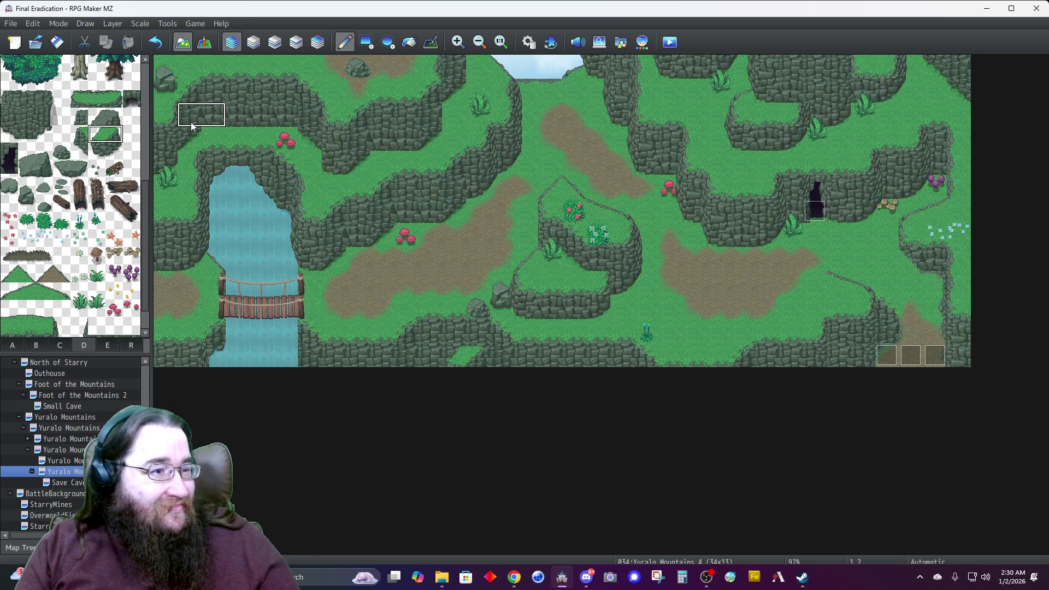
click(115, 169)
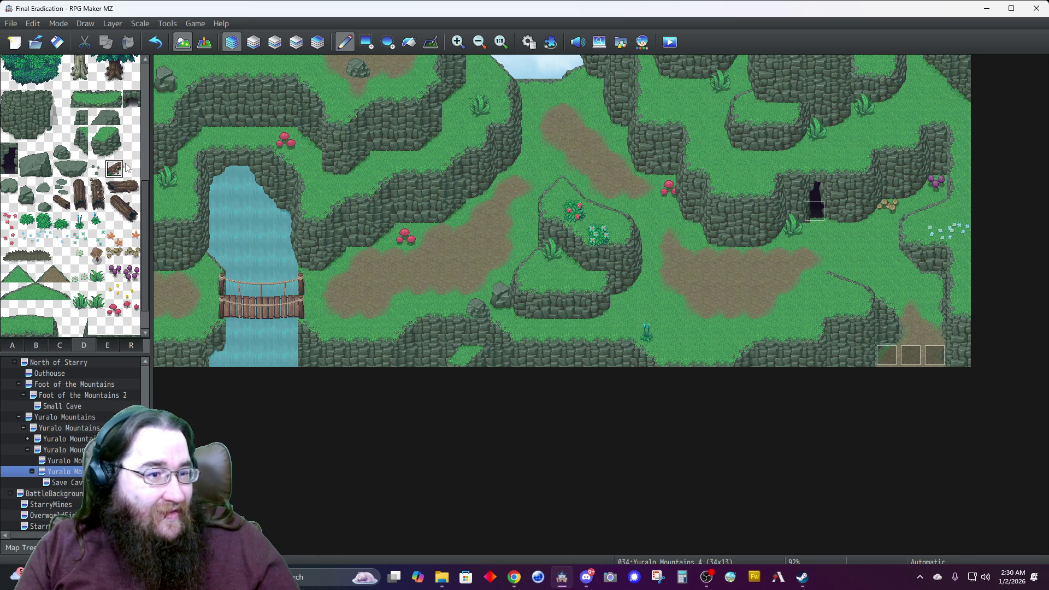
click(261, 66)
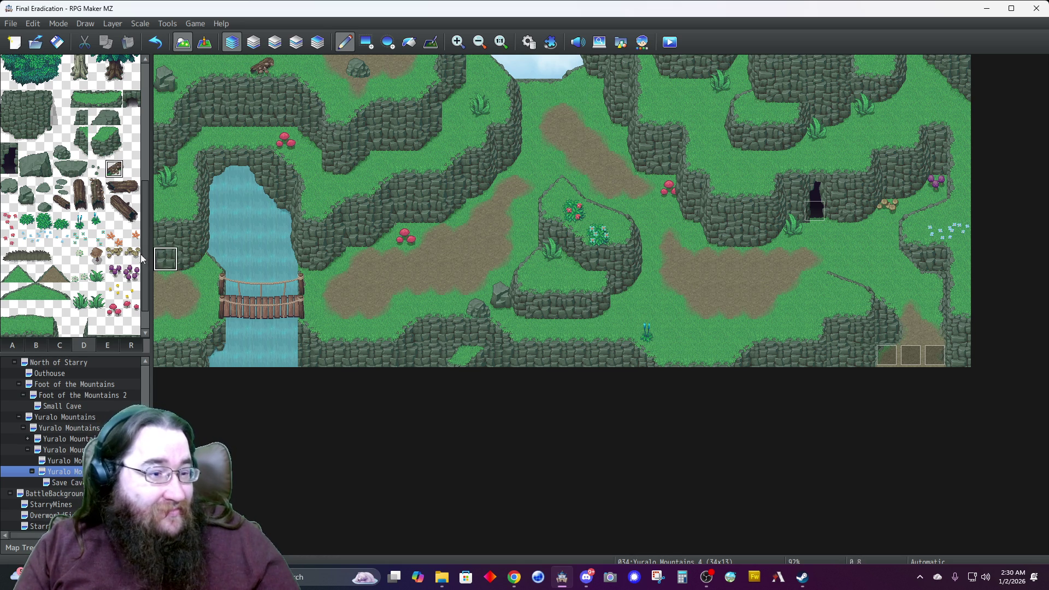
drag(122, 207, 134, 221)
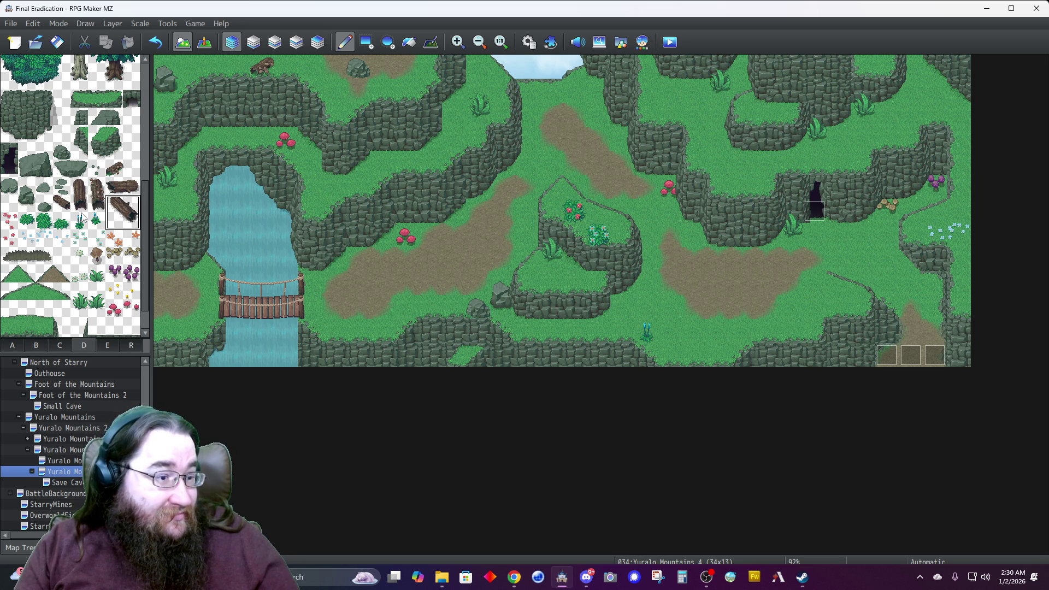
click(116, 169)
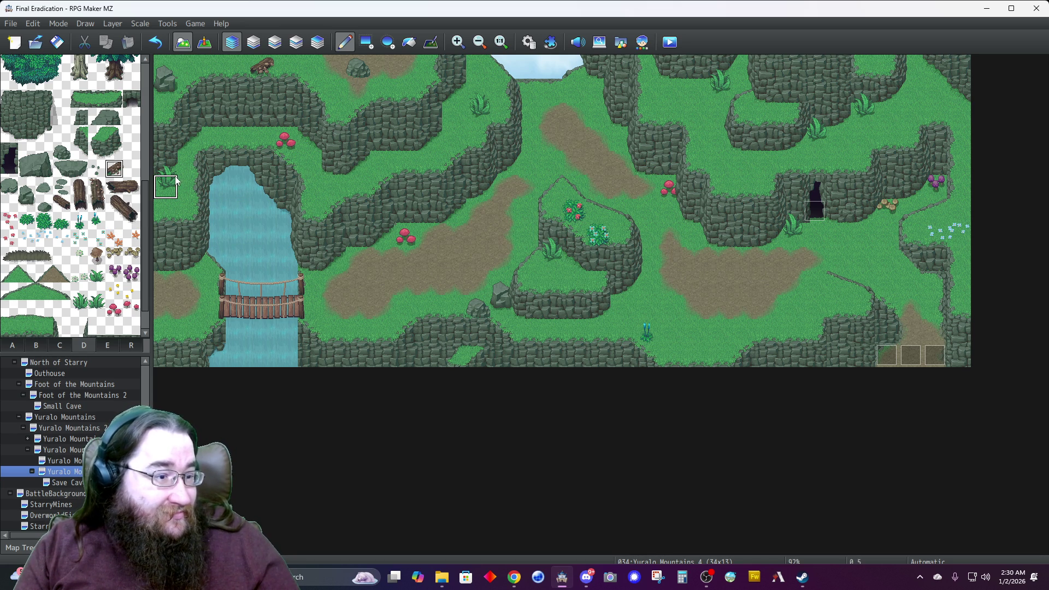
click(62, 204)
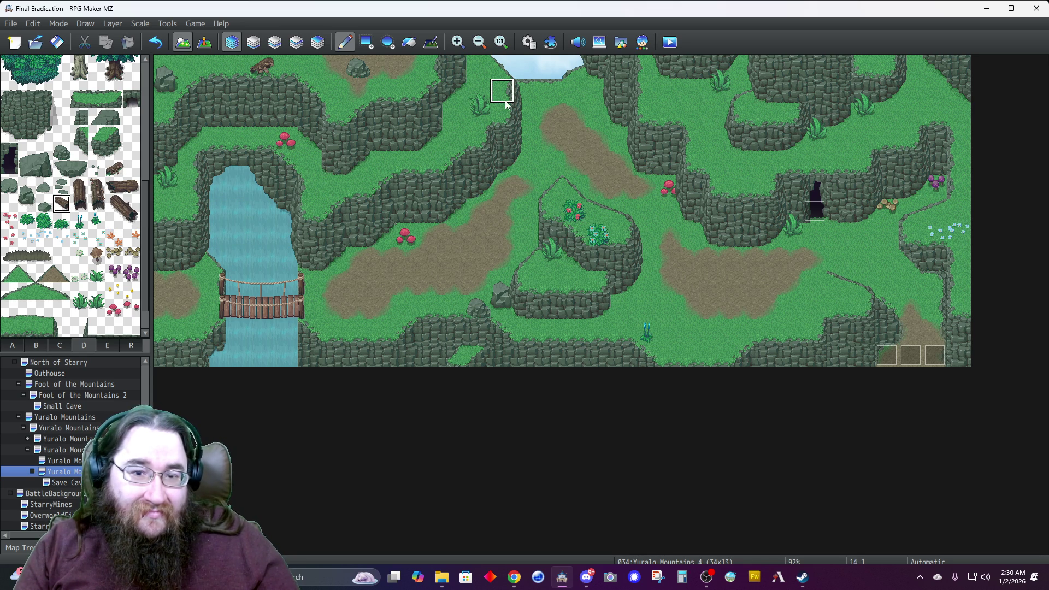
click(540, 98)
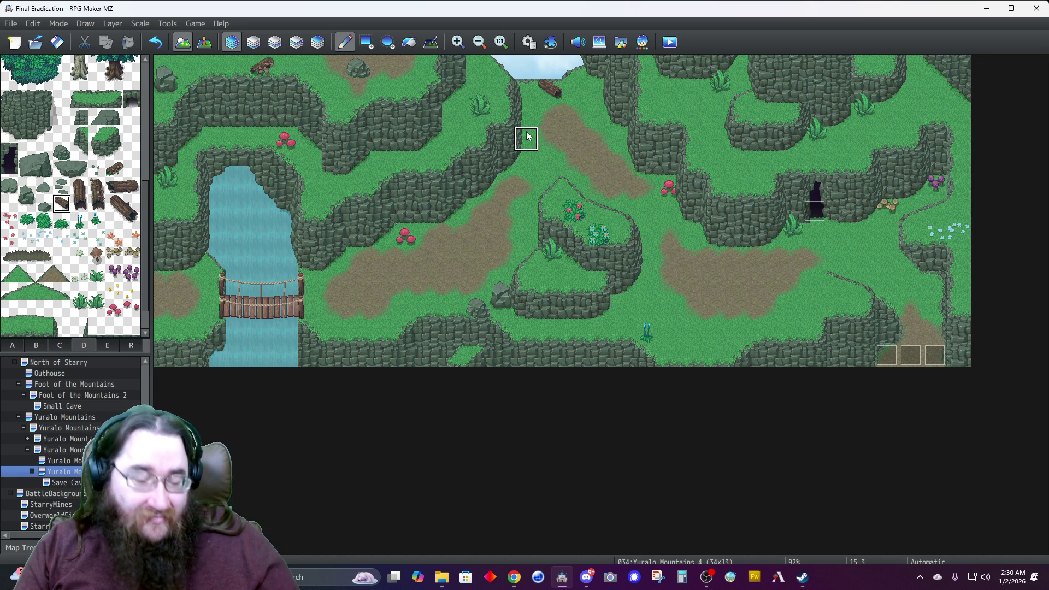
key(ctrl+z)
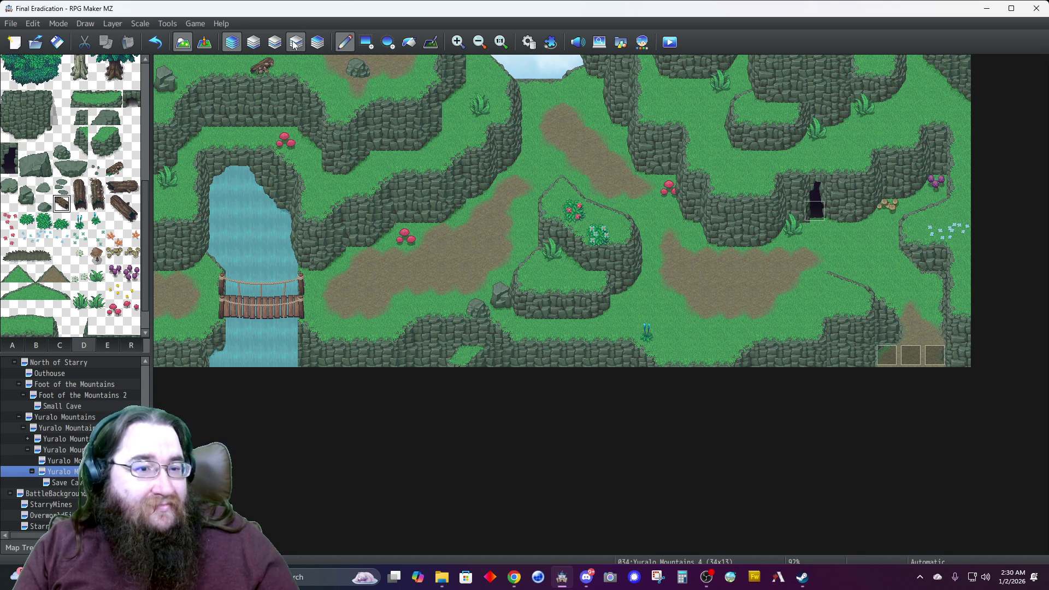
Place log tiles on Layer 3 to the left and right of the top opening.
click(294, 45)
click(526, 89)
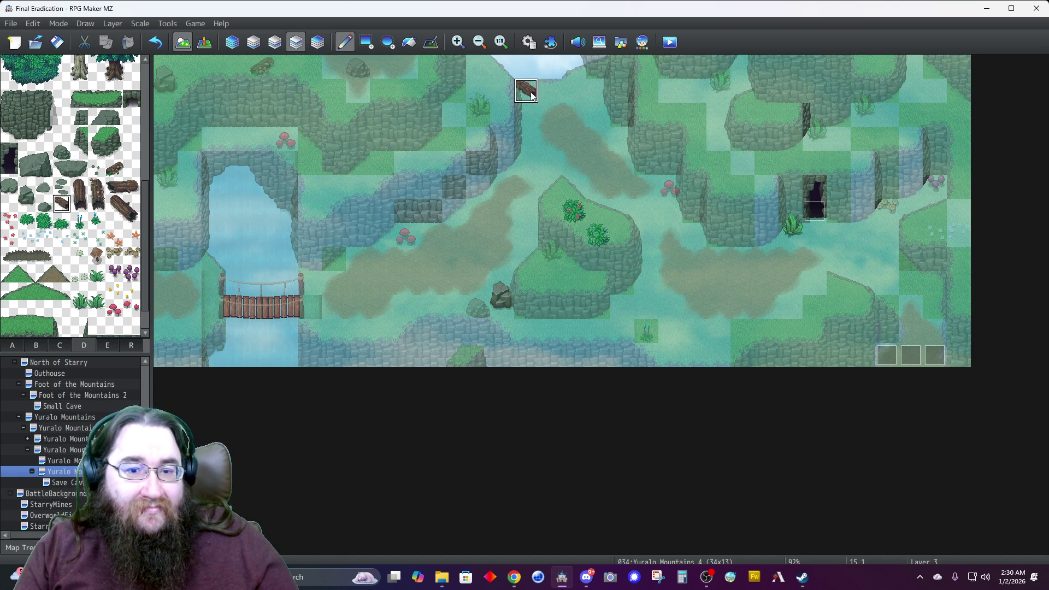
click(114, 168)
click(573, 92)
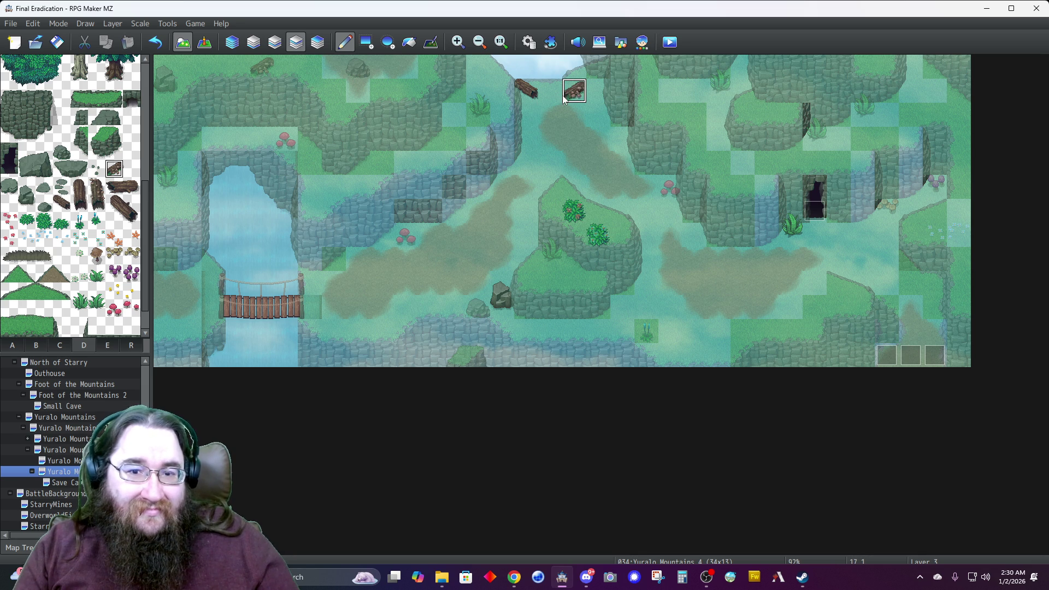
Back in Automatic mode, create a new event on the top opening cell.
click(234, 44)
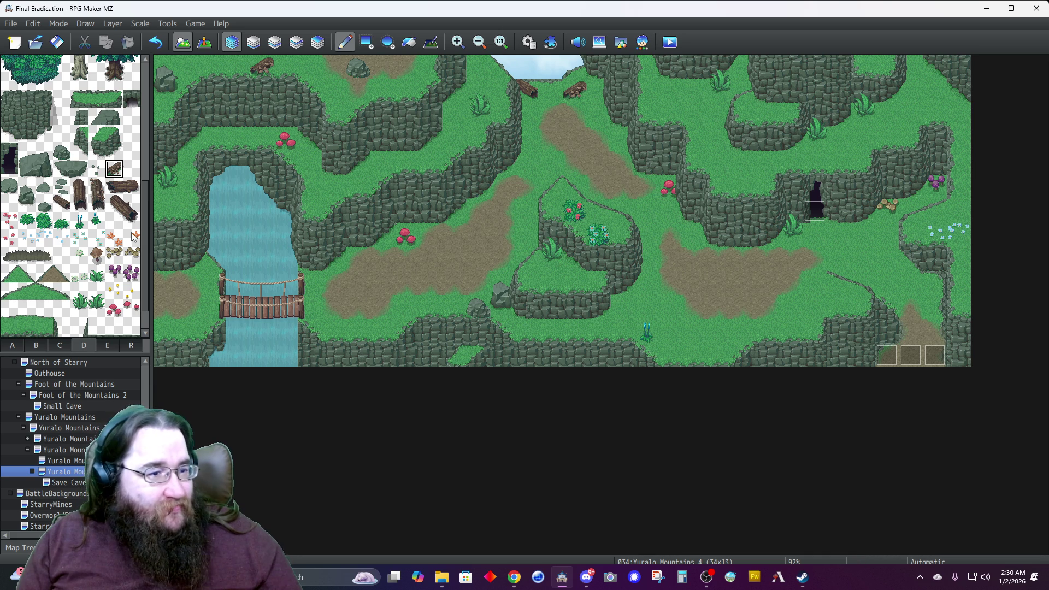
click(204, 42)
double_click(551, 96)
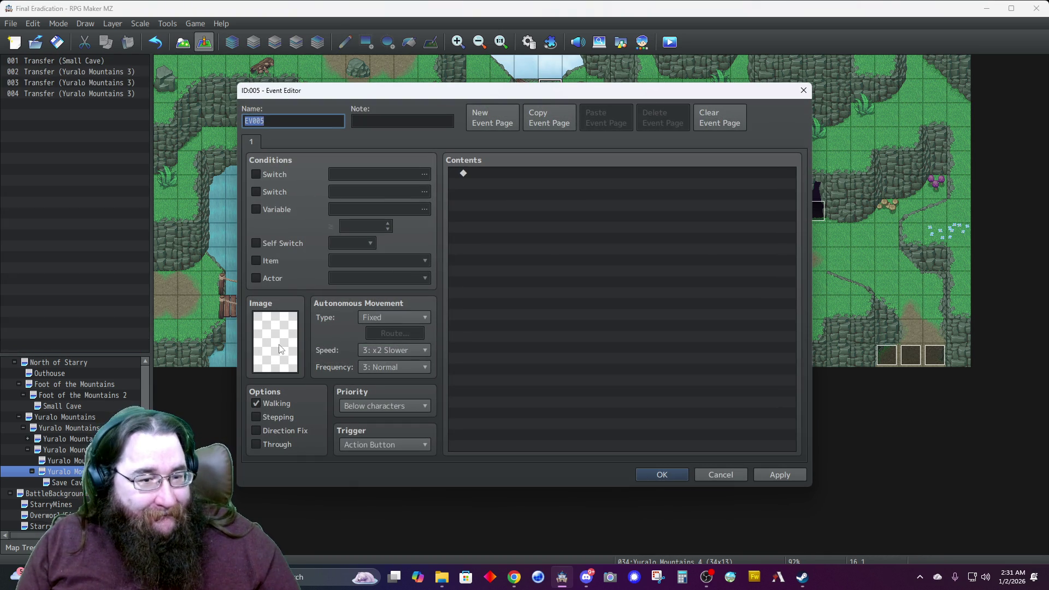
Give the event the !Decoration stone fire pit sprite with Direction Fix and Stepping enabled.
double_click(281, 338)
click(370, 293)
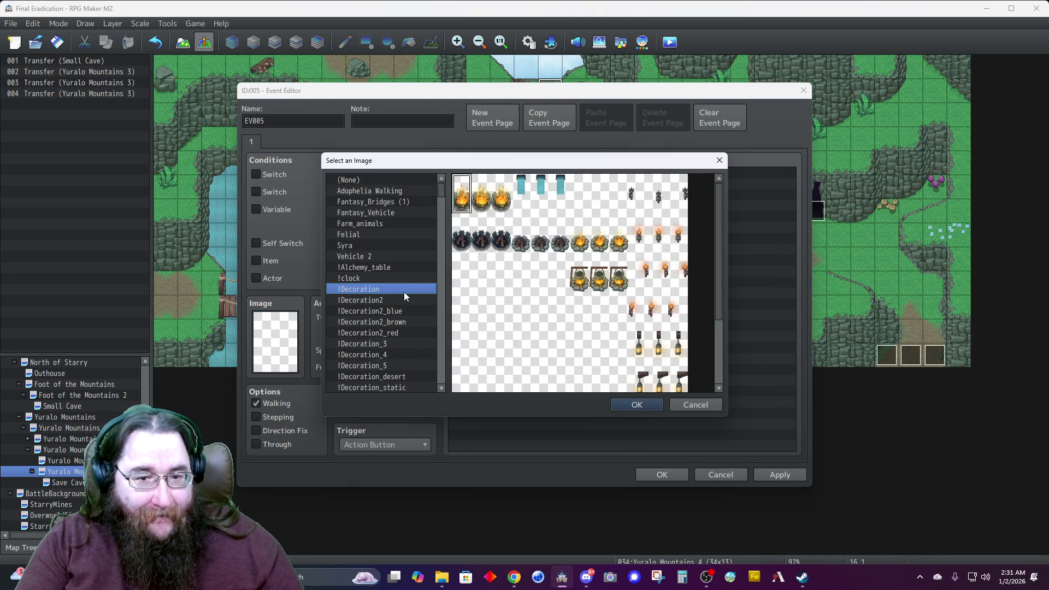
double_click(519, 250)
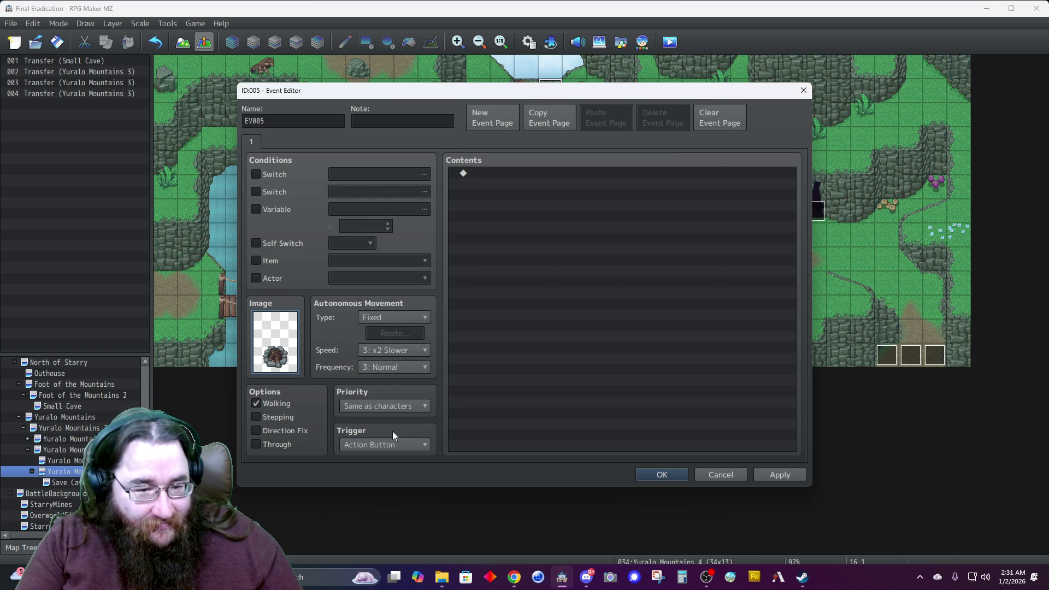
click(295, 430)
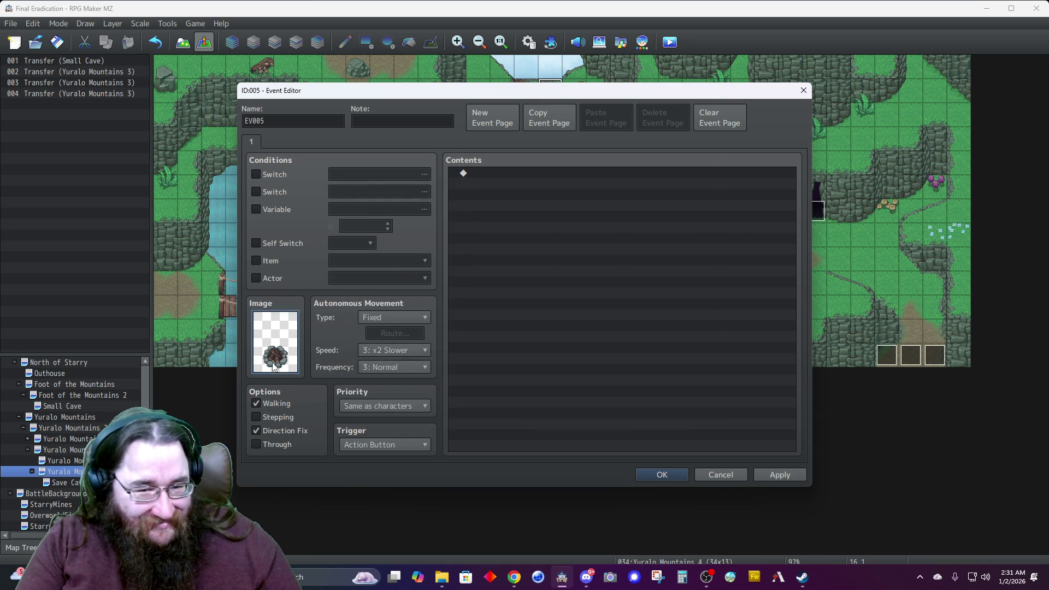
double_click(275, 341)
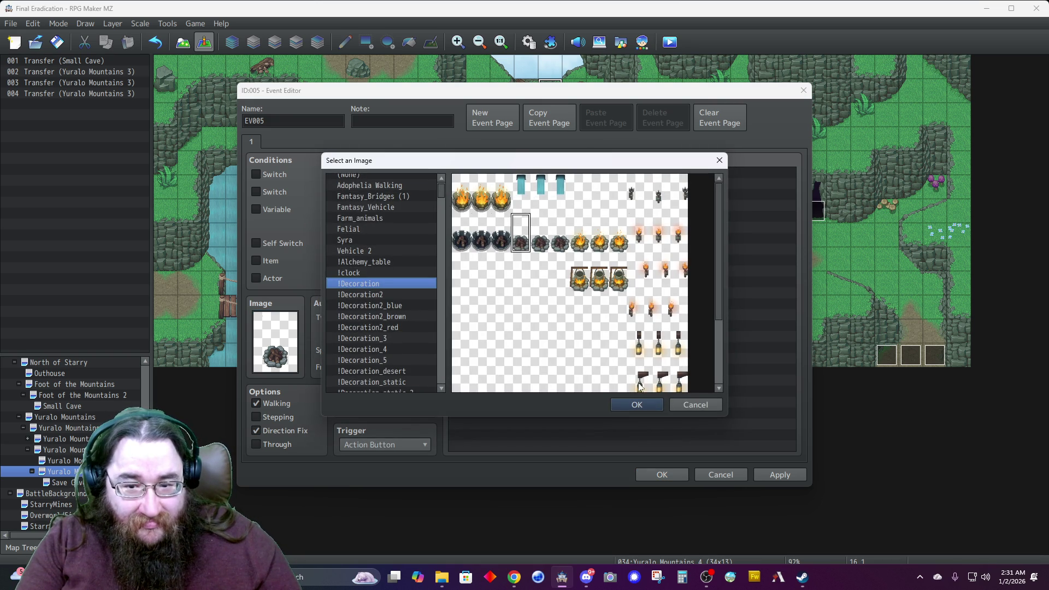
click(686, 401)
click(275, 418)
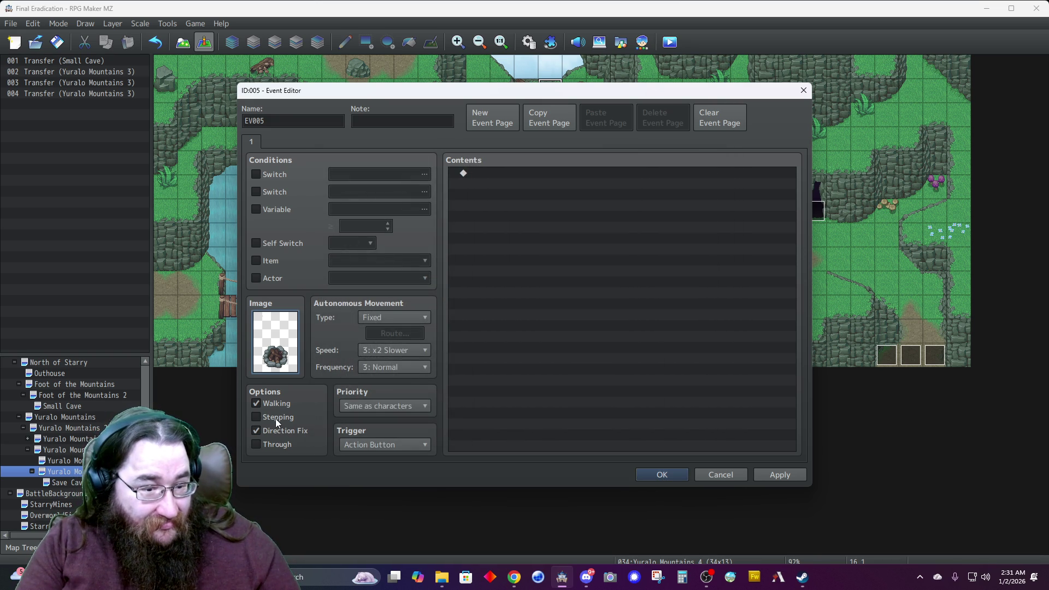
Name the event 'Fire Pit' and save it.
double_click(299, 121)
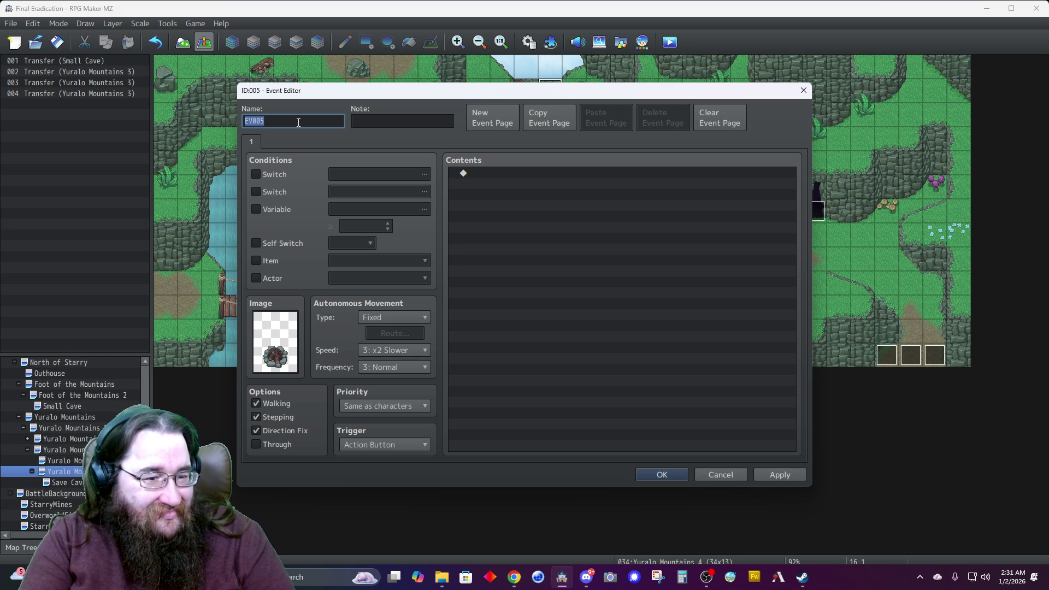
text(Fire Pit)
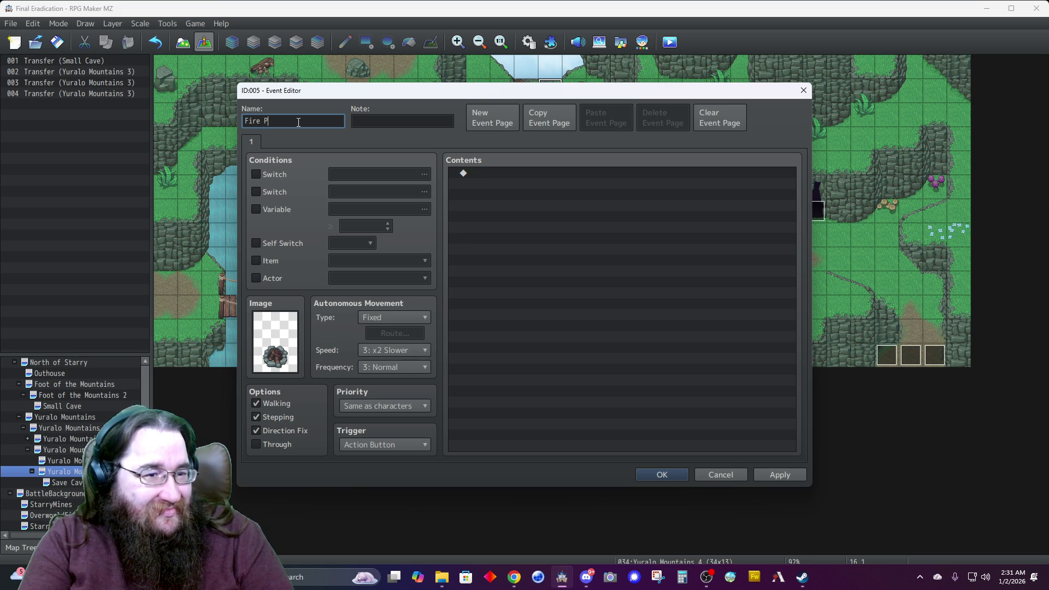
click(652, 473)
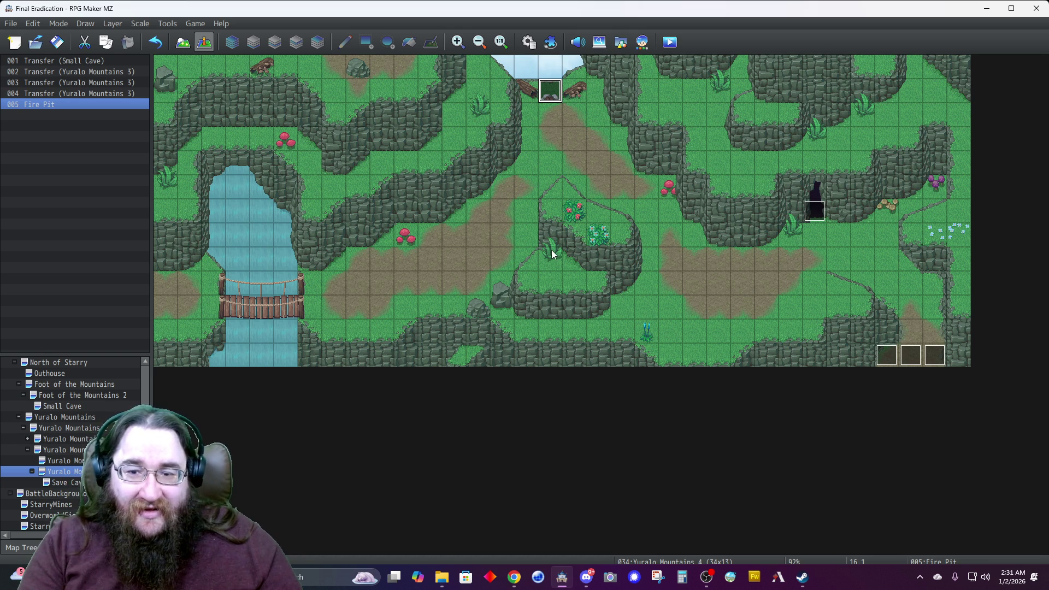
Paste the copied map into the Map Tree and rename it 'Yuralo Mountains 5'.
click(183, 42)
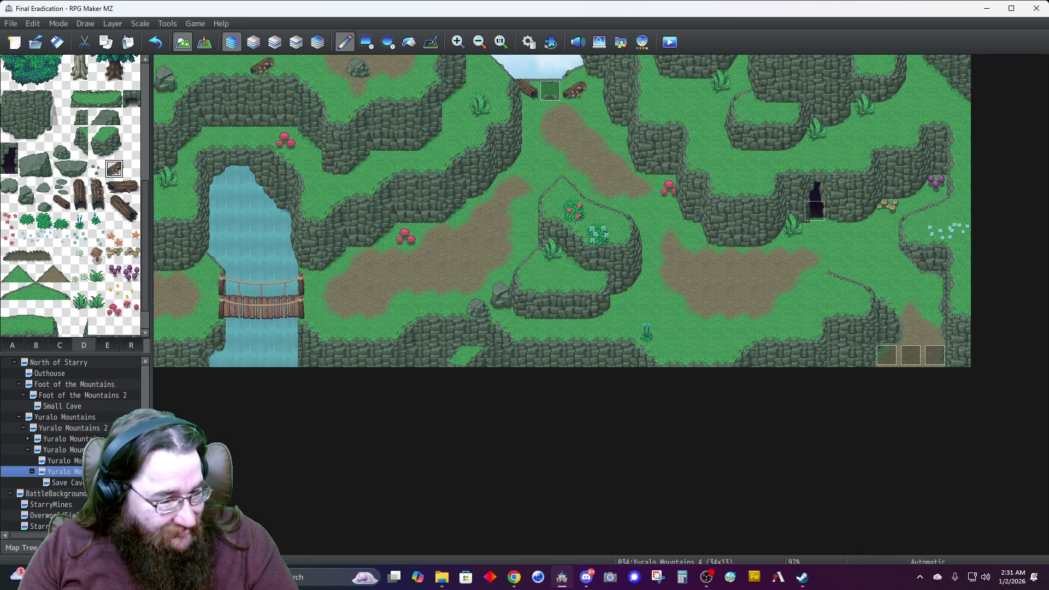
key(ctrl+v)
right_click(90, 393)
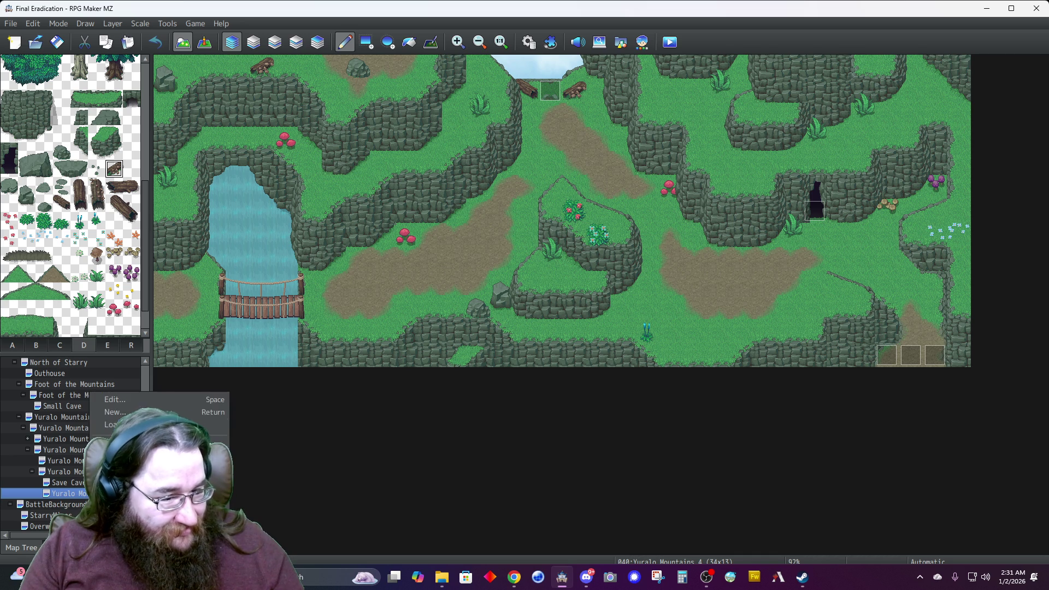
click(155, 403)
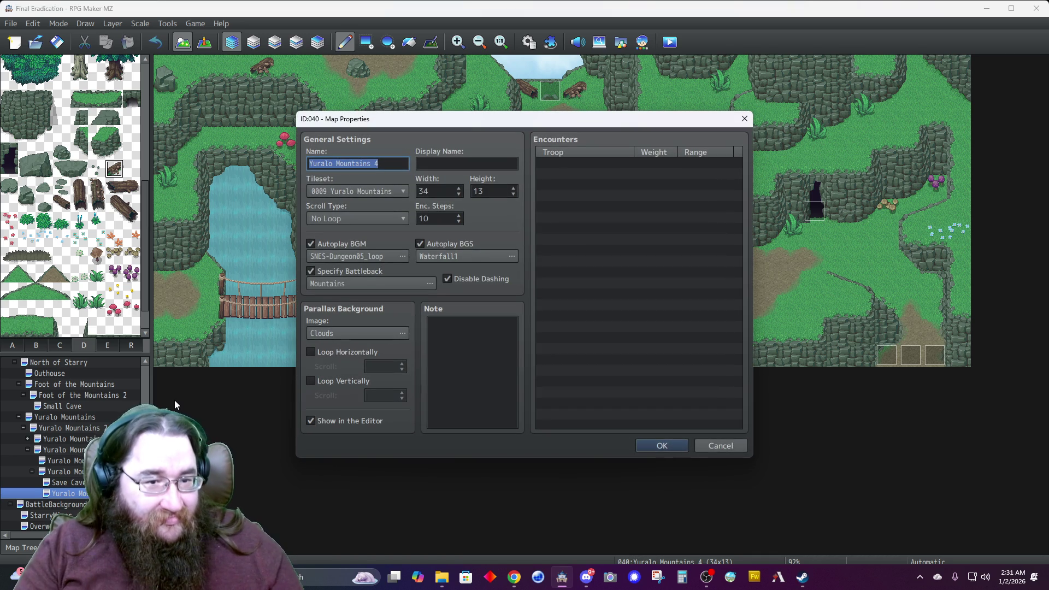
key(End)
key(BackSpace)
text(5)
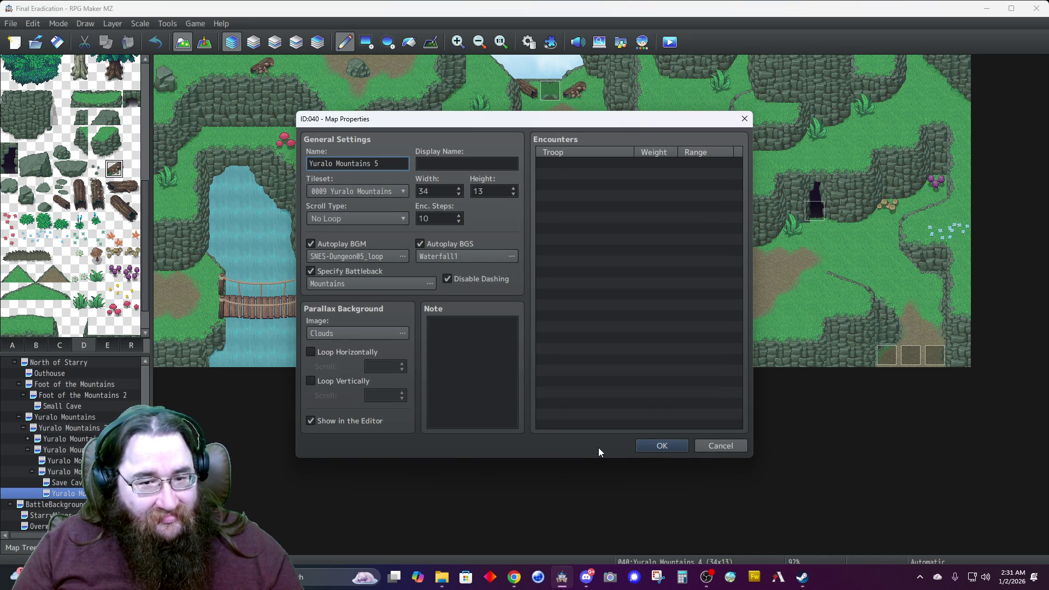
click(640, 447)
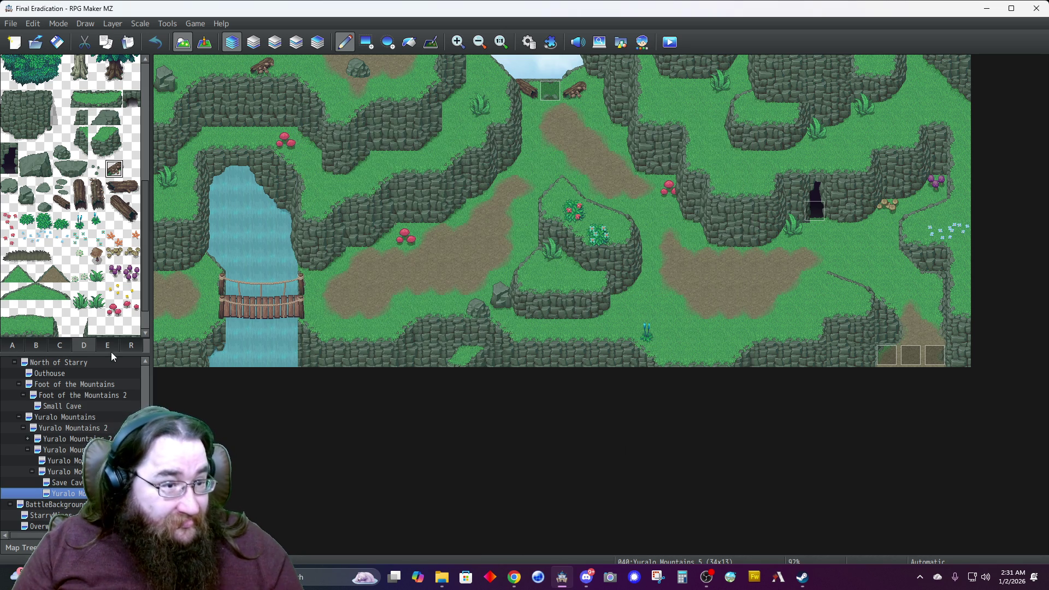
Delete all four events, including the top-opening and cave entrance events.
click(204, 42)
click(552, 92)
key(Delete)
click(814, 208)
key(Delete)
click(934, 355)
key(Delete)
click(910, 355)
key(Delete)
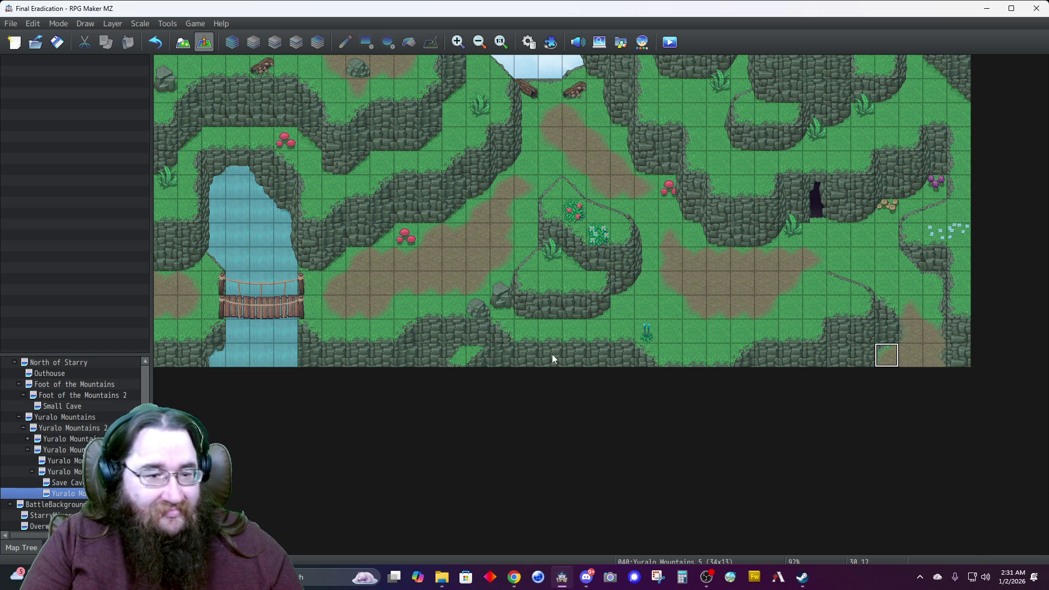
Rectangle-fill the whole map with the plain grass tile from tab A.
click(183, 42)
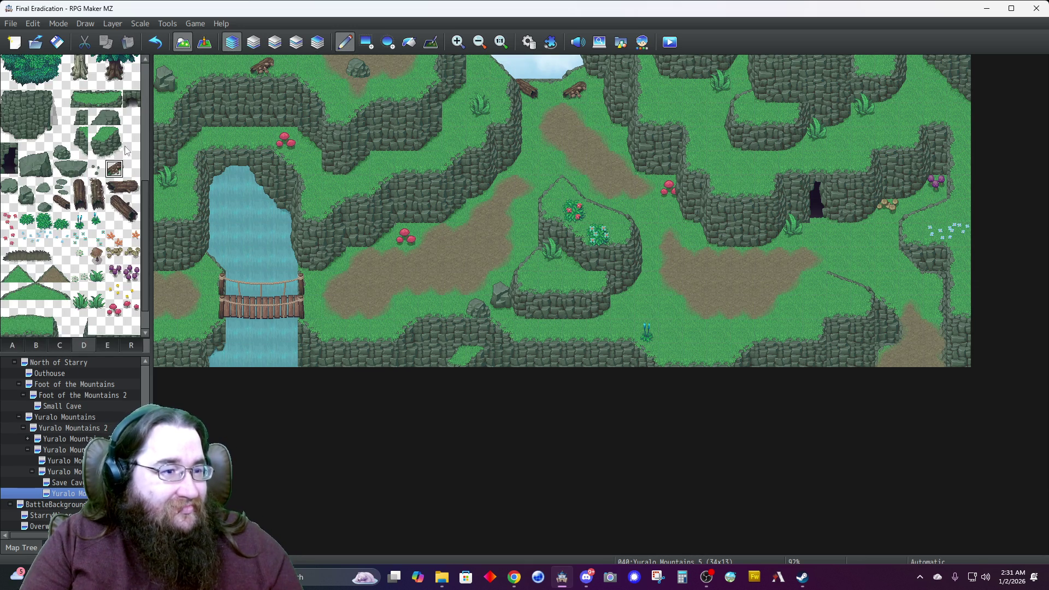
click(12, 345)
click(22, 287)
click(368, 47)
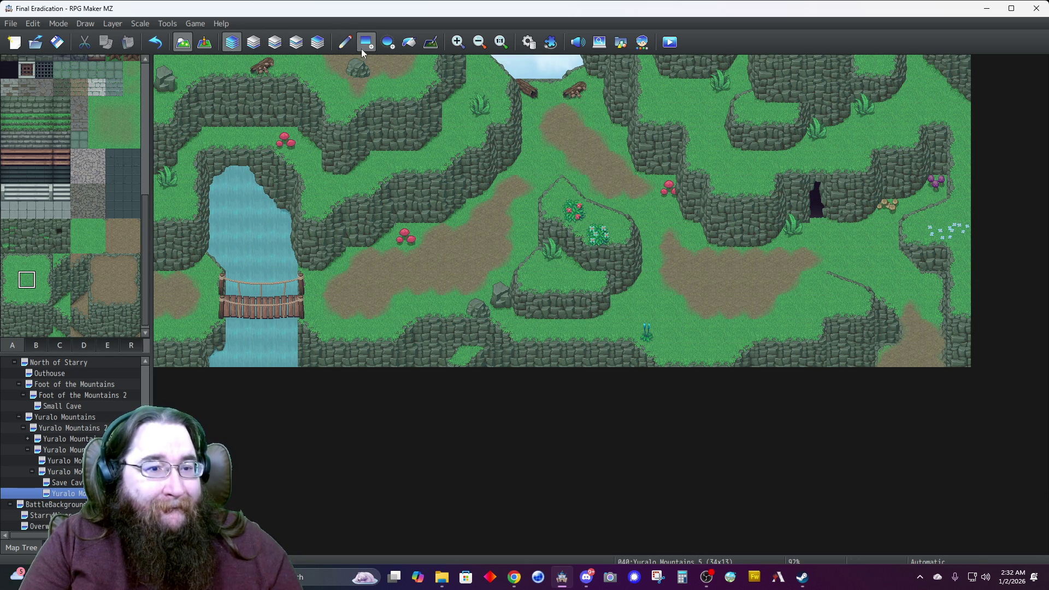
mouse_move(164, 66)
mouse_down()
mouse_move(474, 176)
mouse_move(961, 189)
mouse_move(961, 365)
mouse_up()
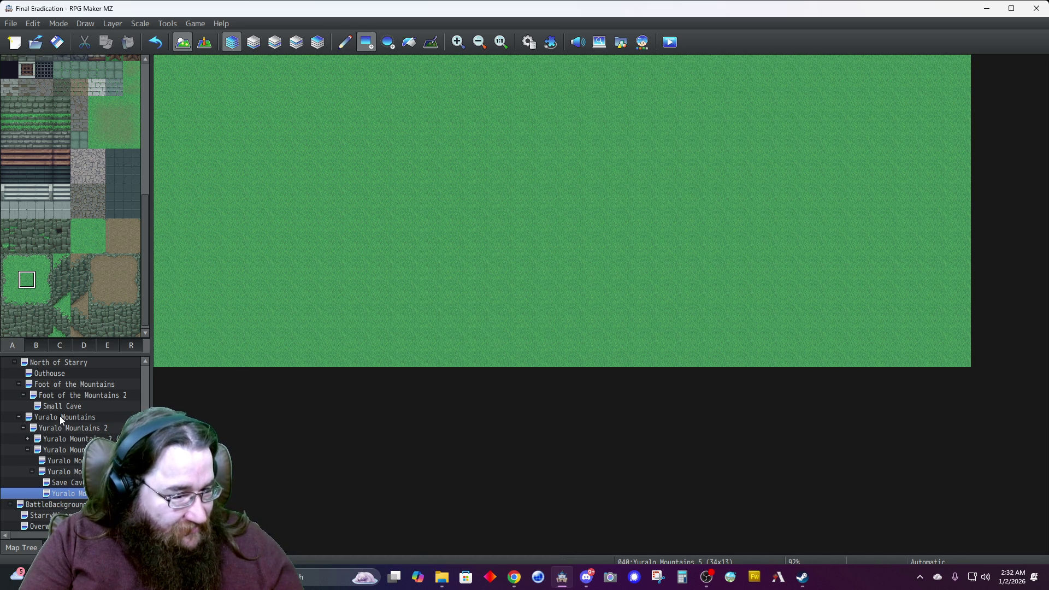
Check the original Yuralo Mountains map's properties unchanged, then open the Database.
click(60, 416)
right_click(74, 417)
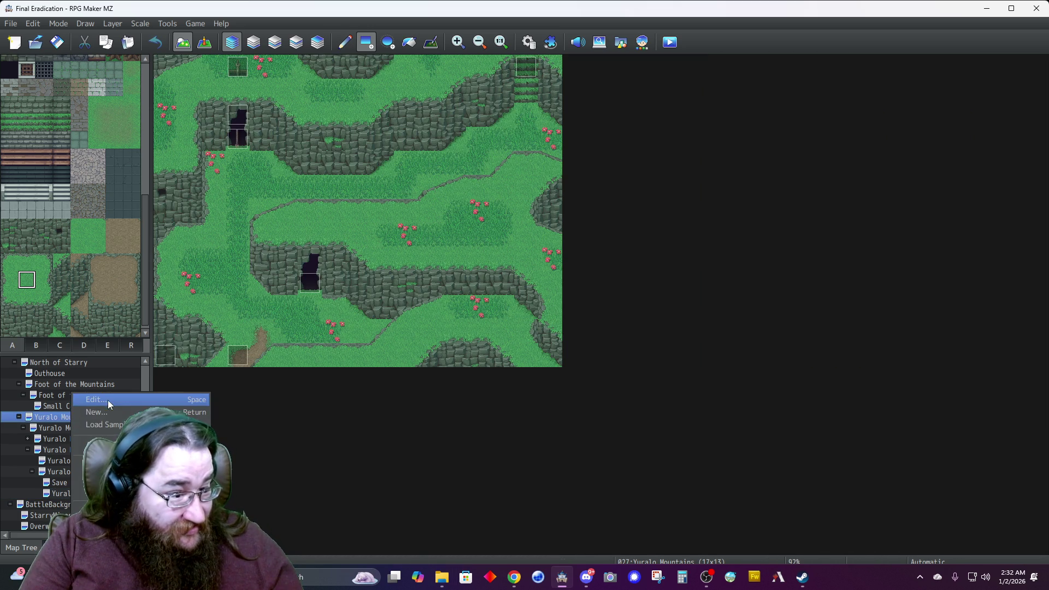
click(107, 401)
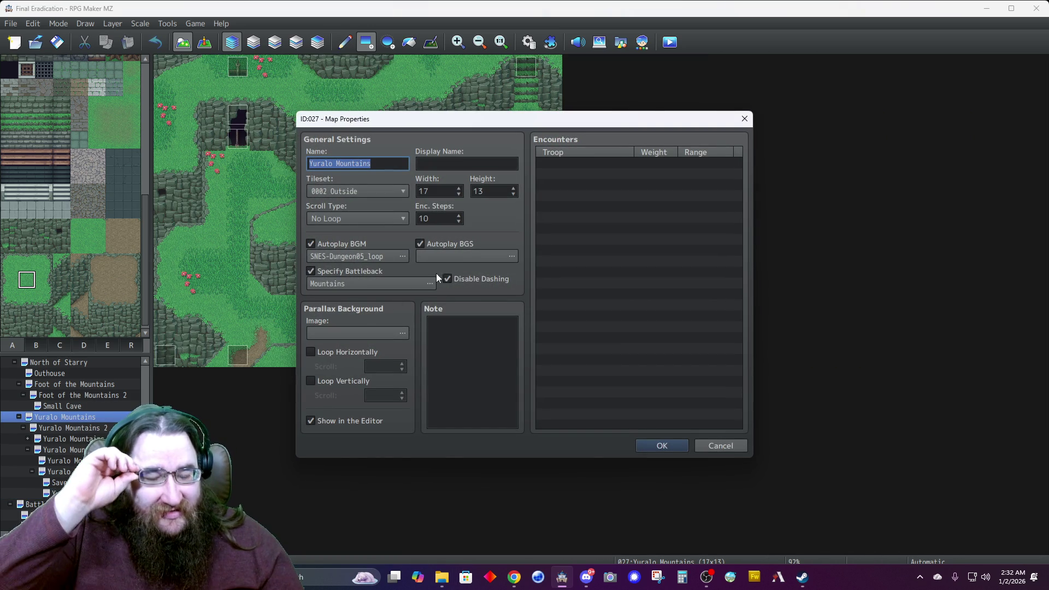
click(654, 442)
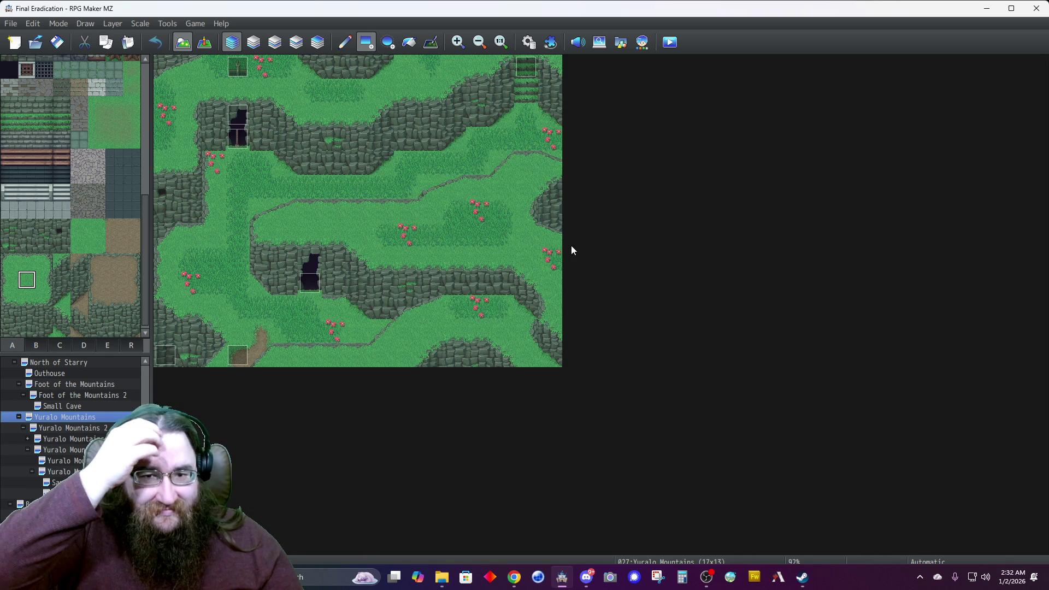
click(529, 45)
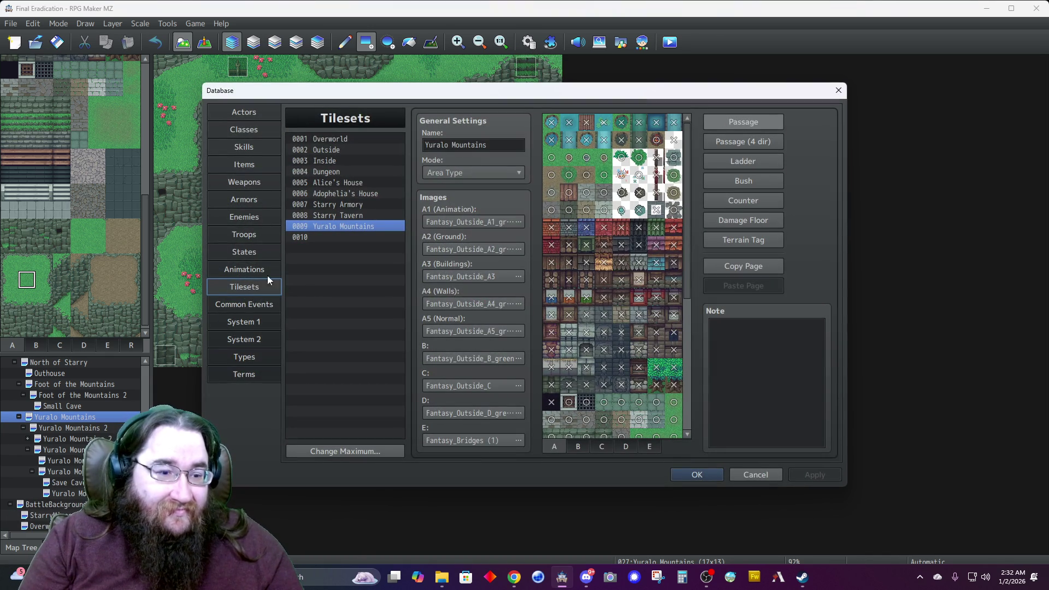
Open the 0010 Field Goblin enemy, briefly comparing it with the original Goblin.
click(246, 217)
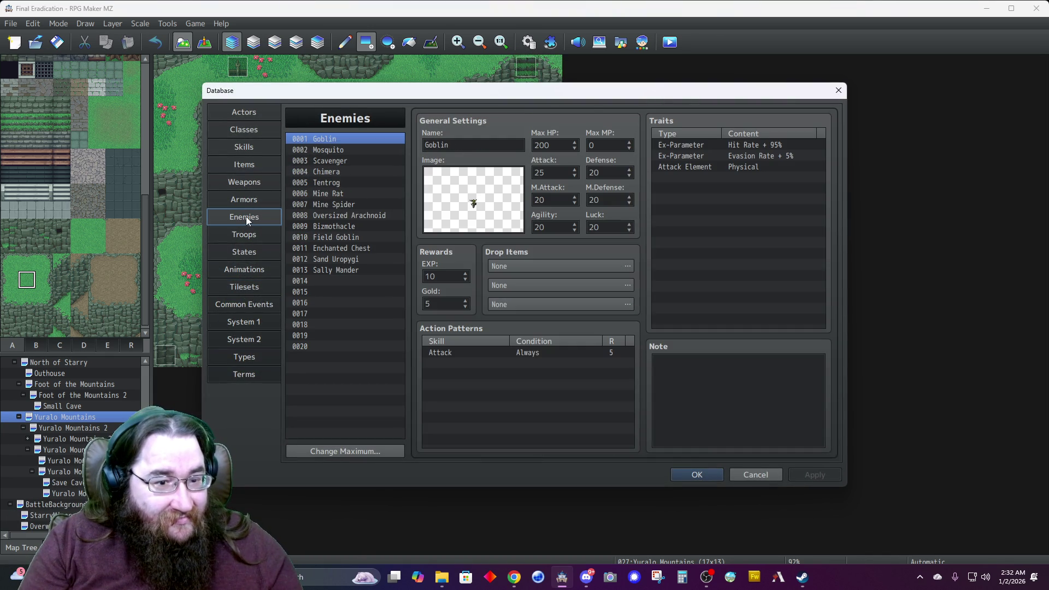
click(333, 241)
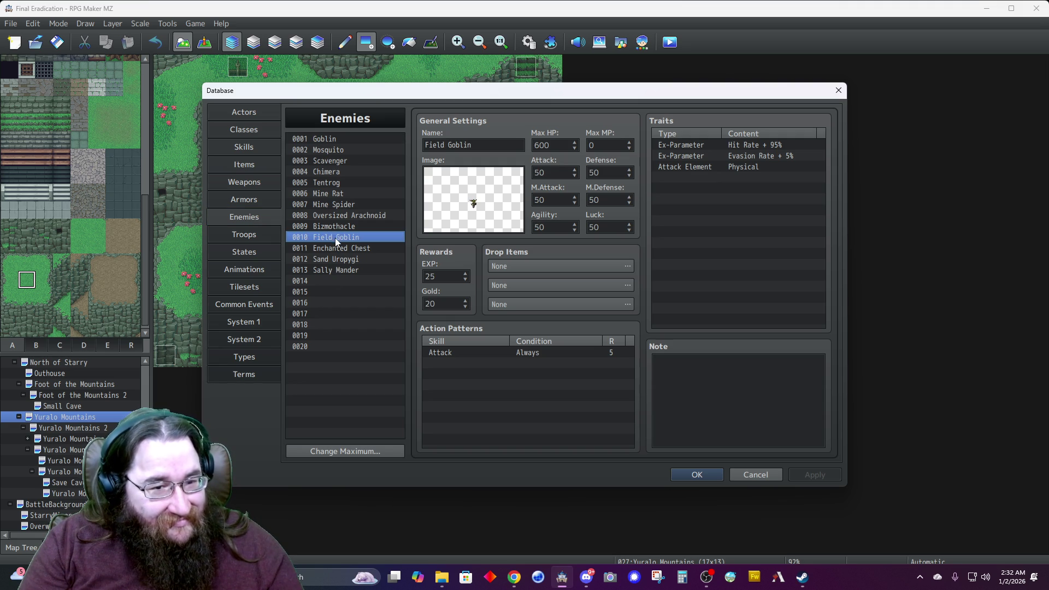
click(336, 138)
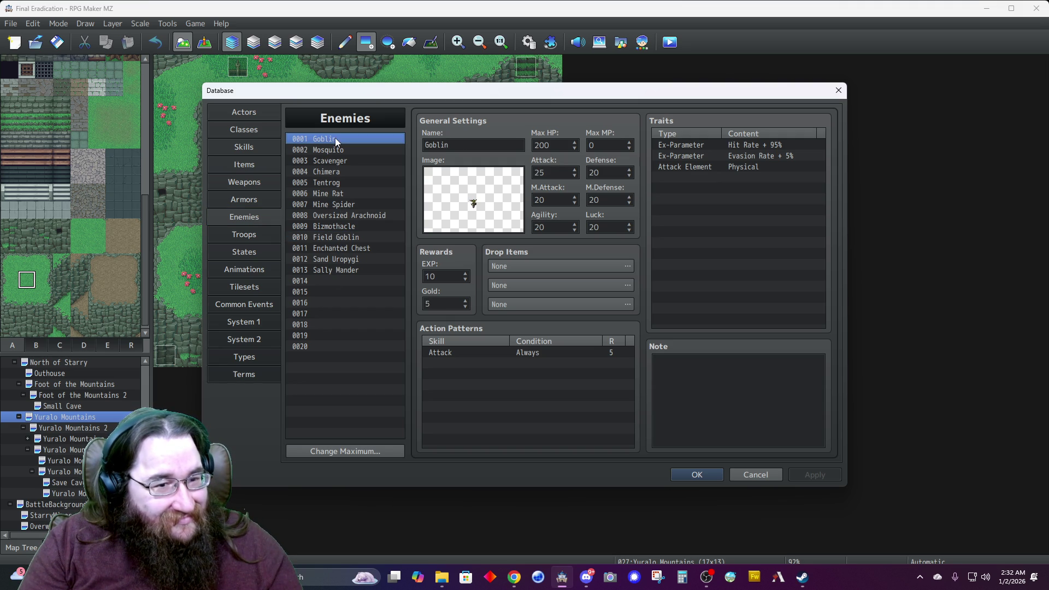
click(342, 240)
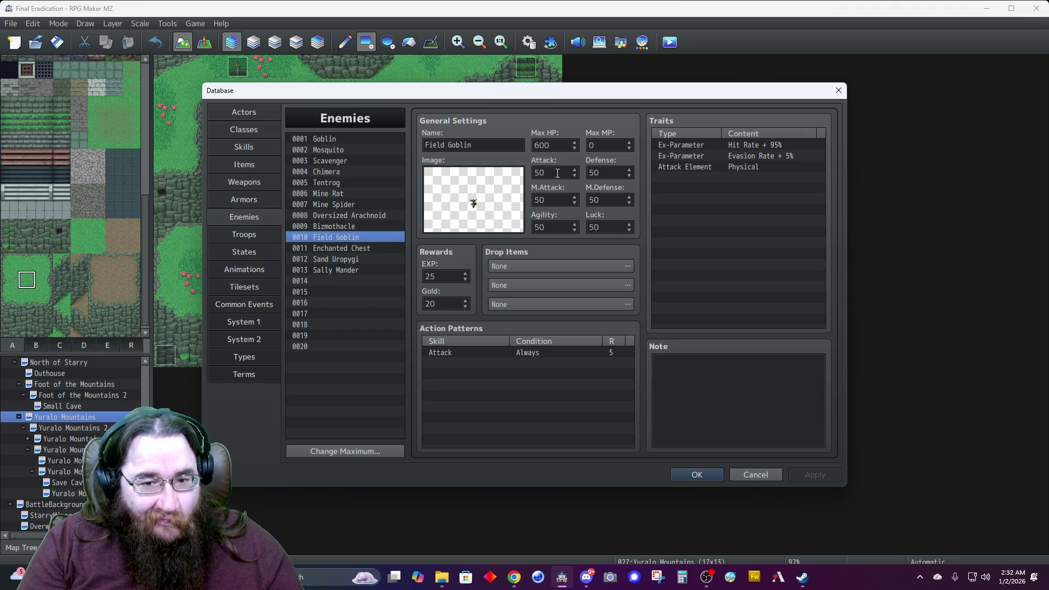
Set the Field Goblin's Max HP to 1260.
double_click(561, 144)
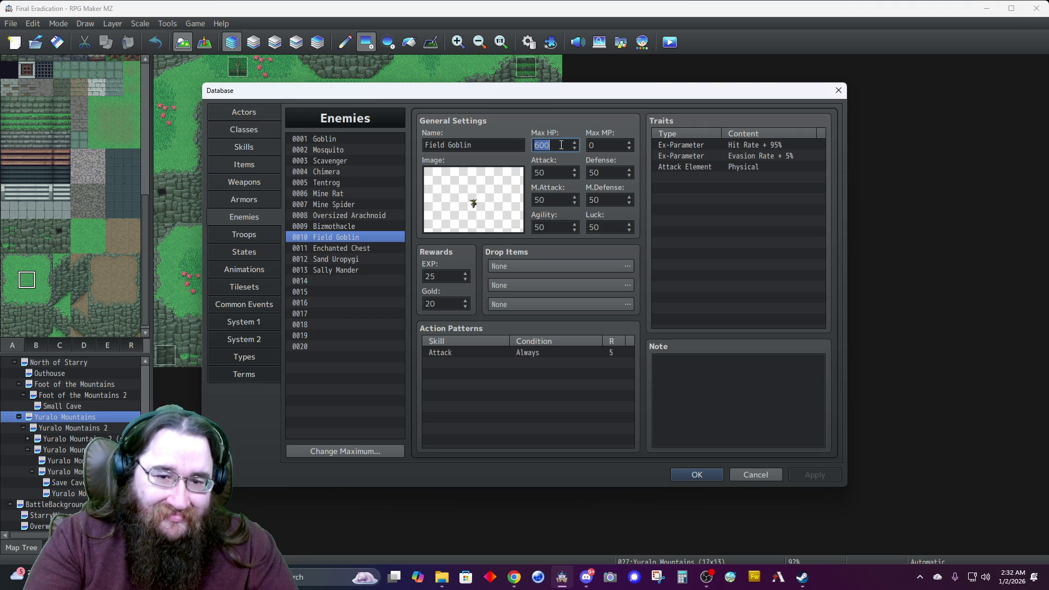
text(50)
key(BackSpace)
key(BackSpace)
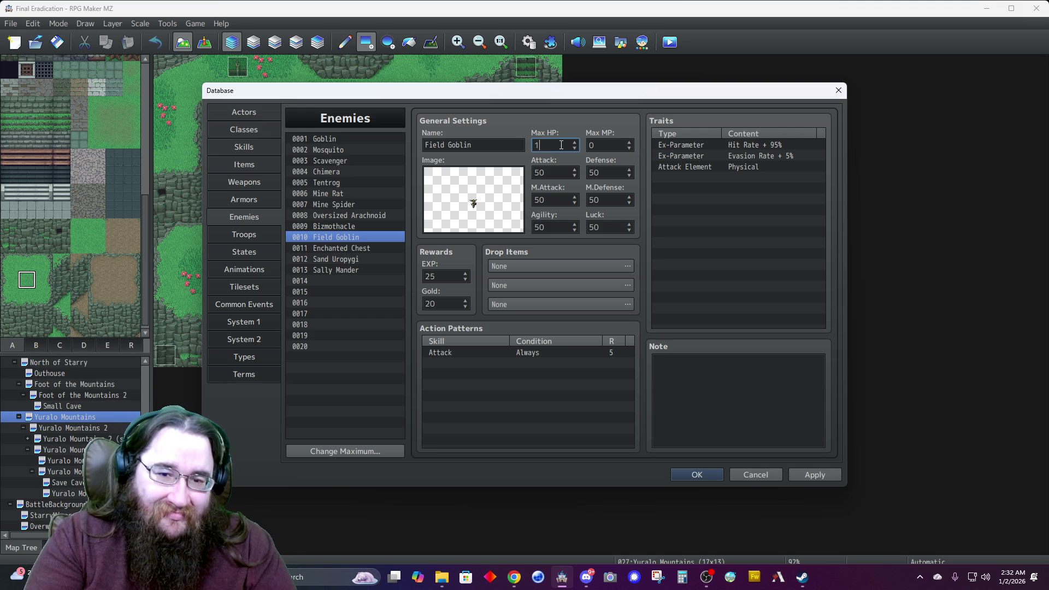
key(BackSpace)
key(BackSpace)
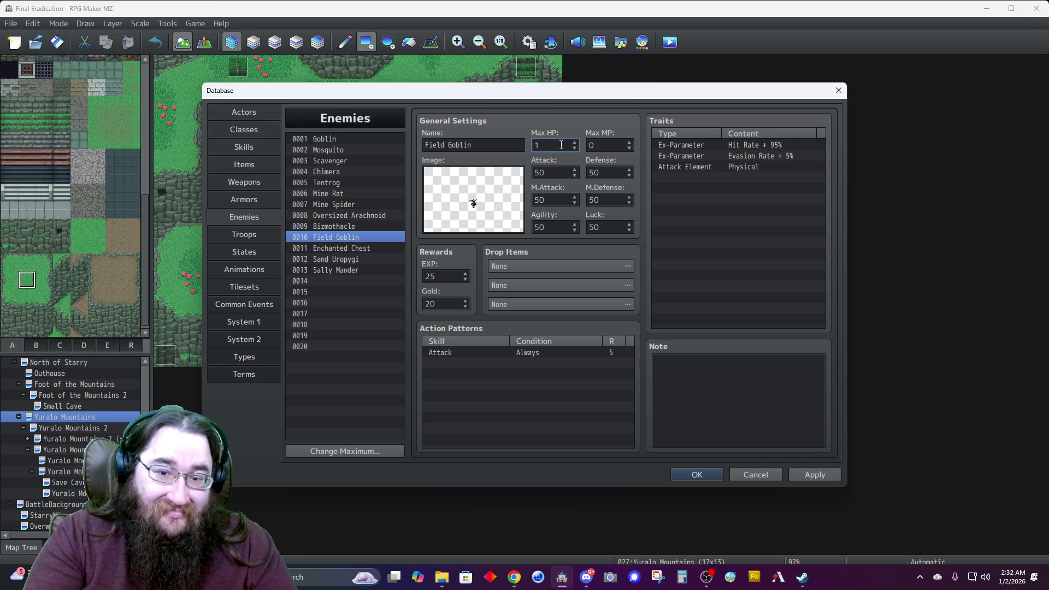
text(250)
key(BackSpace)
key(BackSpace)
text(60)
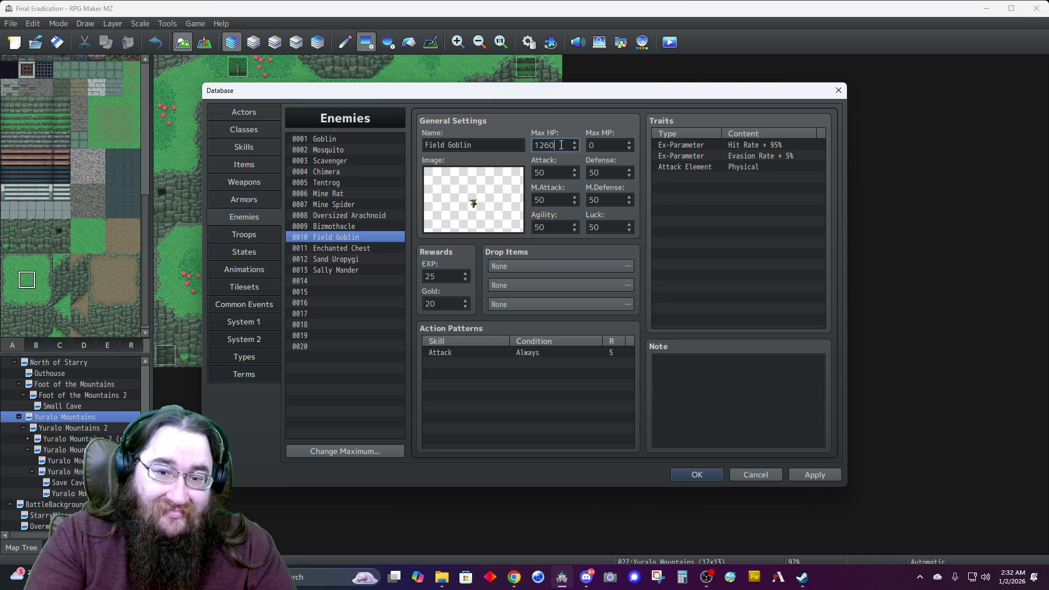
key(Tab)
key(Tab)
Set Attack 60, Defense 40 and M.Attack 40.
text(60)
key(Tab)
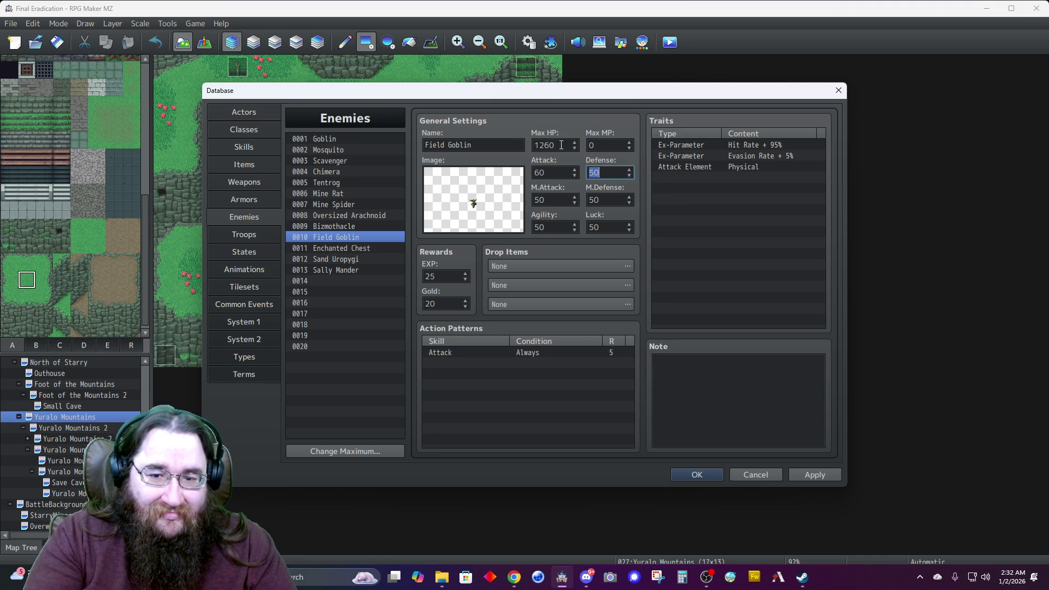
text(3)
text(40)
key(Tab)
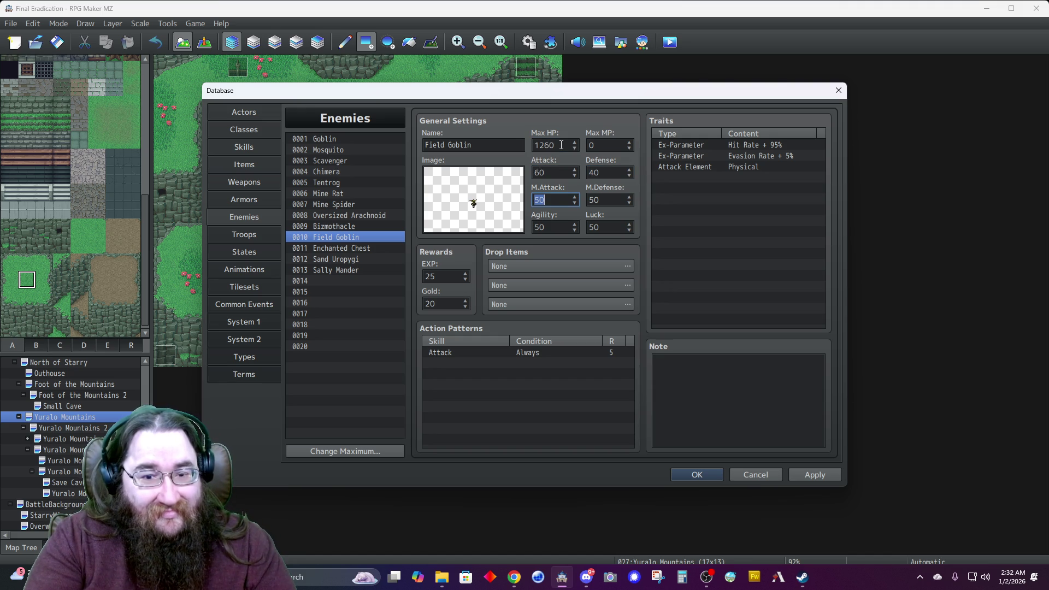
text(4)
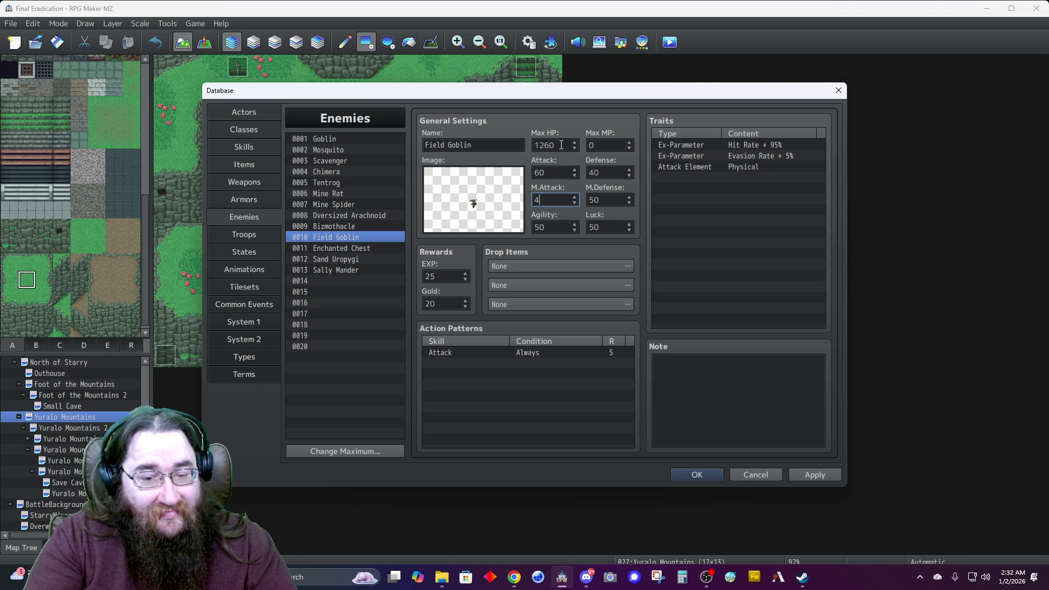
key(BackSpace)
key(BackSpace)
text(40)
Set M.Defense 40, Agility 60 and Luck 30.
key(Tab)
text(40)
key(Tab)
text(6)
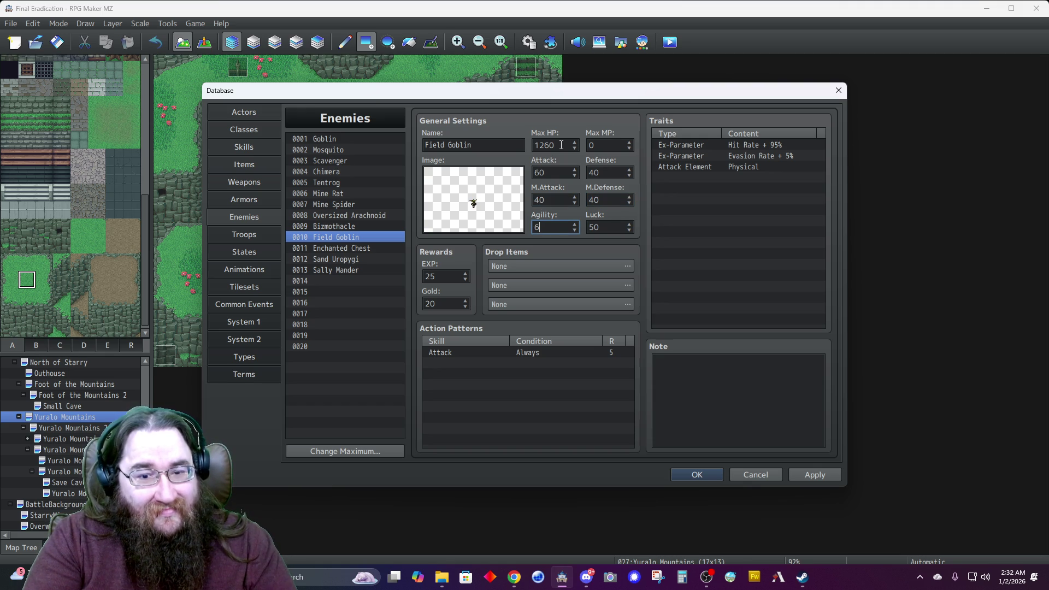
text(0)
key(Tab)
text(30)
key(Tab)
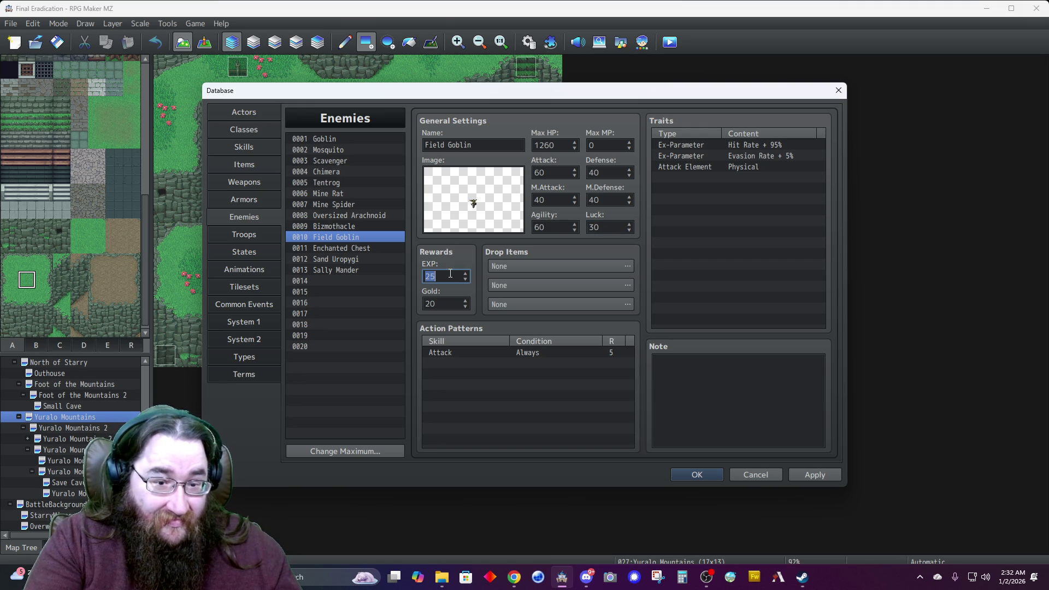
Add a new Field Goblin action pattern using skill 0099 Fire I.
text(40)
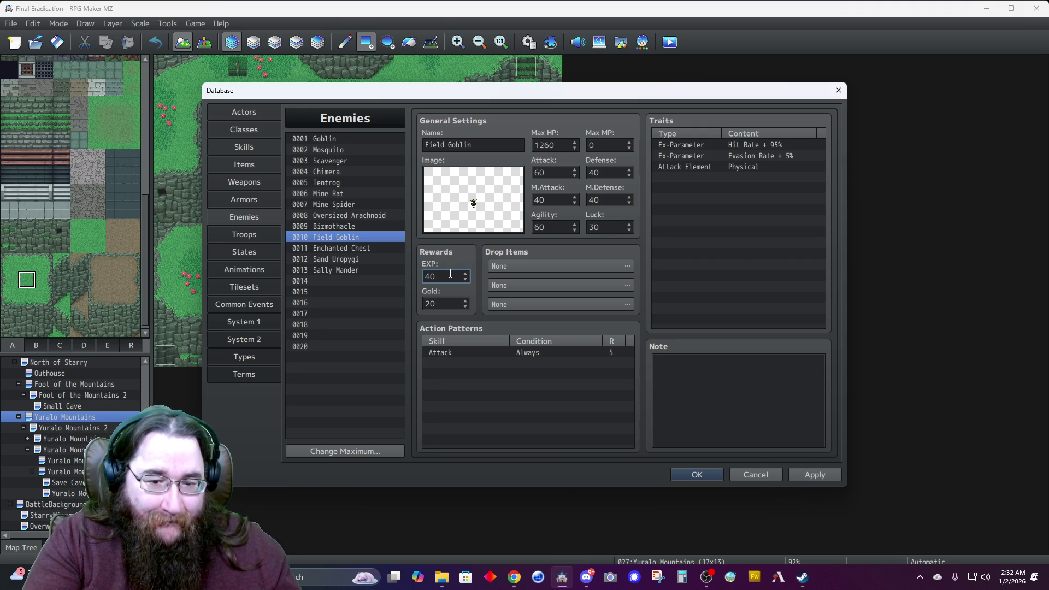
double_click(488, 359)
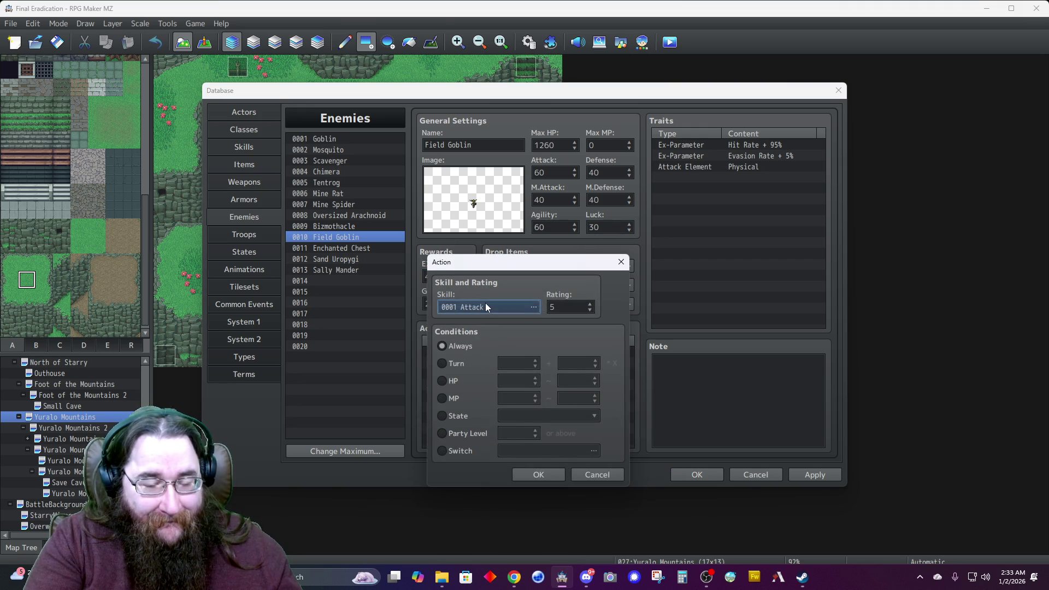
click(485, 302)
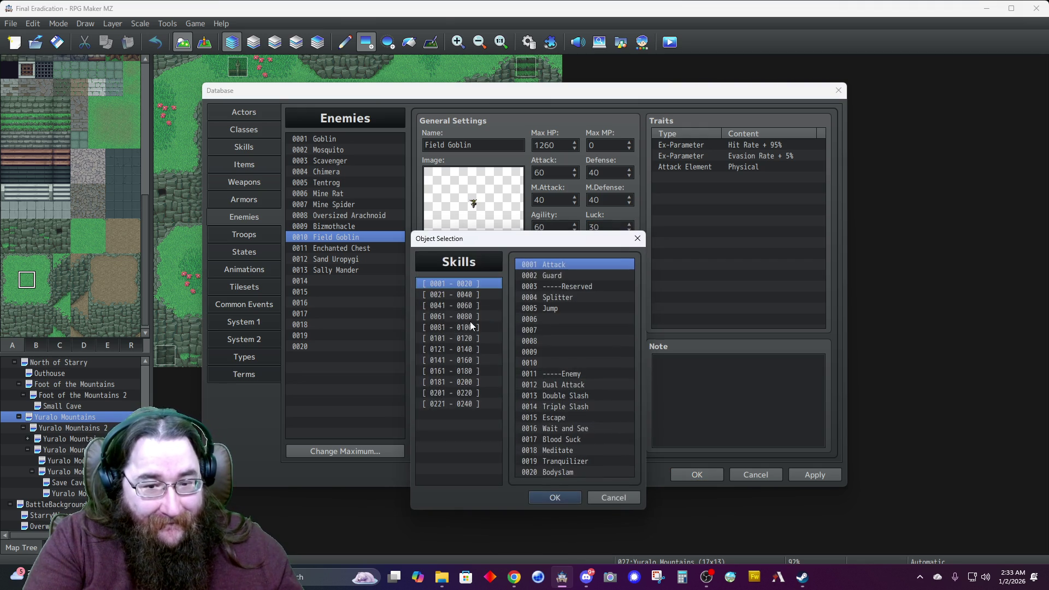
click(457, 295)
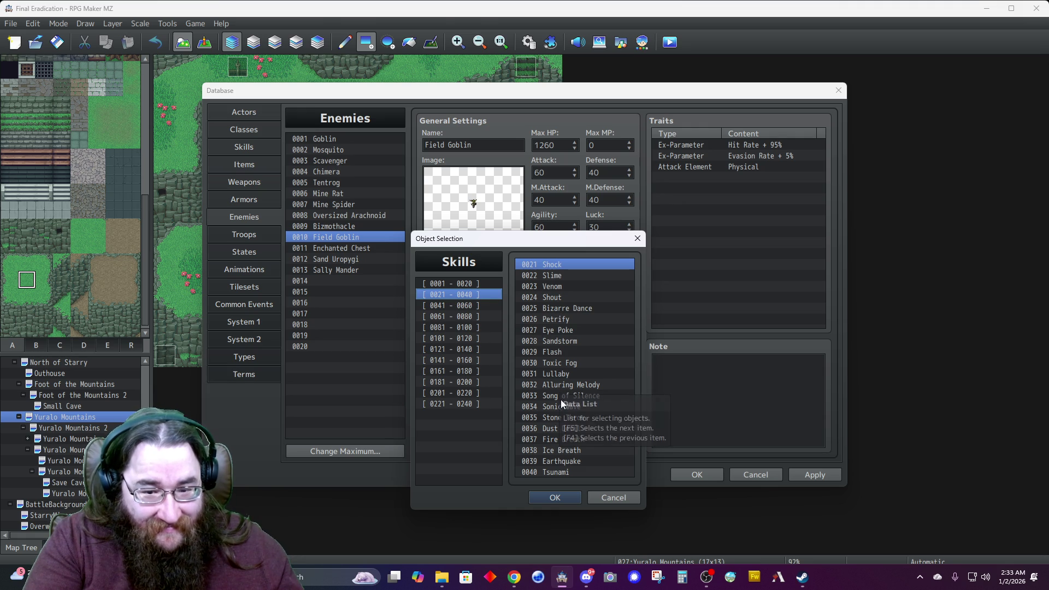
click(460, 306)
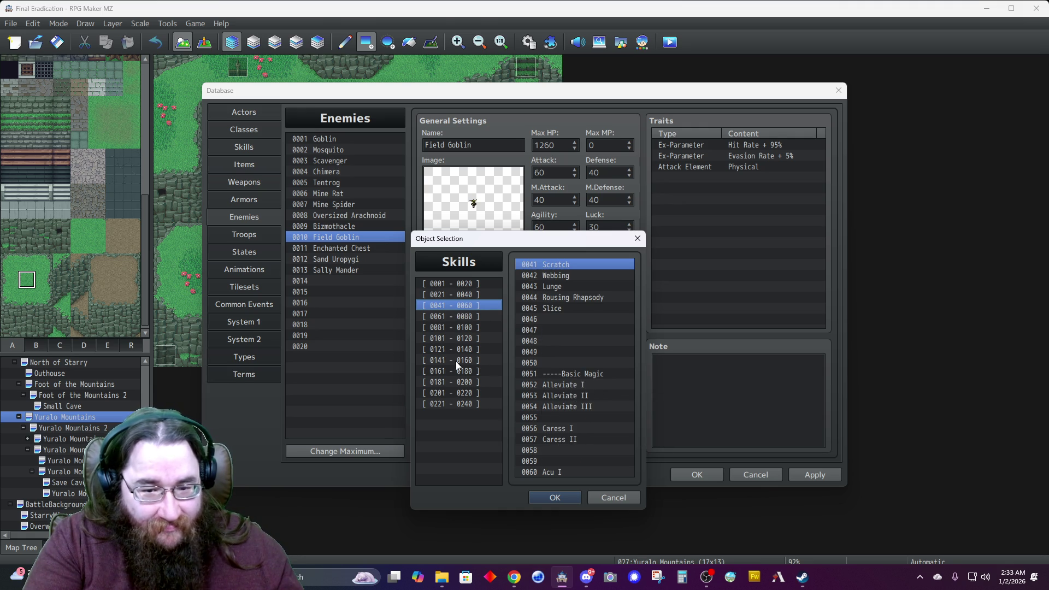
click(459, 318)
click(447, 328)
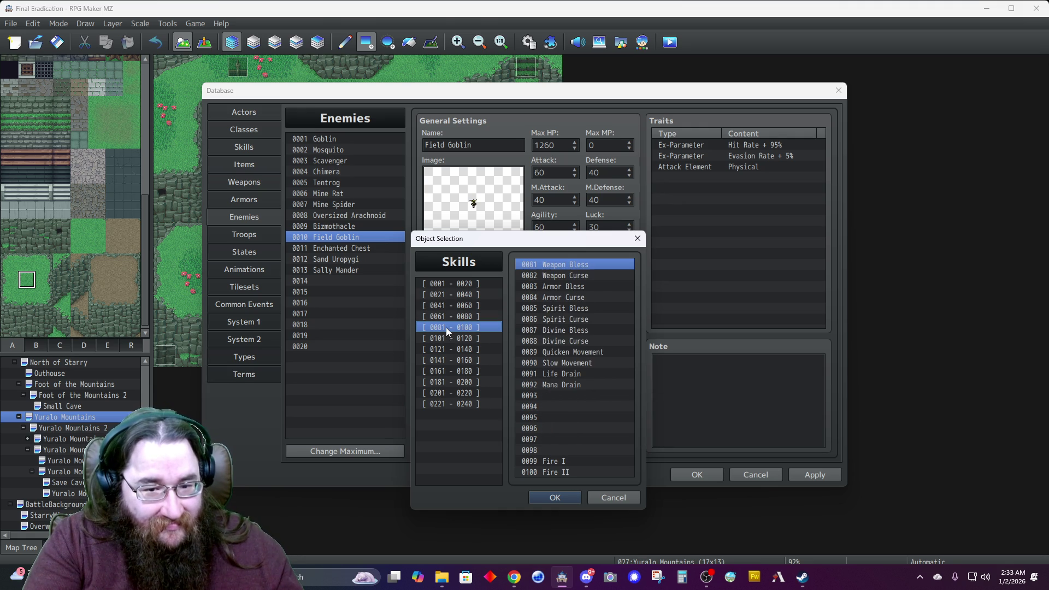
click(552, 462)
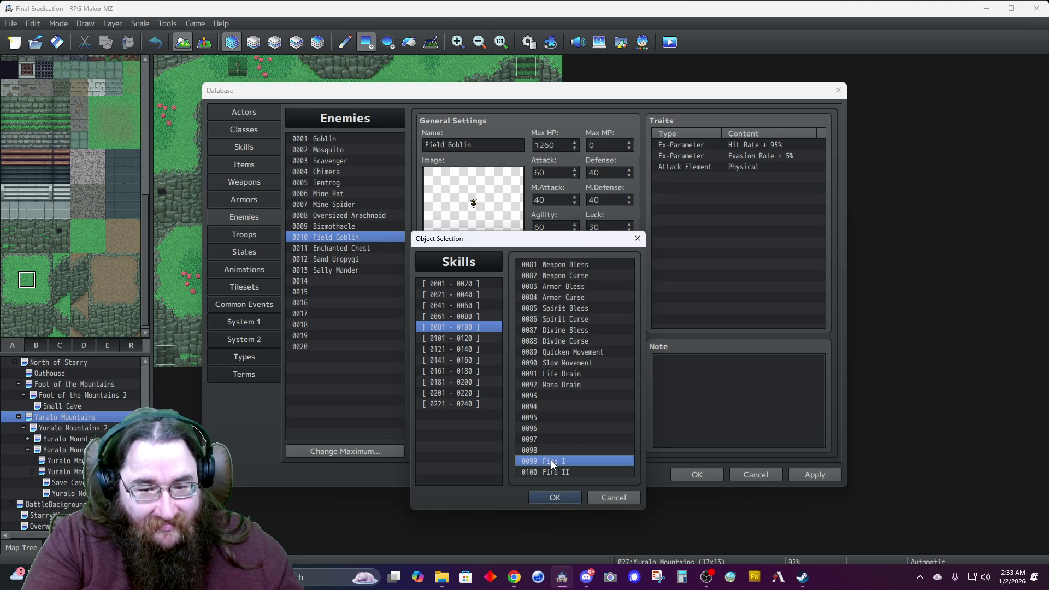
click(554, 496)
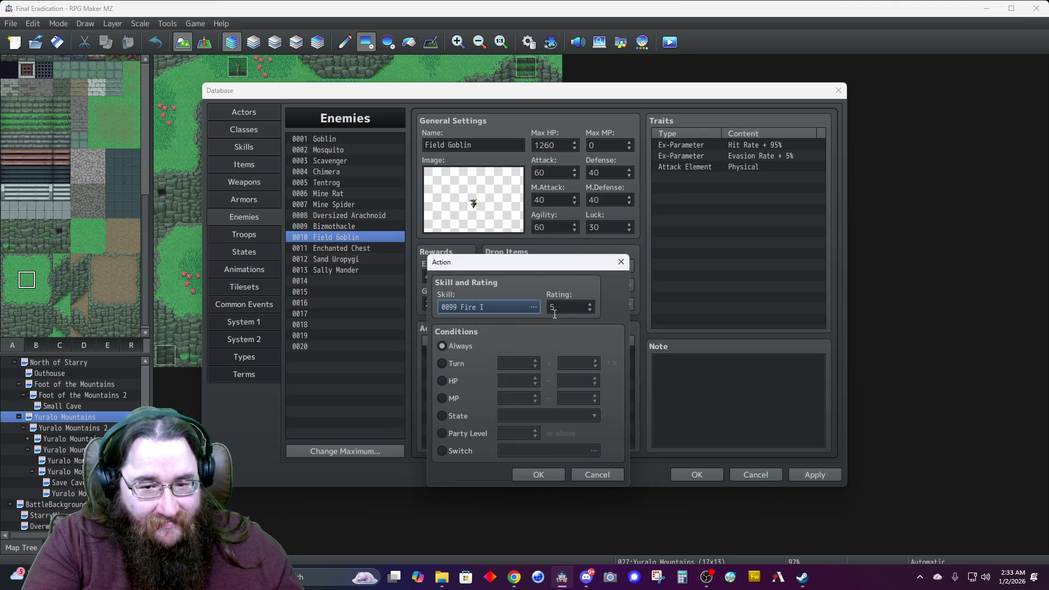
click(588, 309)
click(587, 309)
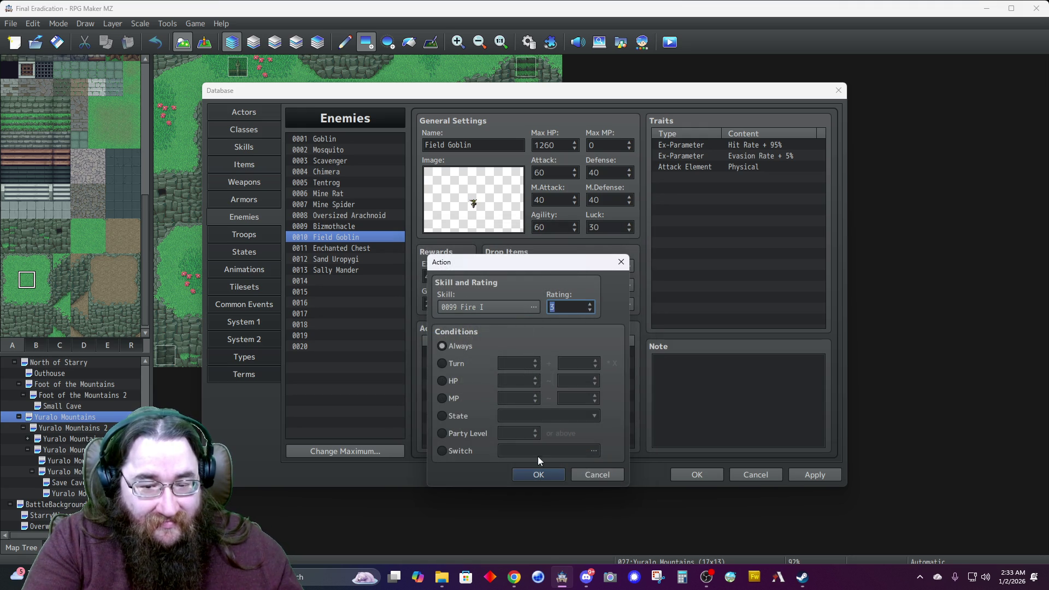
click(544, 471)
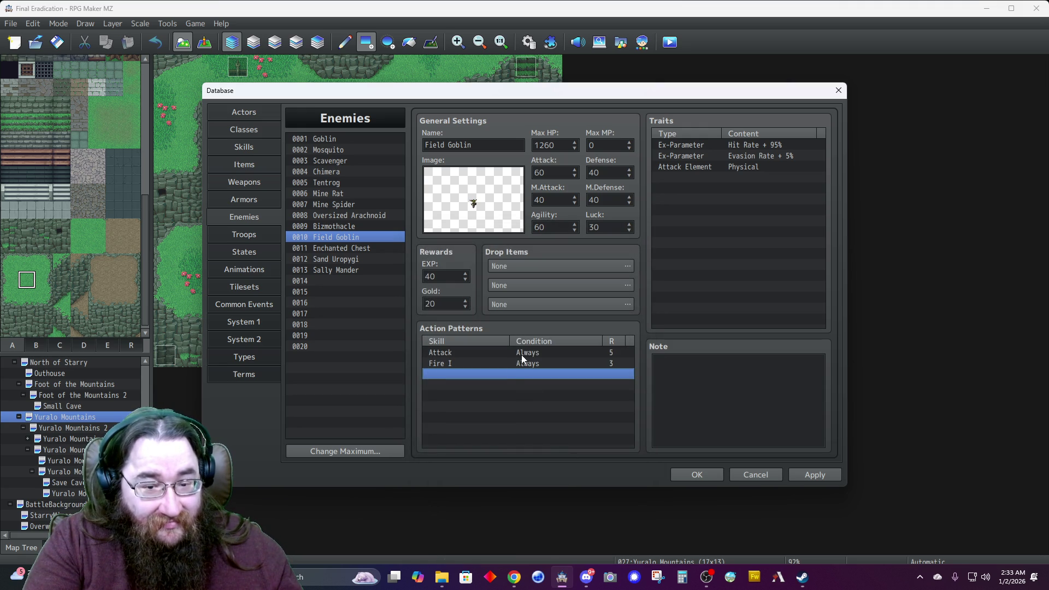
Make the Fire I pattern trigger at HP 0%–50% with rating 4.
click(516, 362)
right_click(516, 362)
click(539, 368)
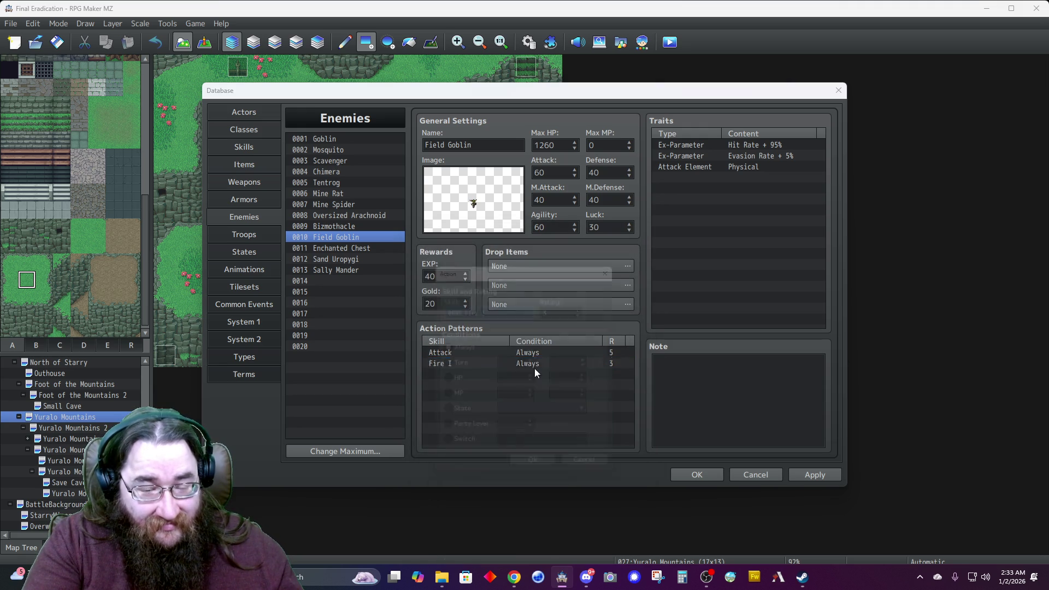
click(443, 381)
click(520, 385)
key(Tab)
text(50)
click(575, 303)
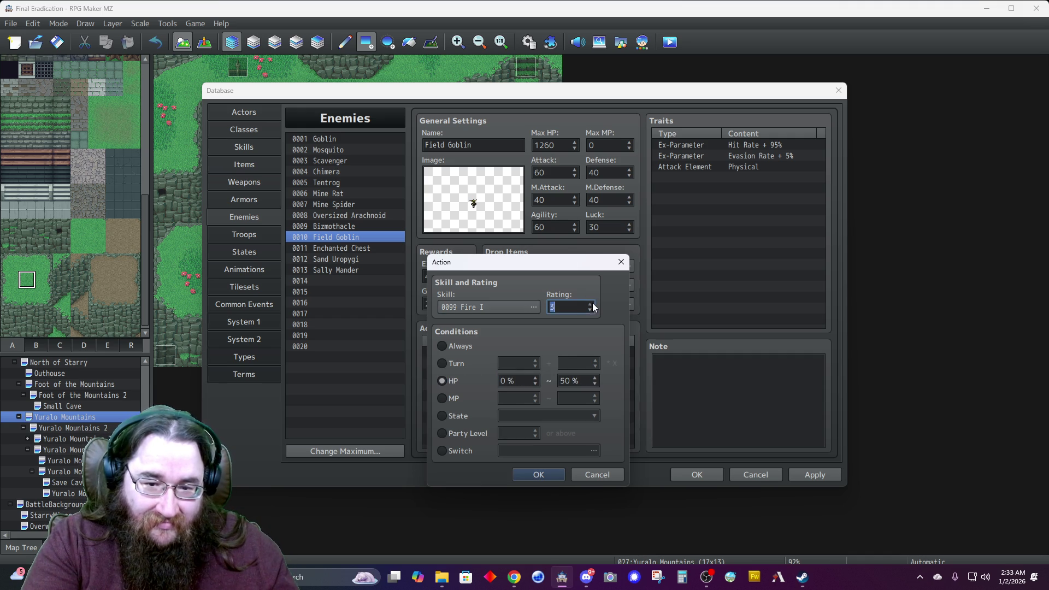
click(528, 476)
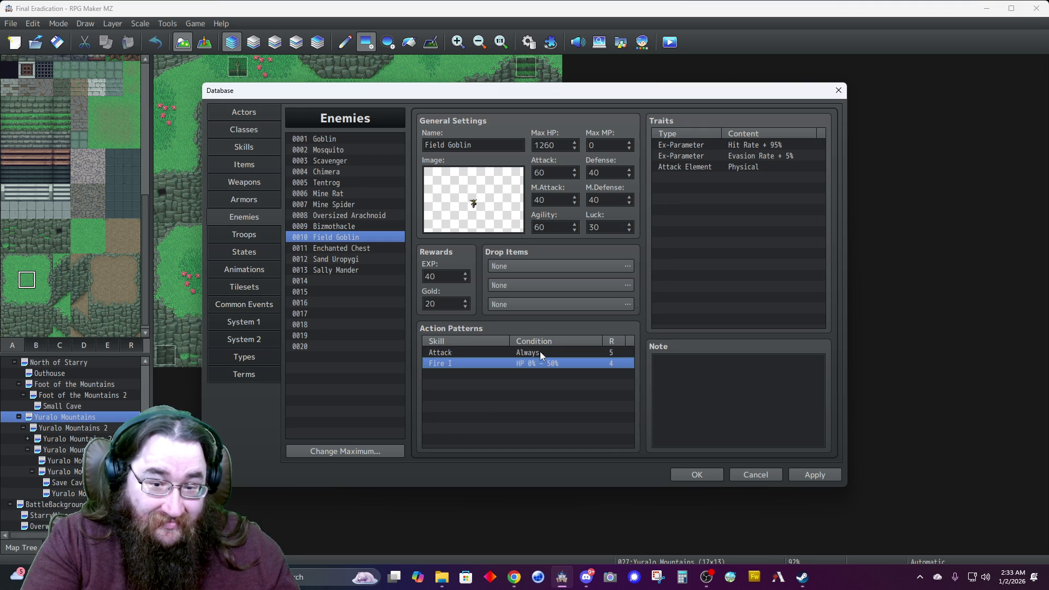
Raise the Field Goblin's Attack pattern rating to 6.
double_click(539, 352)
click(590, 305)
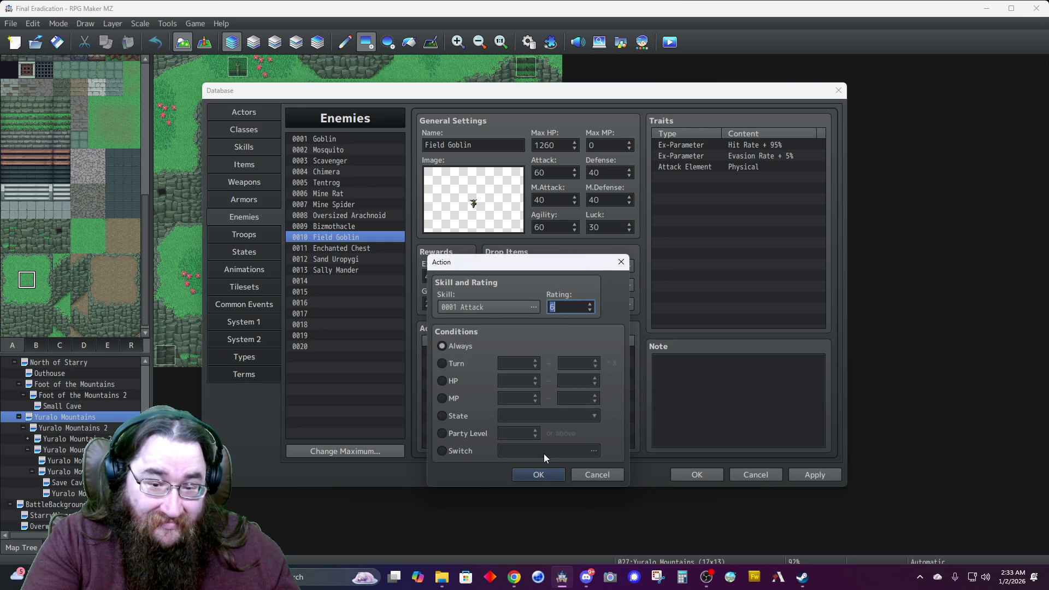
click(535, 475)
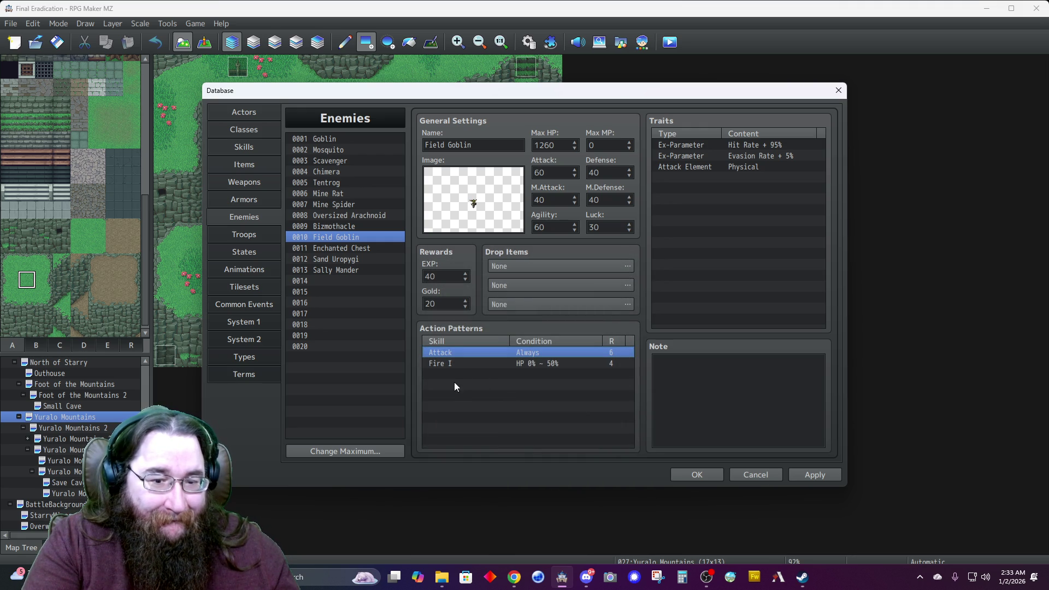
click(244, 234)
click(352, 451)
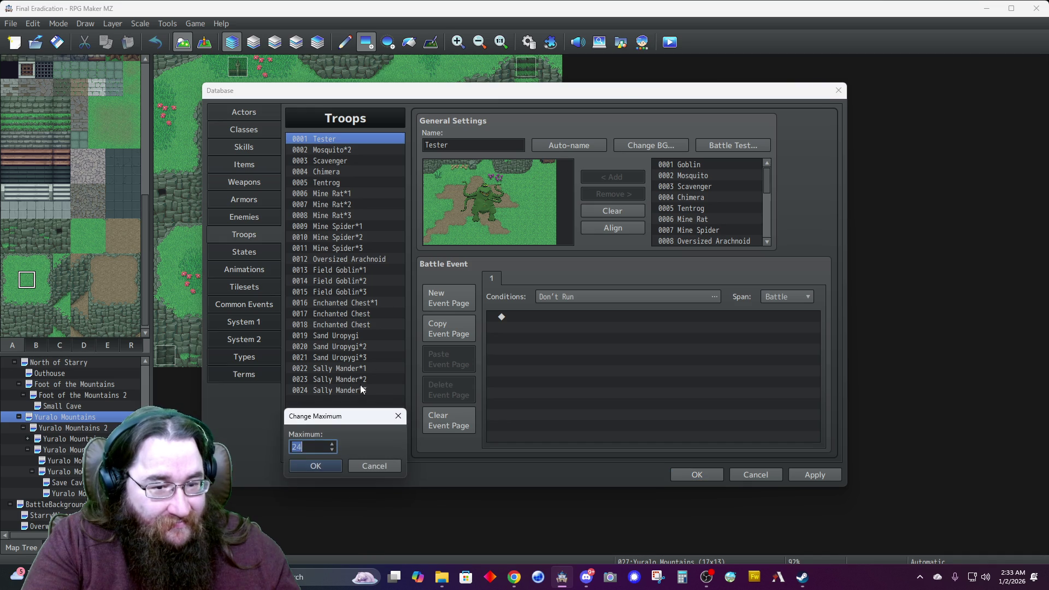
Raise the troop maximum to 27 and name troop 0025 'Field Goblin*1'.
click(332, 444)
click(332, 444)
click(332, 444)
click(316, 465)
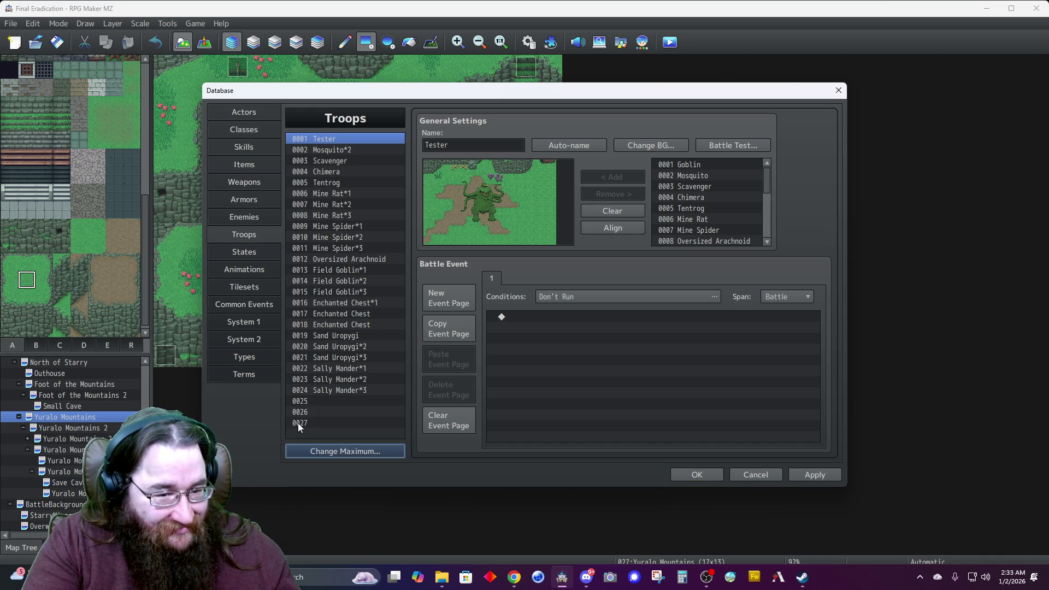
click(319, 401)
click(477, 147)
text(Fie)
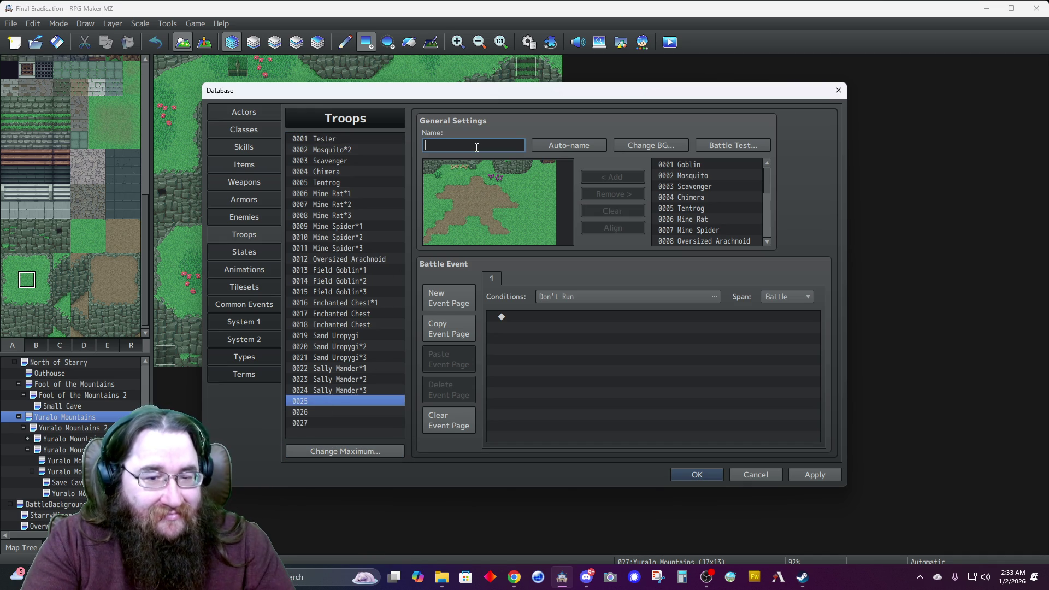
text(ld Goblin)
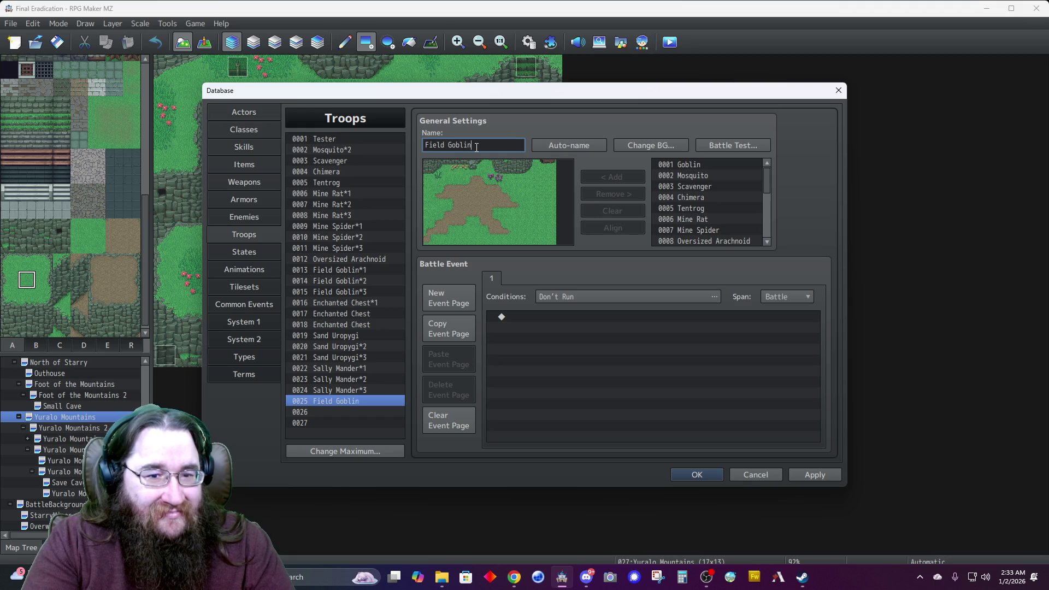
text(*1)
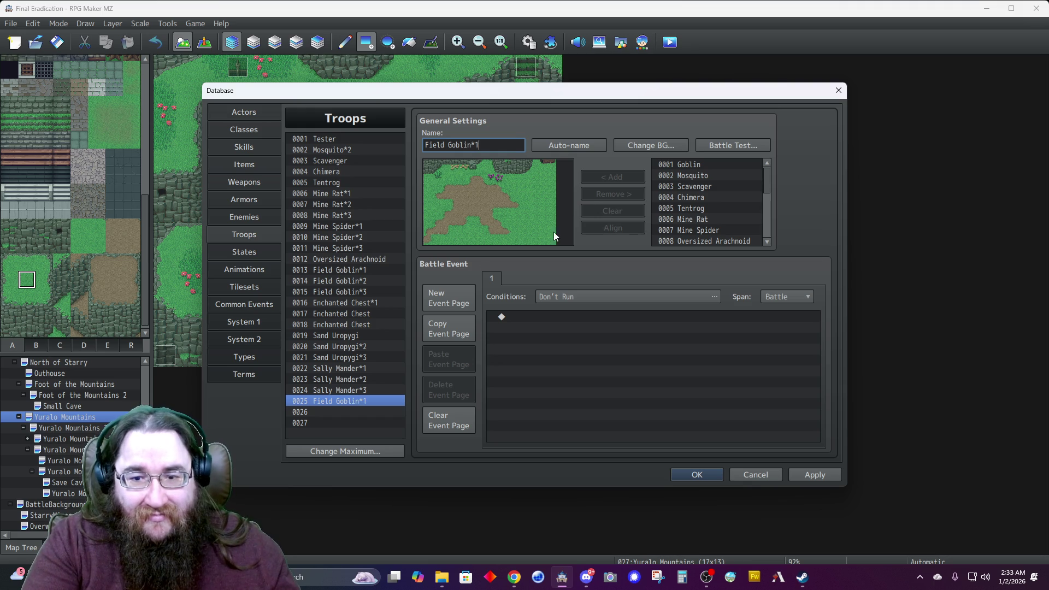
scroll(690, 198, down, 3)
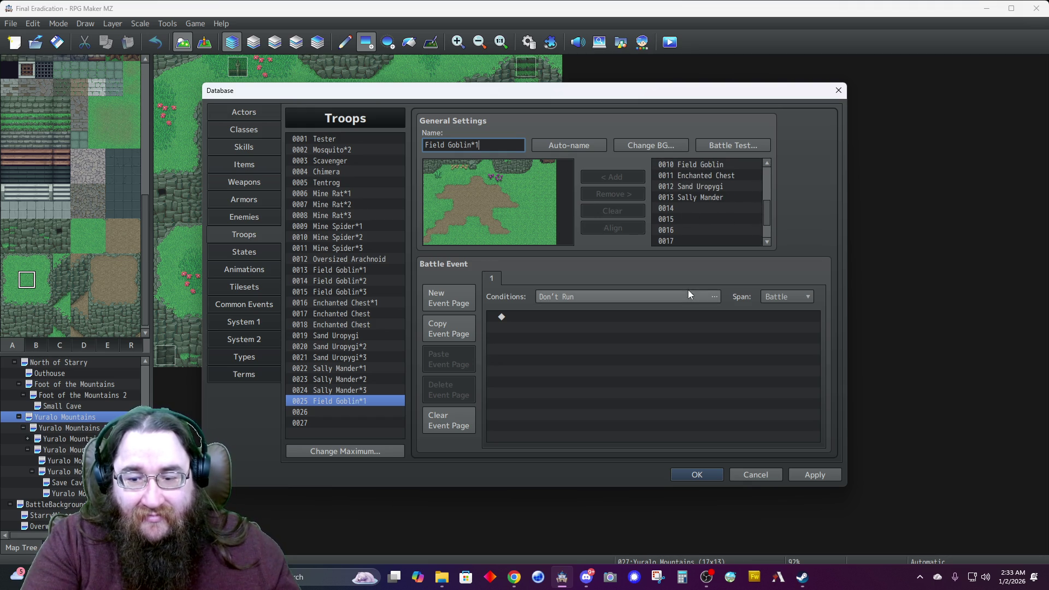
click(806, 472)
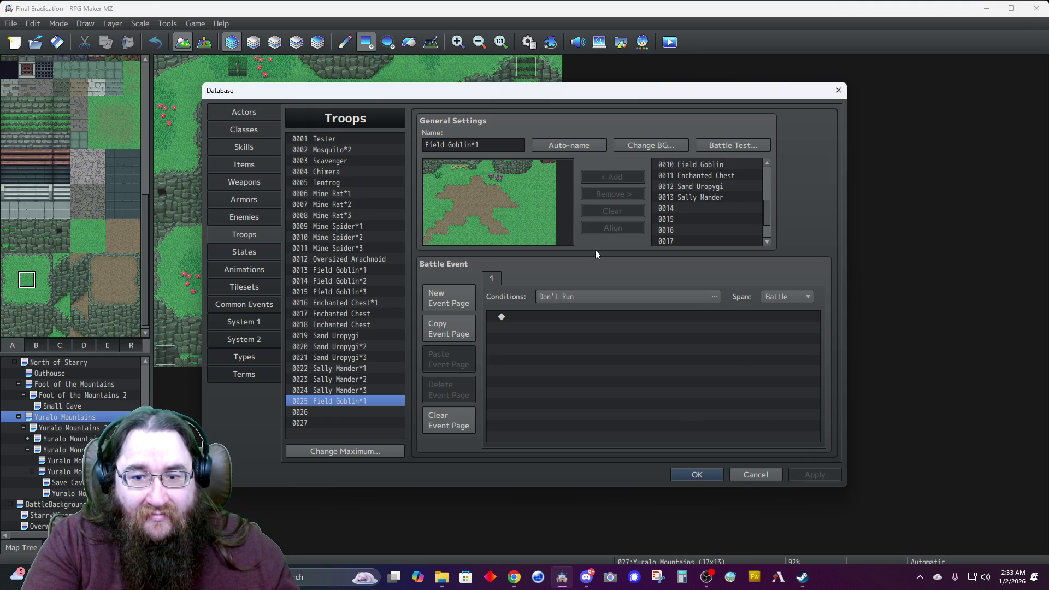
Place one Field Goblin in troop Field Goblin*1 and position it on the battlefield.
click(244, 221)
click(243, 231)
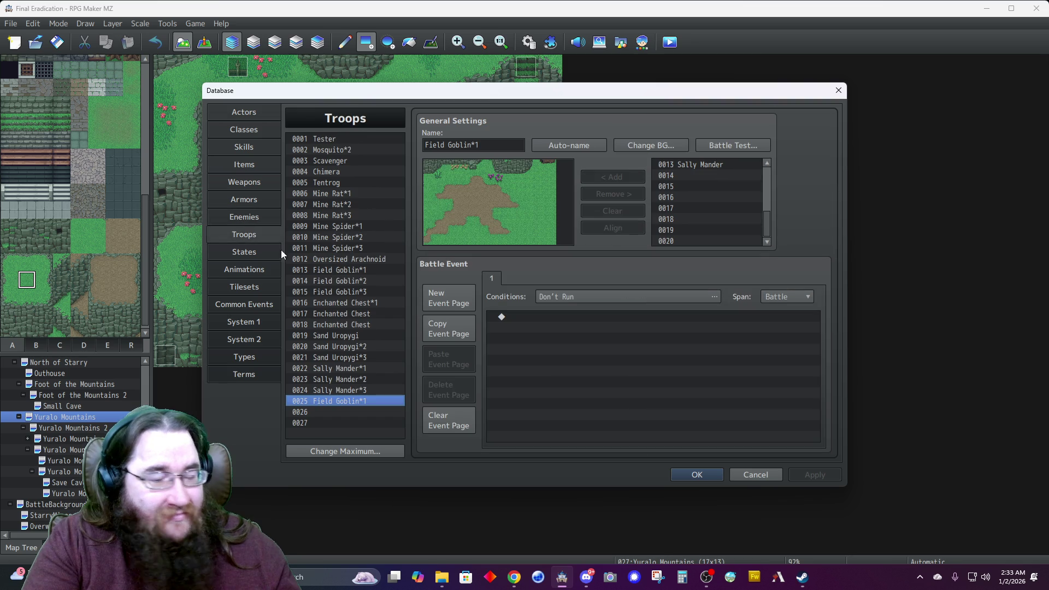
click(690, 173)
click(250, 215)
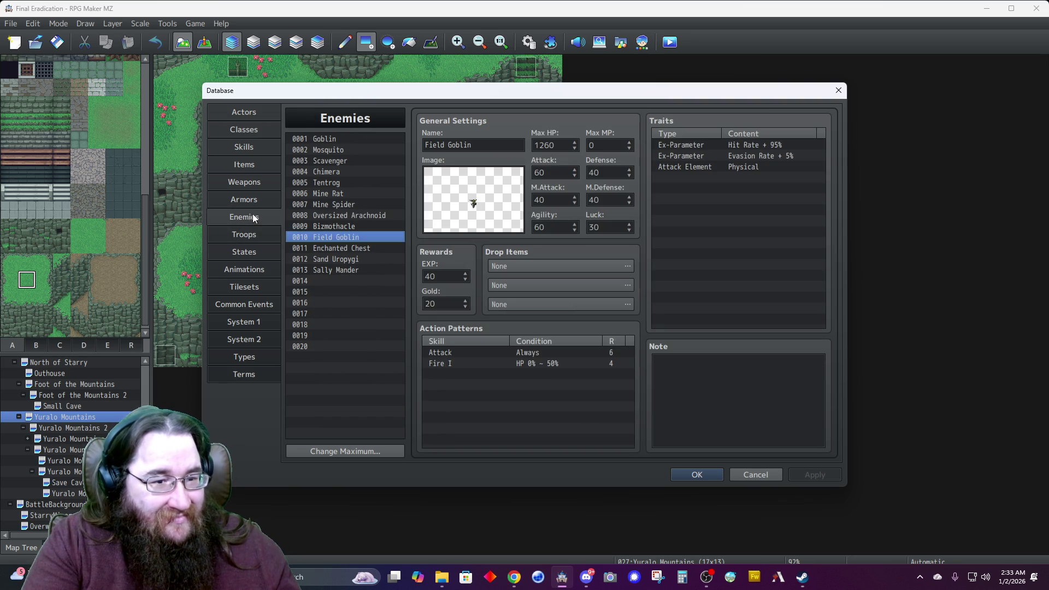
click(328, 280)
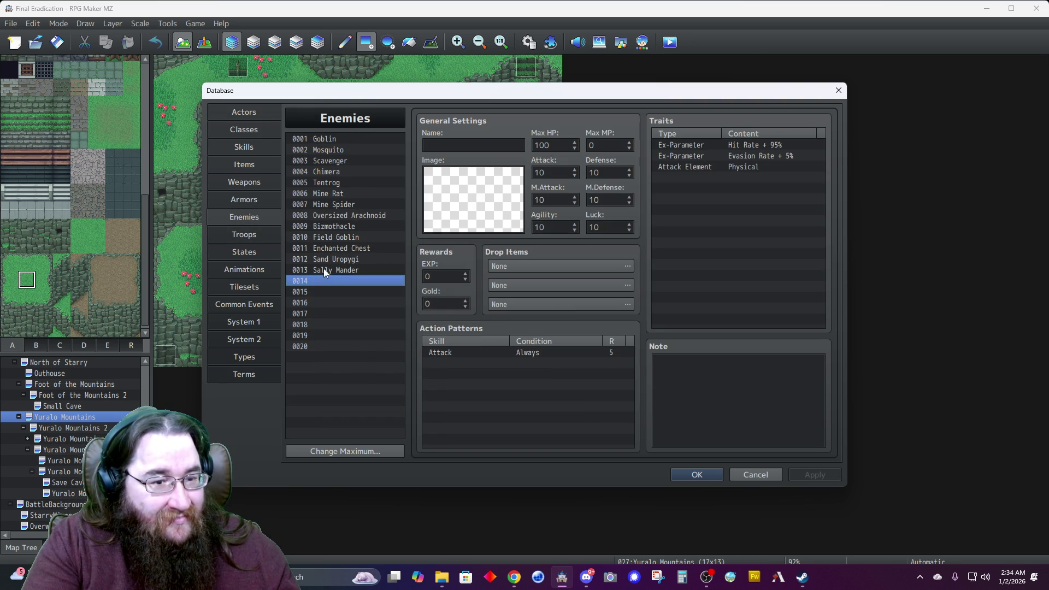
click(327, 236)
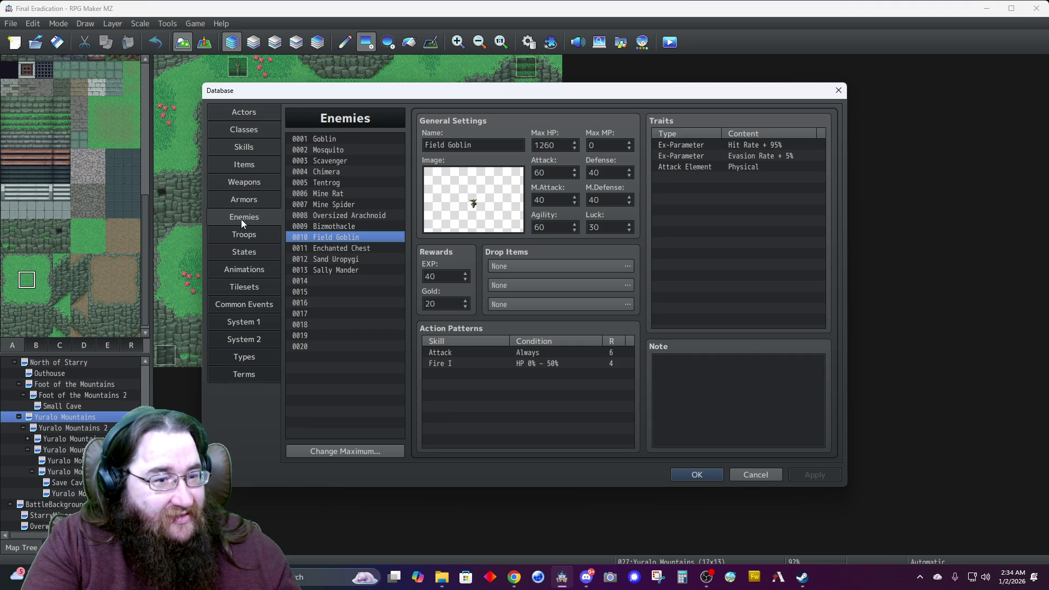
click(248, 236)
scroll(690, 198, down, 3)
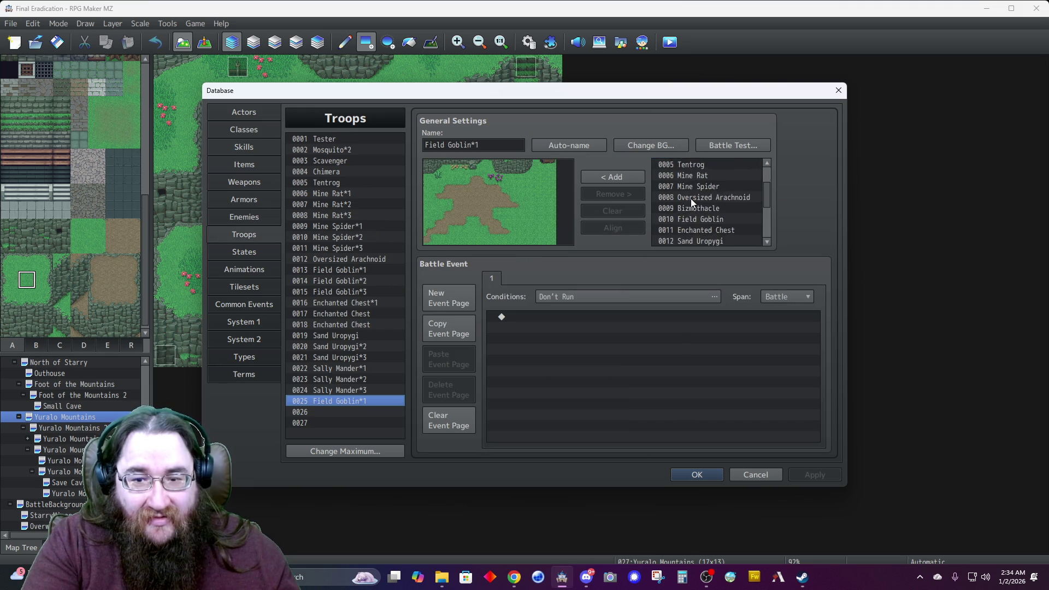
scroll(691, 197, up, 1)
click(690, 186)
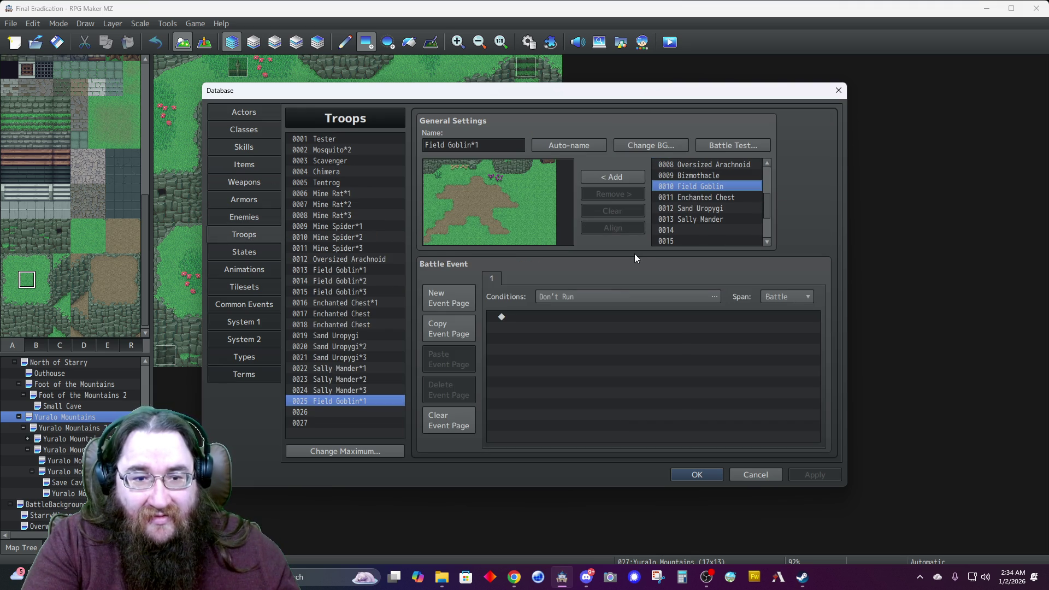
click(611, 177)
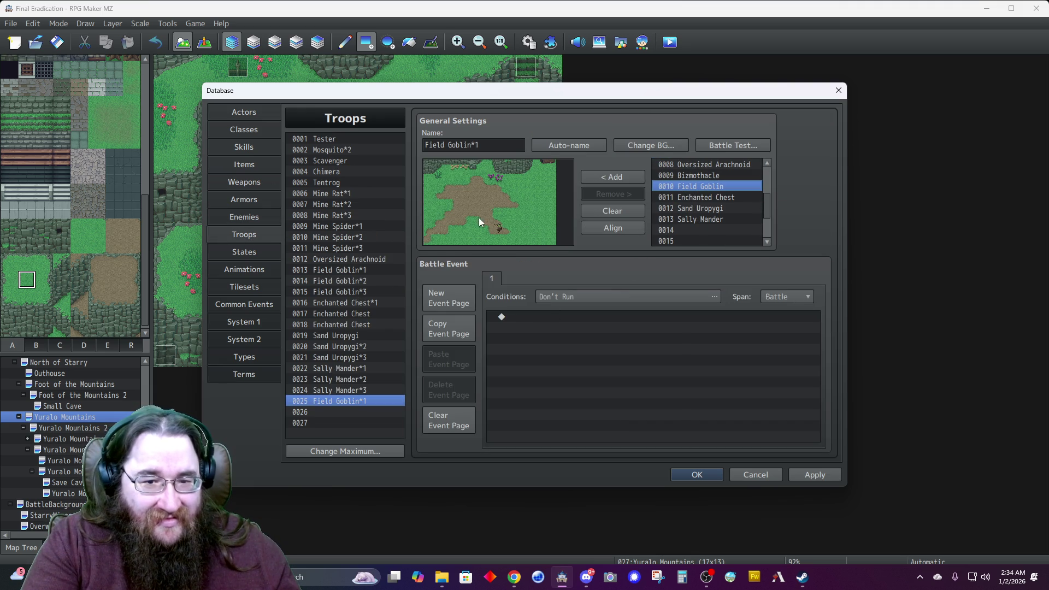
drag(503, 226, 486, 206)
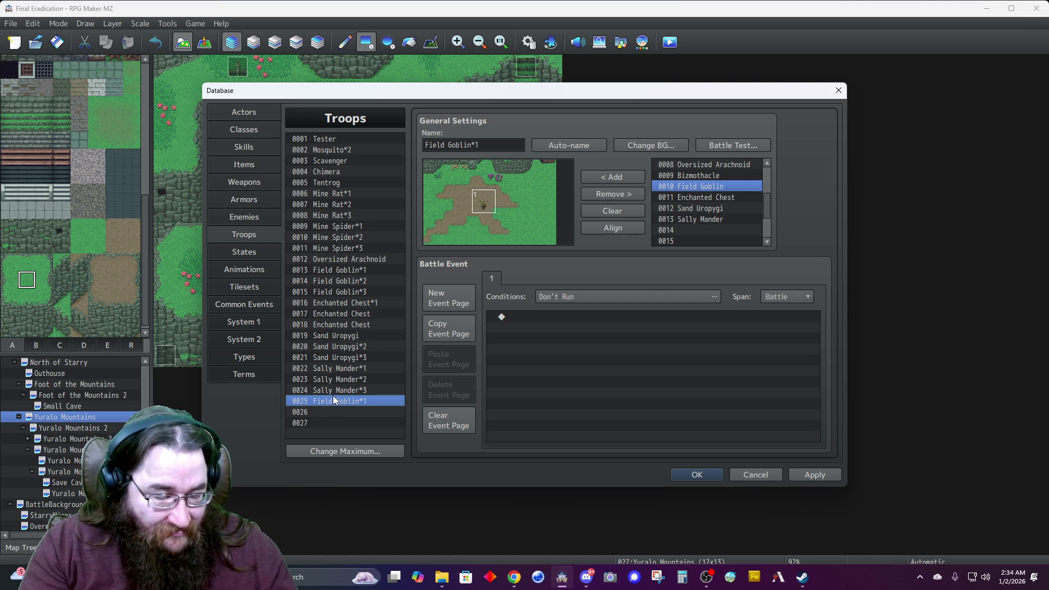
Duplicate the troop into 0026, rename it 'Field Goblin*2', and add a second goblin.
key(ctrl+c)
key(Down)
key(ctrl+v)
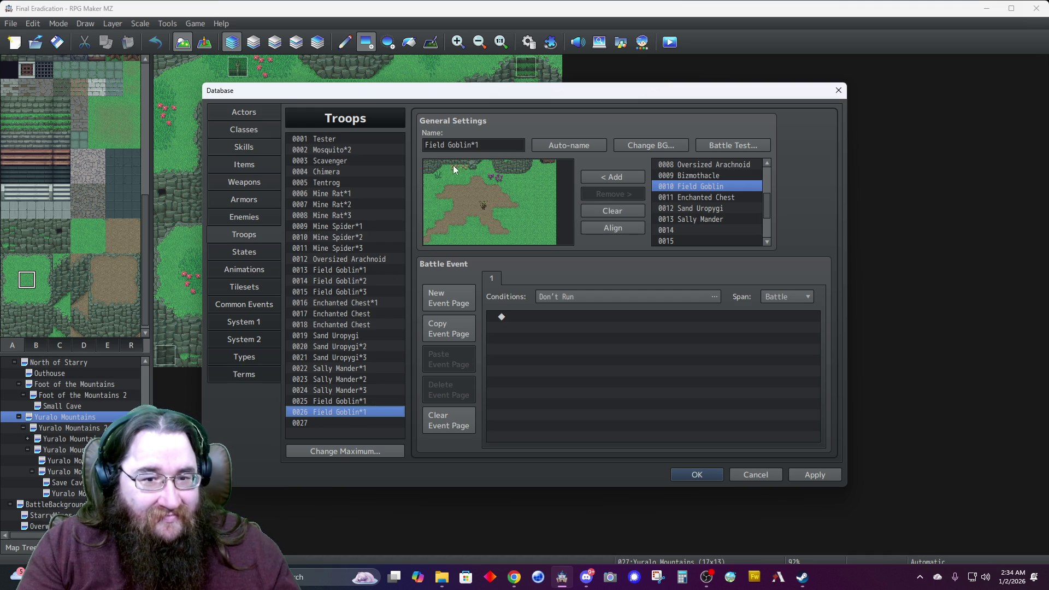
click(430, 145)
key(BackSpace)
text(2)
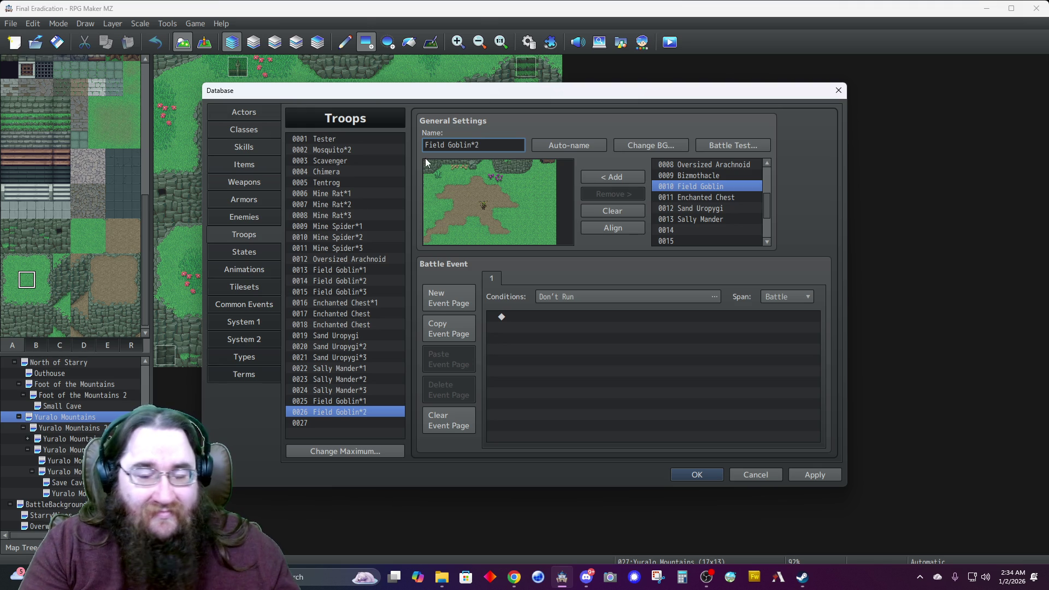
double_click(700, 187)
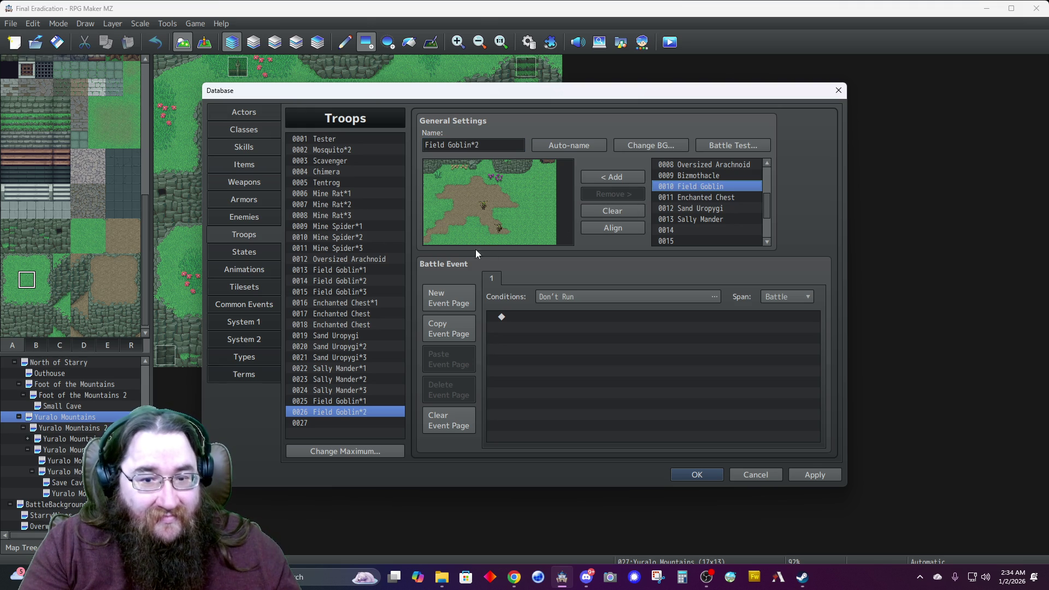
drag(496, 229, 493, 222)
right_click(496, 222)
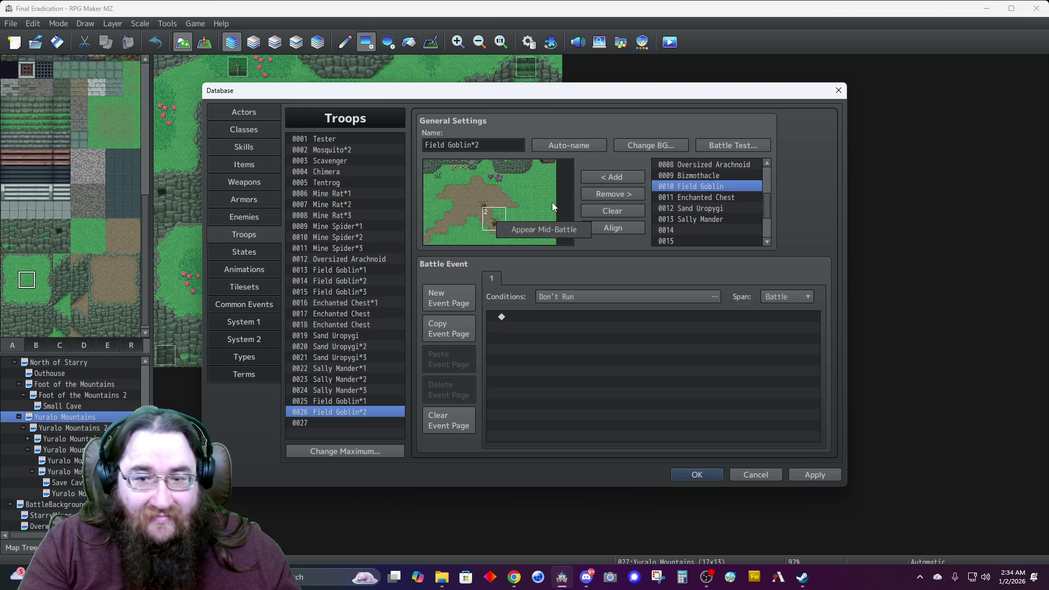
click(723, 145)
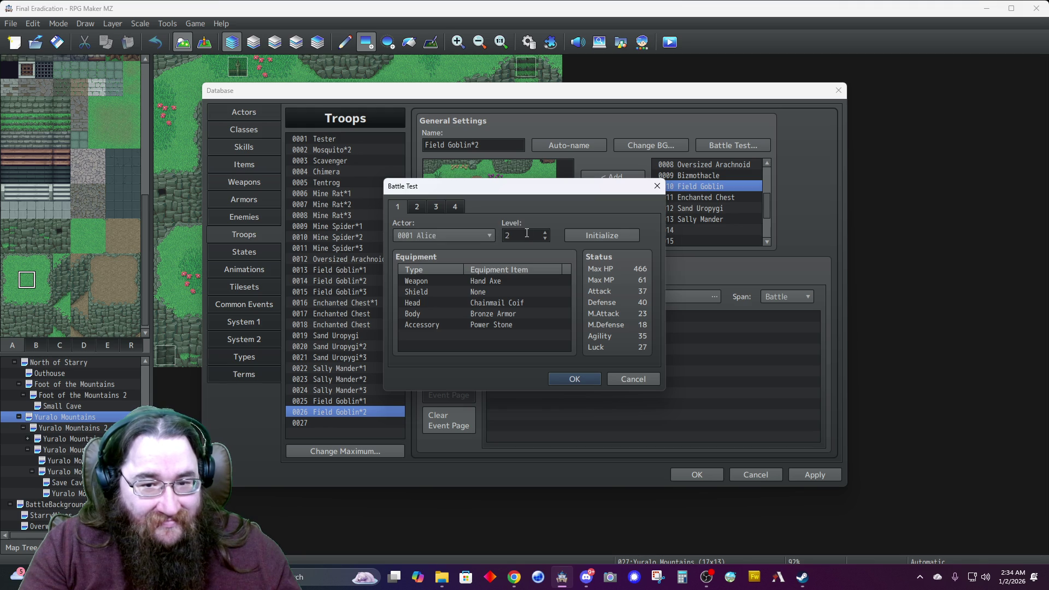
Raise the first test actor's level and equip Bardiche and Wooden Shield.
click(545, 232)
click(545, 233)
click(482, 282)
double_click(482, 283)
click(480, 303)
click(457, 356)
click(474, 324)
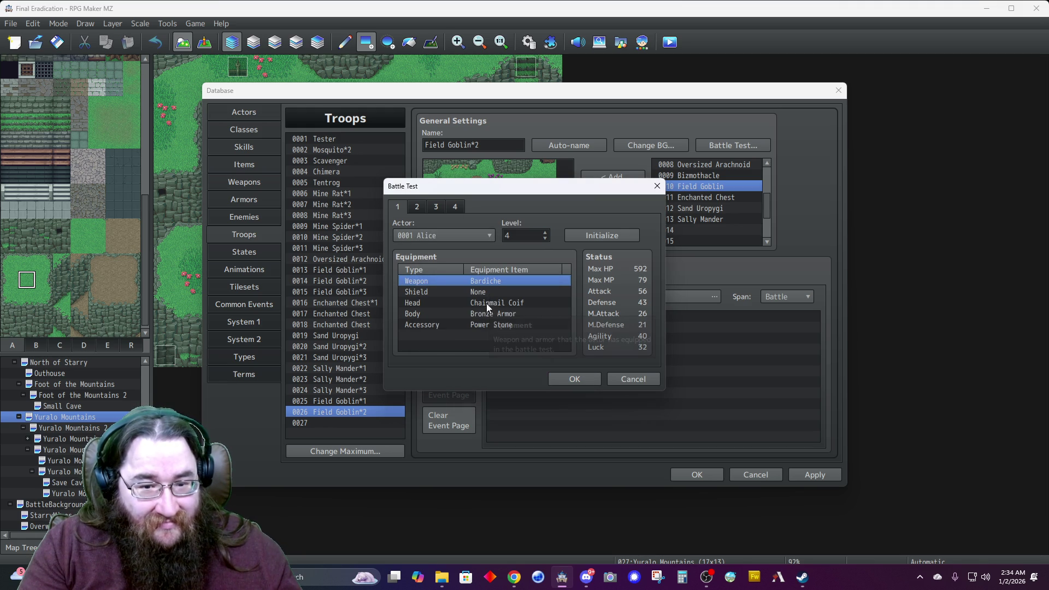
double_click(481, 295)
click(480, 302)
click(475, 321)
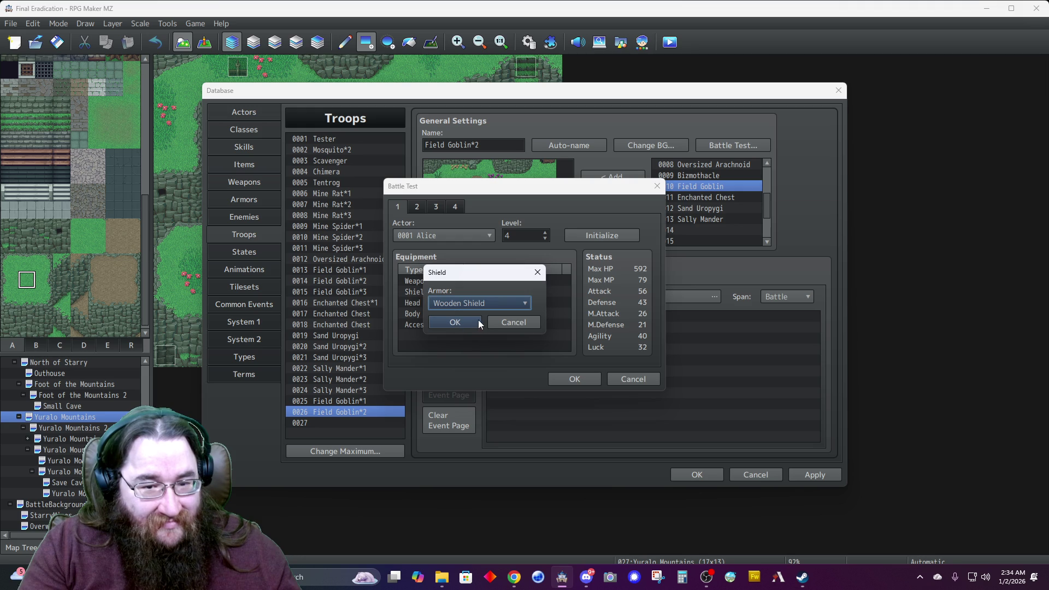
click(476, 321)
Give the first test actor a Bronze Helm, Iron Armor and Power Stone accessory.
double_click(496, 303)
click(478, 303)
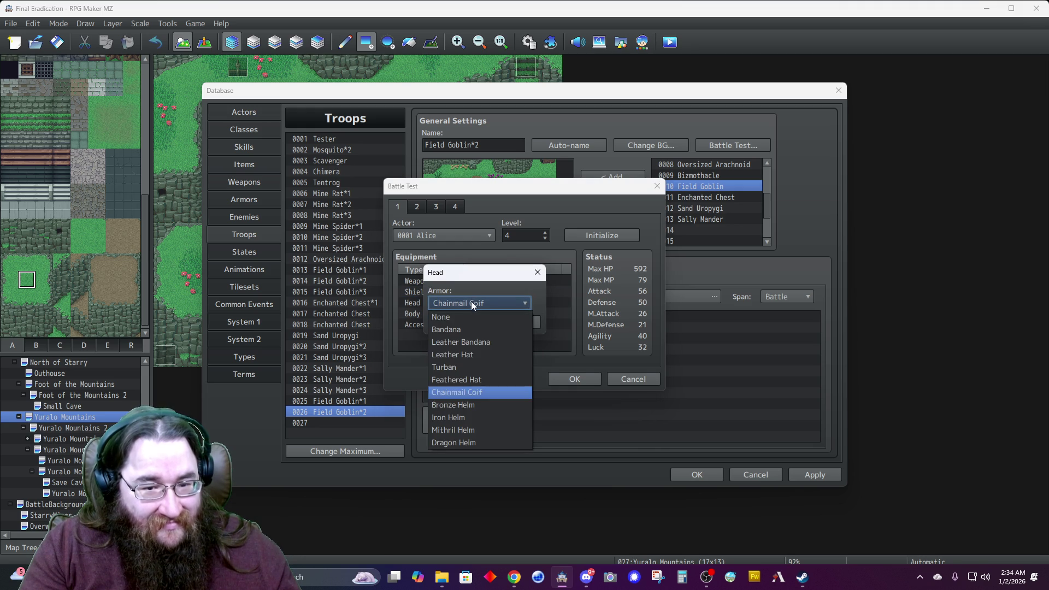
click(447, 405)
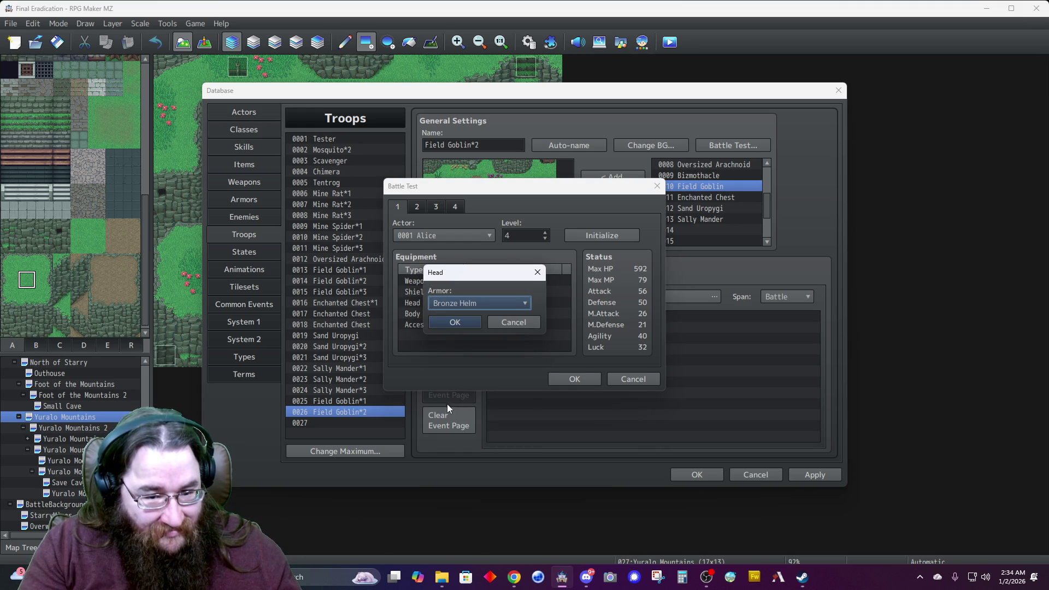
click(452, 323)
double_click(486, 309)
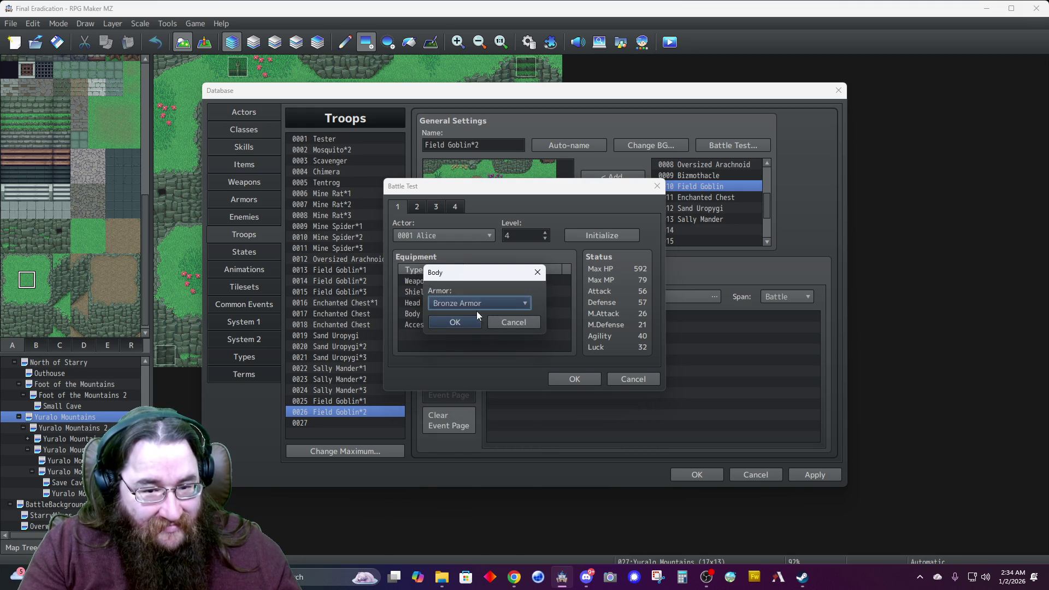
click(477, 304)
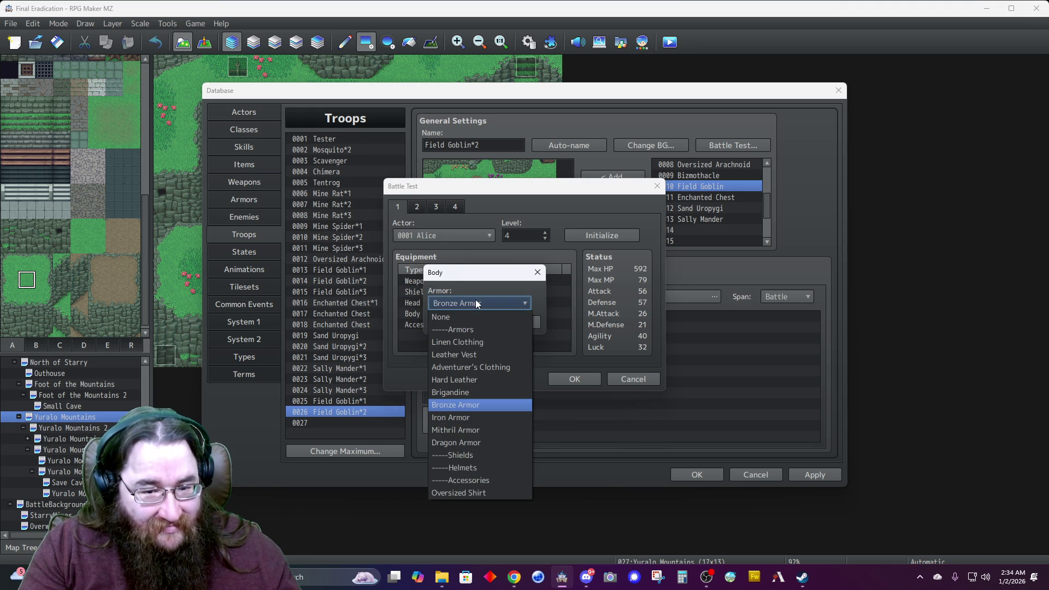
click(458, 419)
click(450, 323)
click(491, 326)
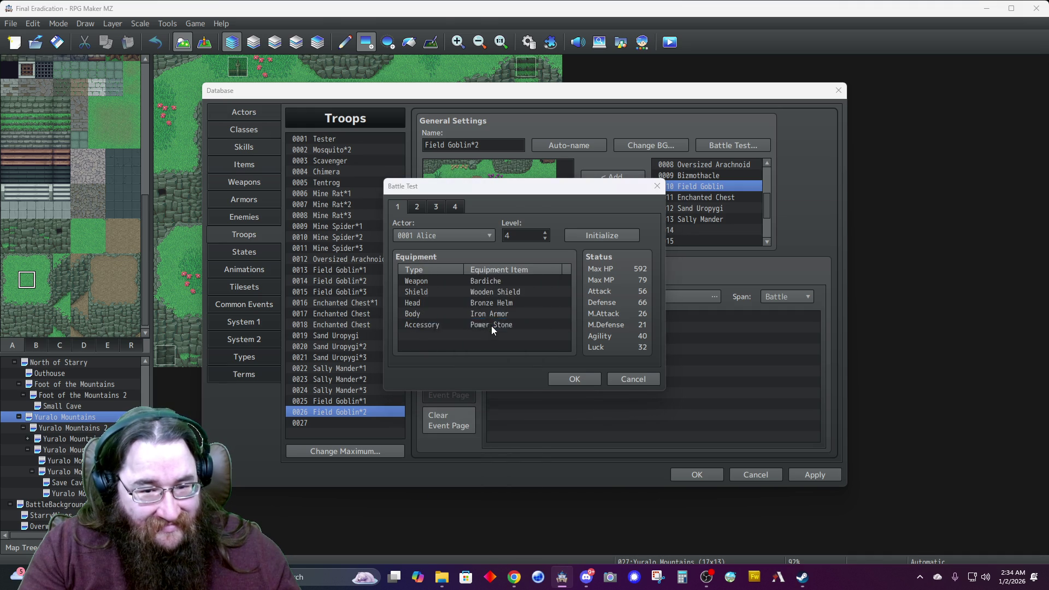
double_click(491, 325)
click(480, 301)
click(475, 296)
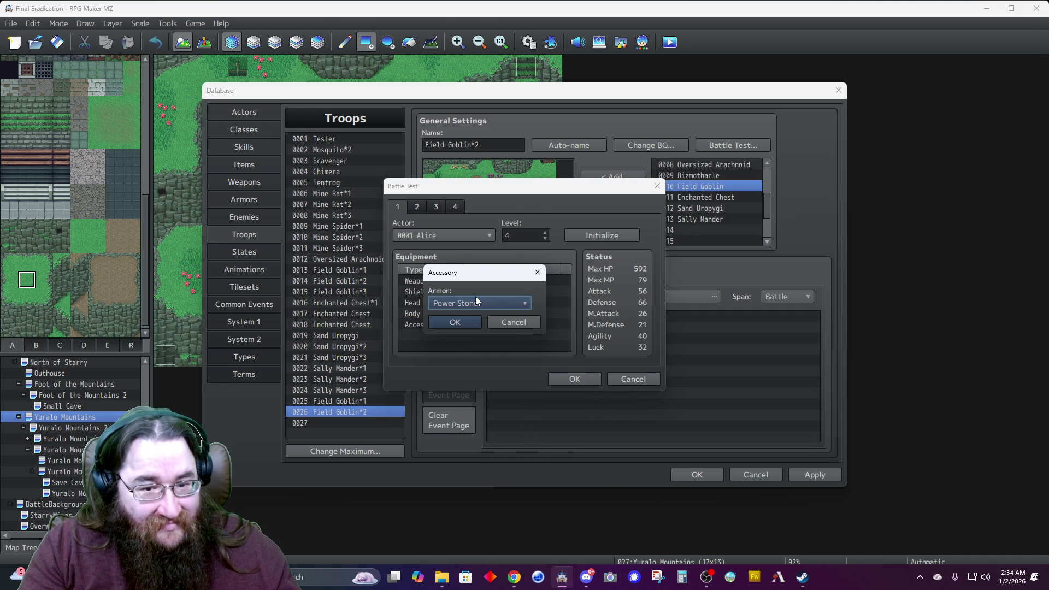
click(456, 320)
Equip Adophelia with Long Spear, Leather Bandana and Leather Vest for the test.
click(417, 207)
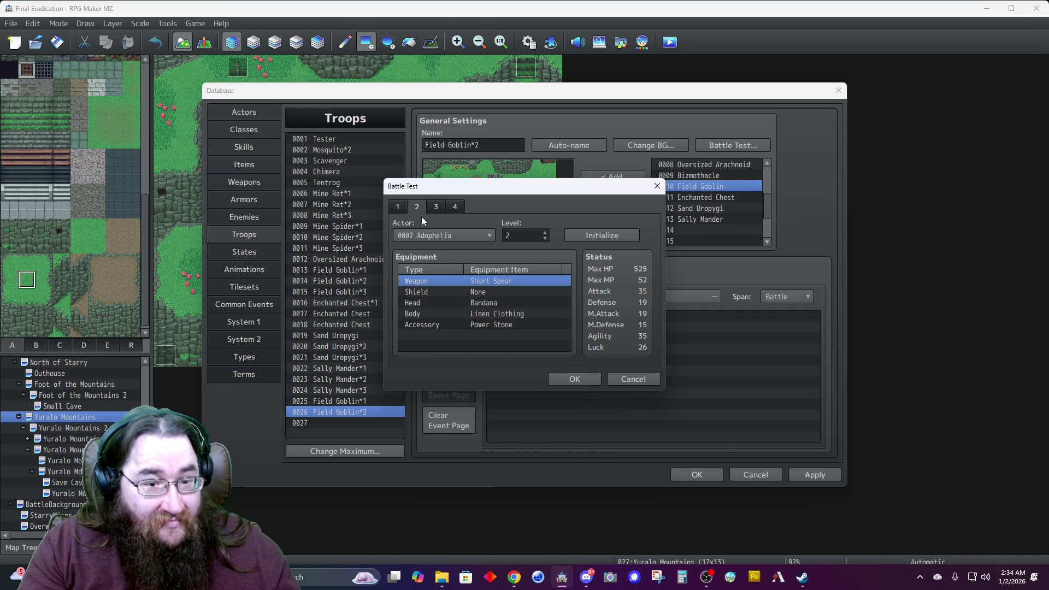
double_click(467, 280)
click(484, 300)
click(482, 313)
click(463, 321)
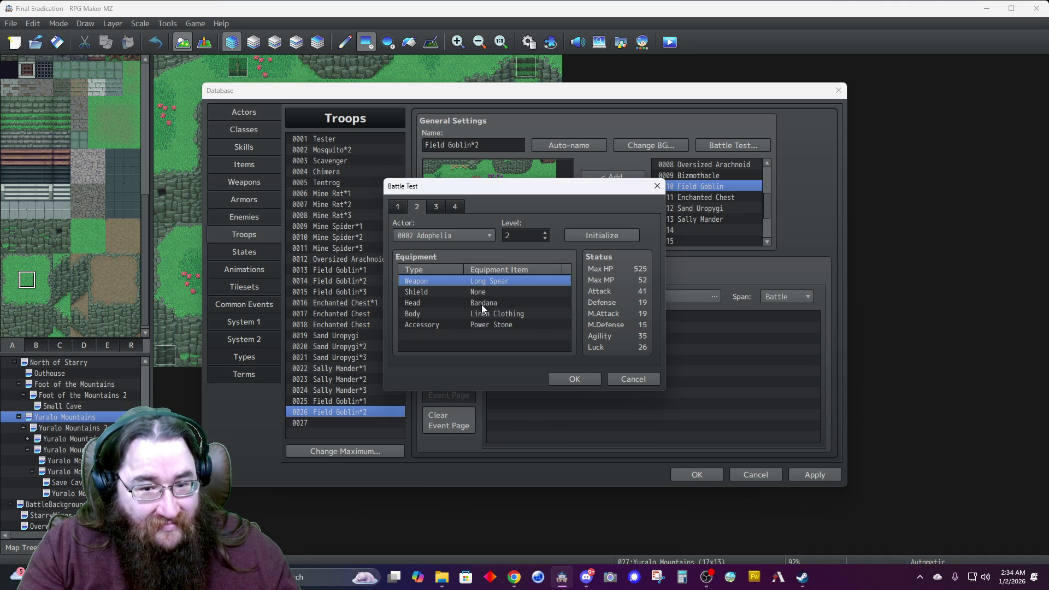
double_click(480, 304)
click(473, 304)
click(462, 336)
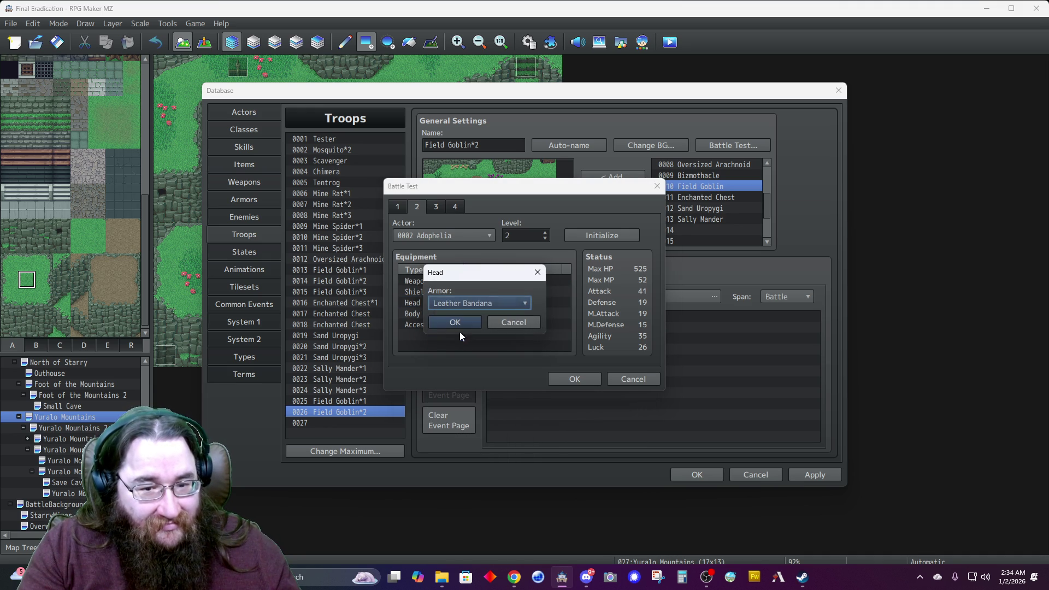
click(464, 322)
double_click(480, 313)
click(463, 303)
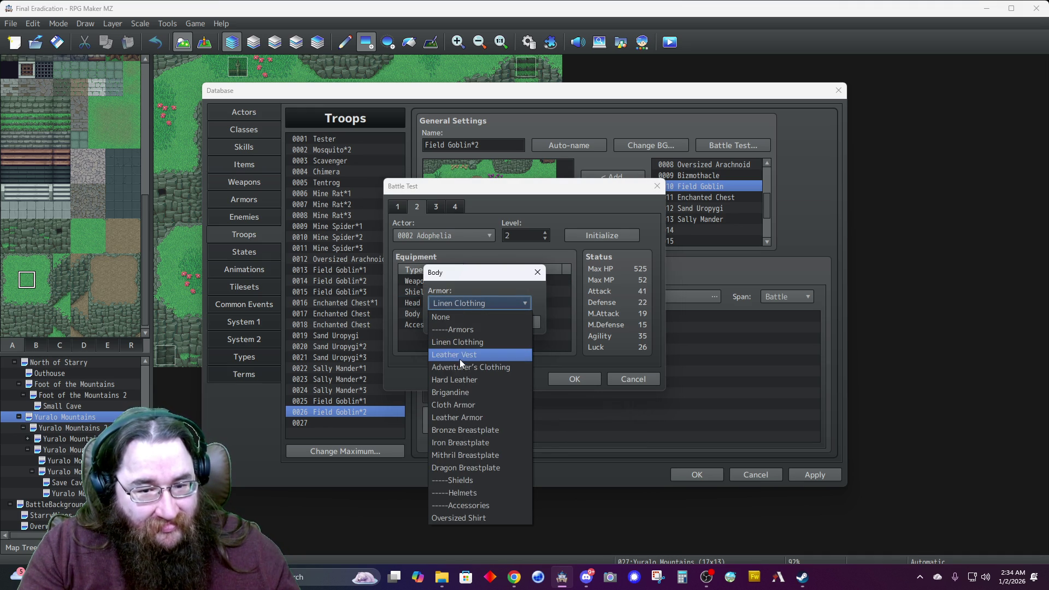
click(460, 356)
click(459, 321)
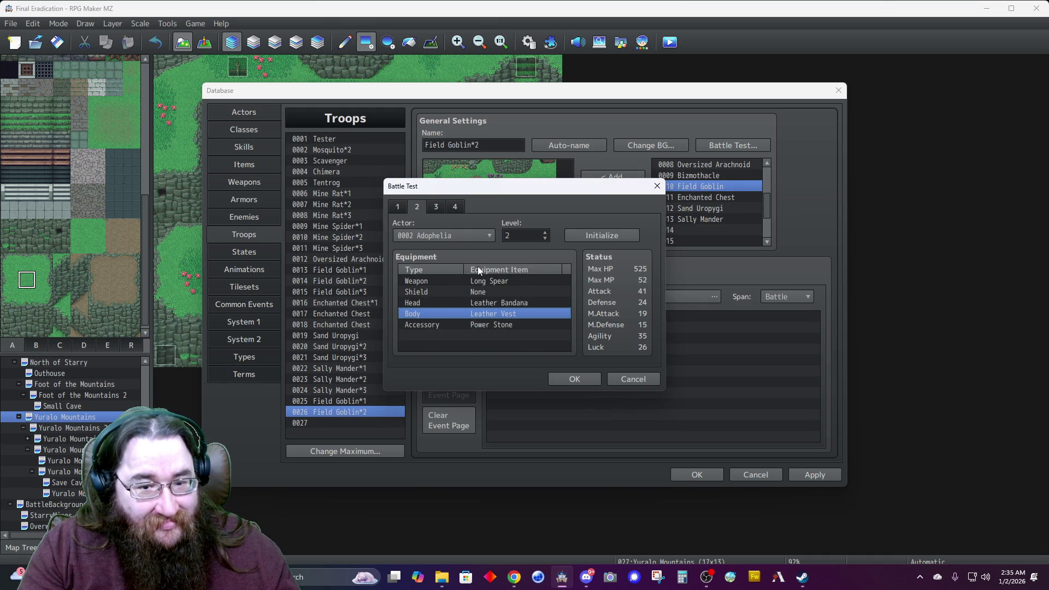
Run the Field Goblin*2 test battle maximized, then close it.
click(437, 208)
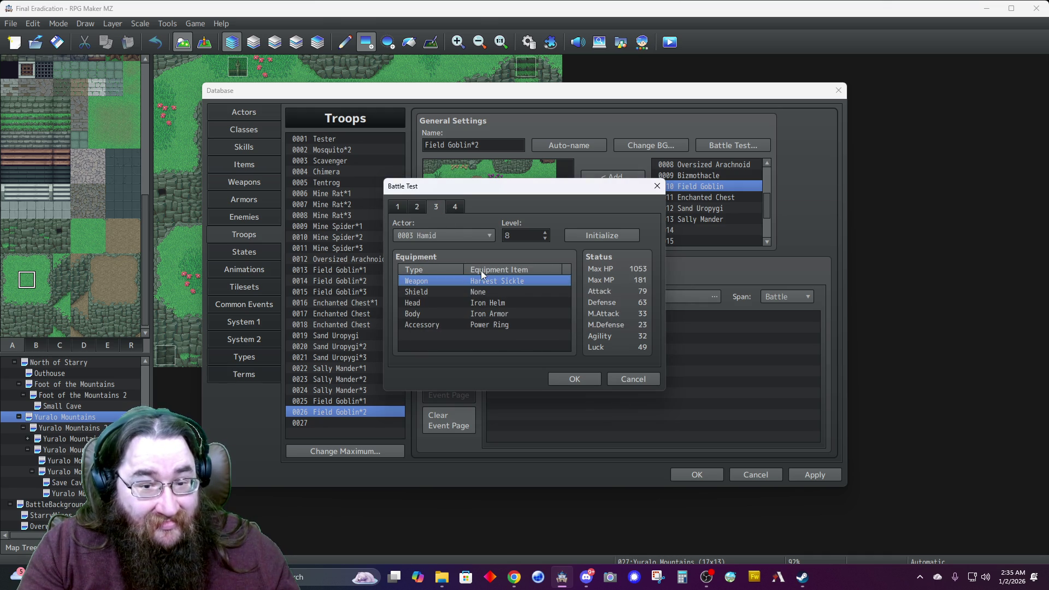
click(566, 378)
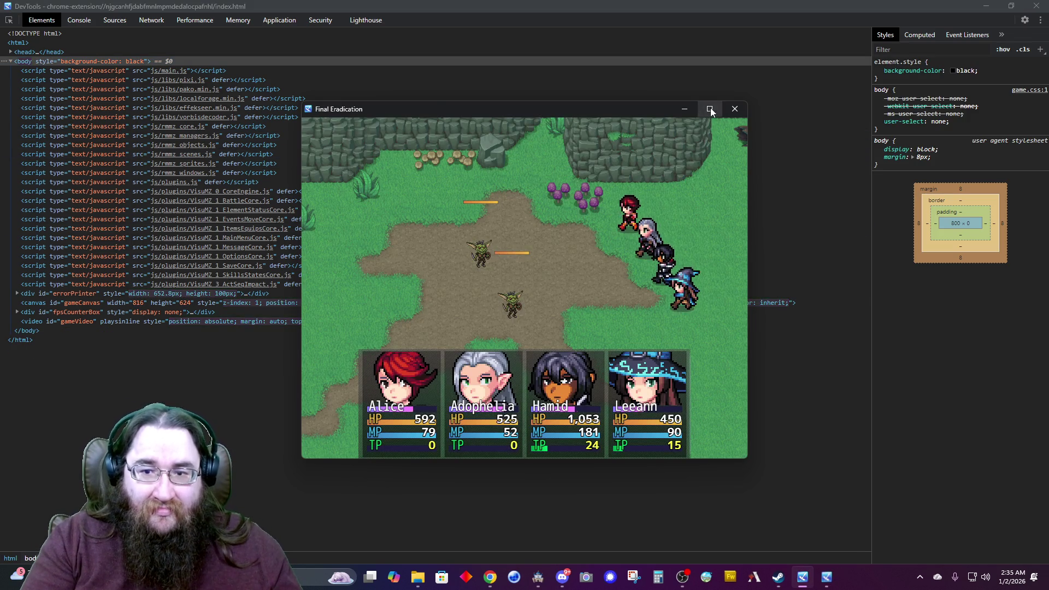
click(710, 107)
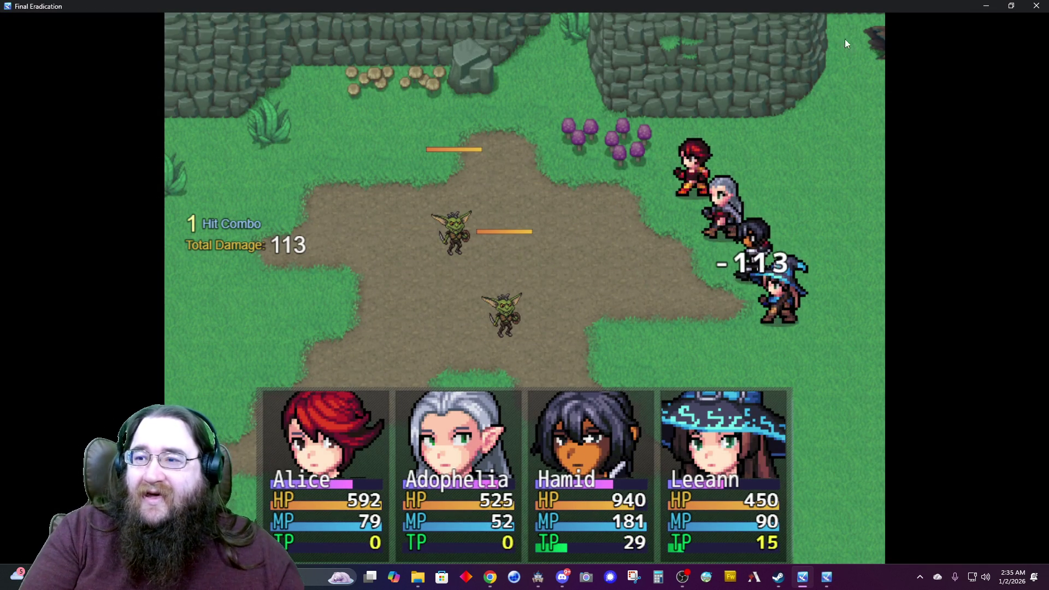
key(alt+F4)
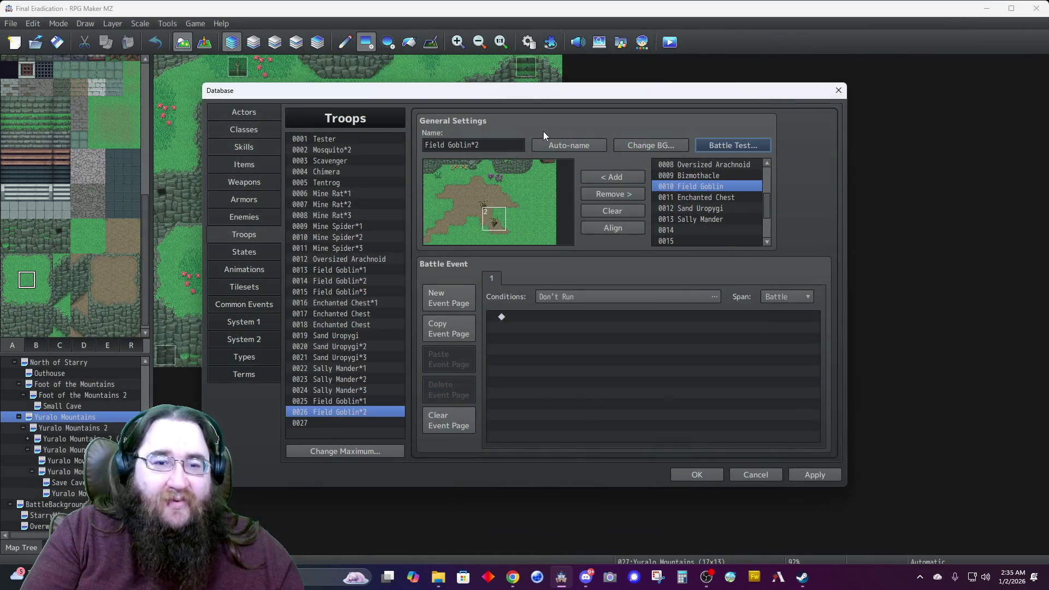
Set the fourth test actor to None and launch the battle with Alice, Adophelia and Hamid.
click(719, 146)
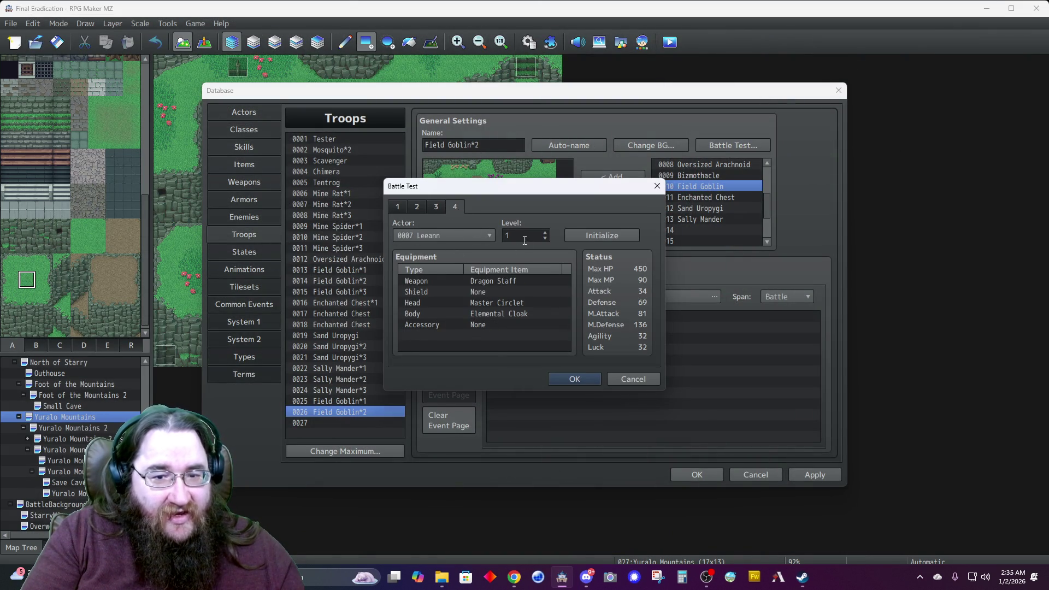
click(480, 235)
click(421, 251)
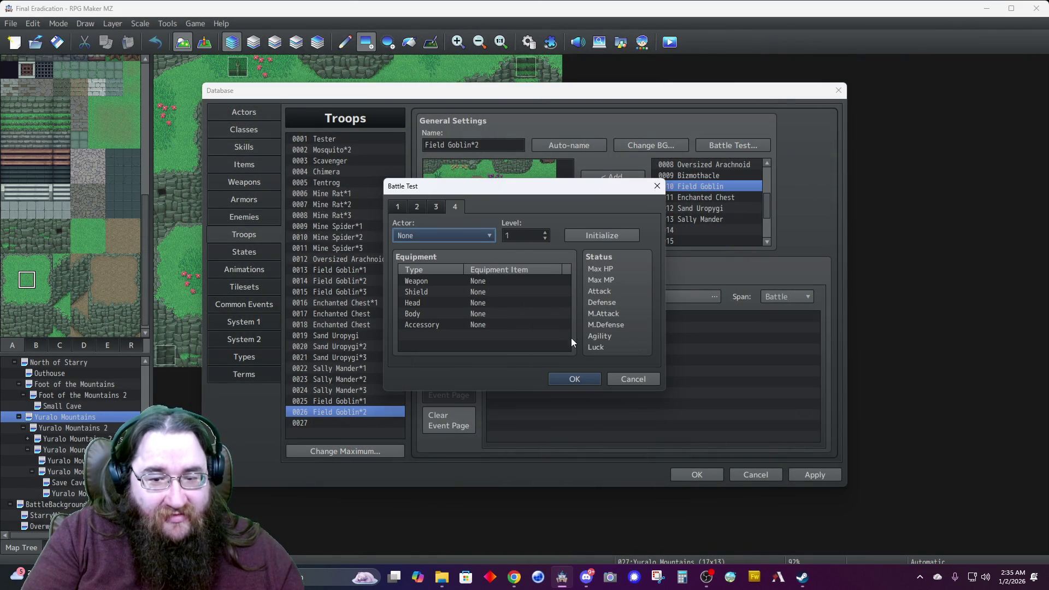
click(568, 379)
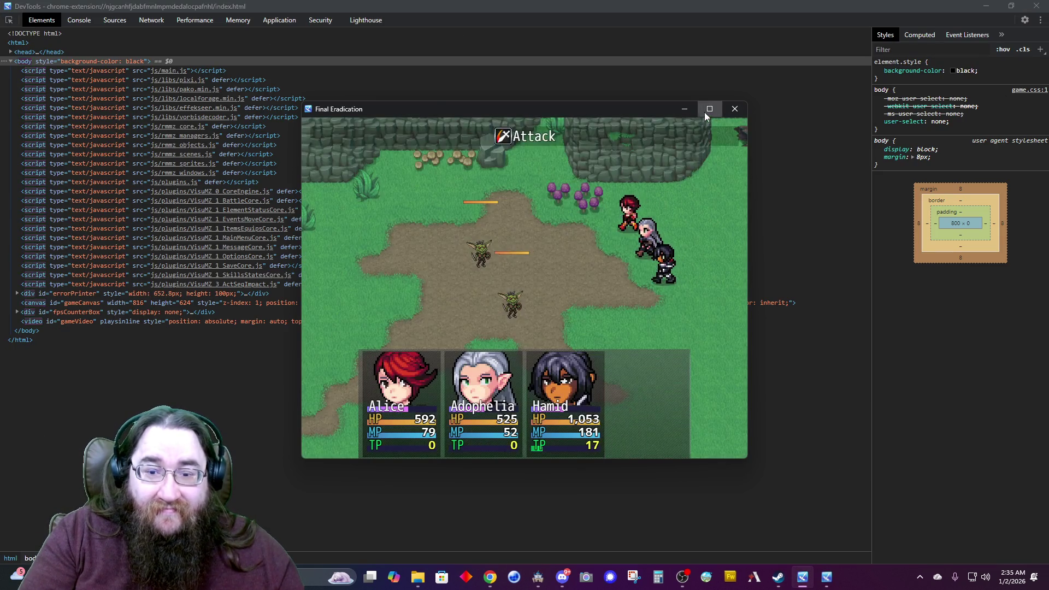
In the maximized battle, use Alice's Splitter, Adophelia's Music and Hamid's Engulf I on all goblins.
click(704, 113)
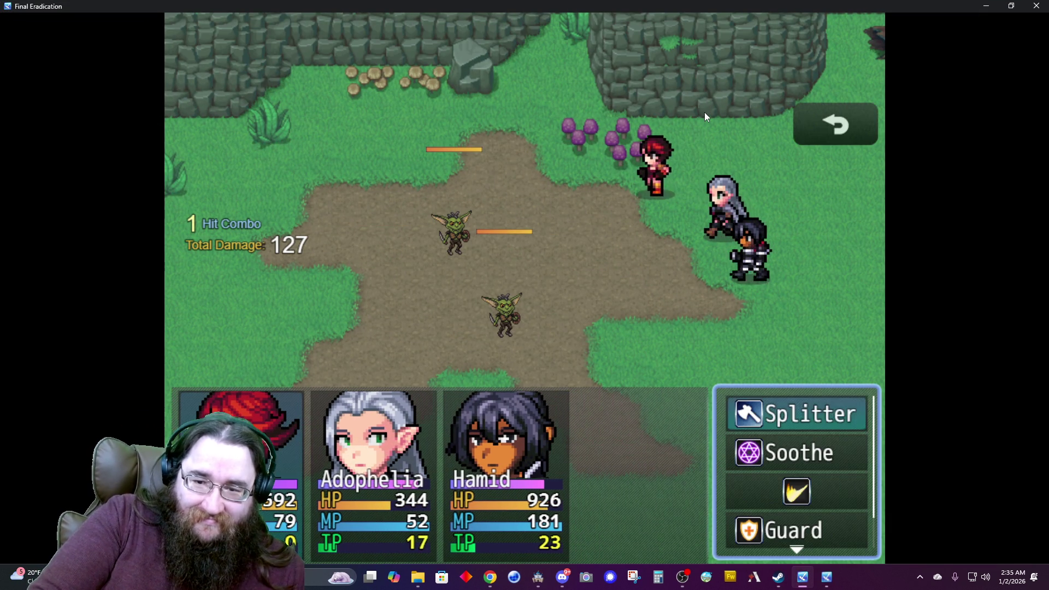
key(Return)
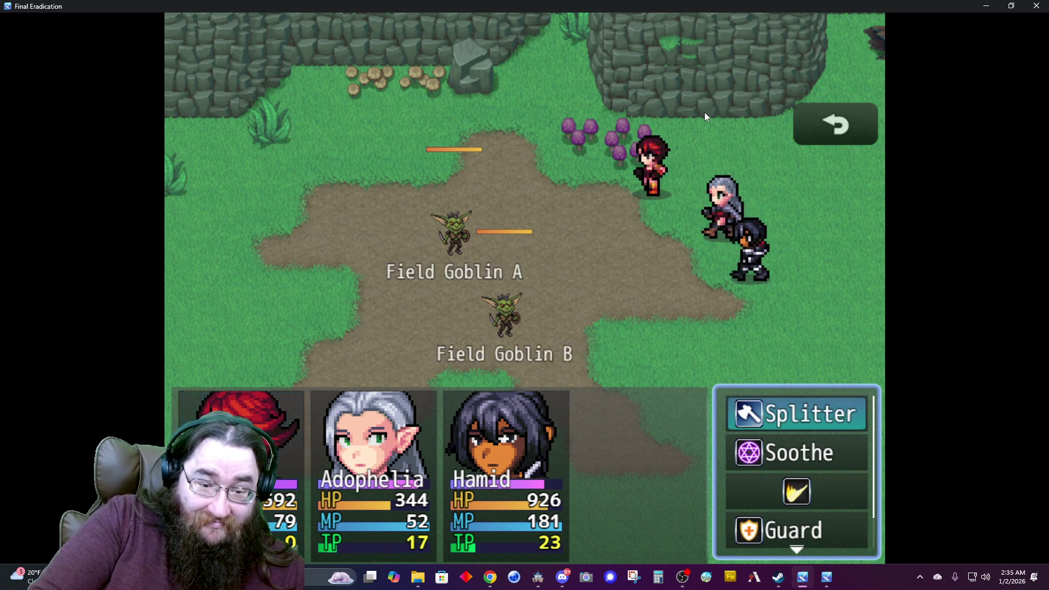
key(Return)
key(Down)
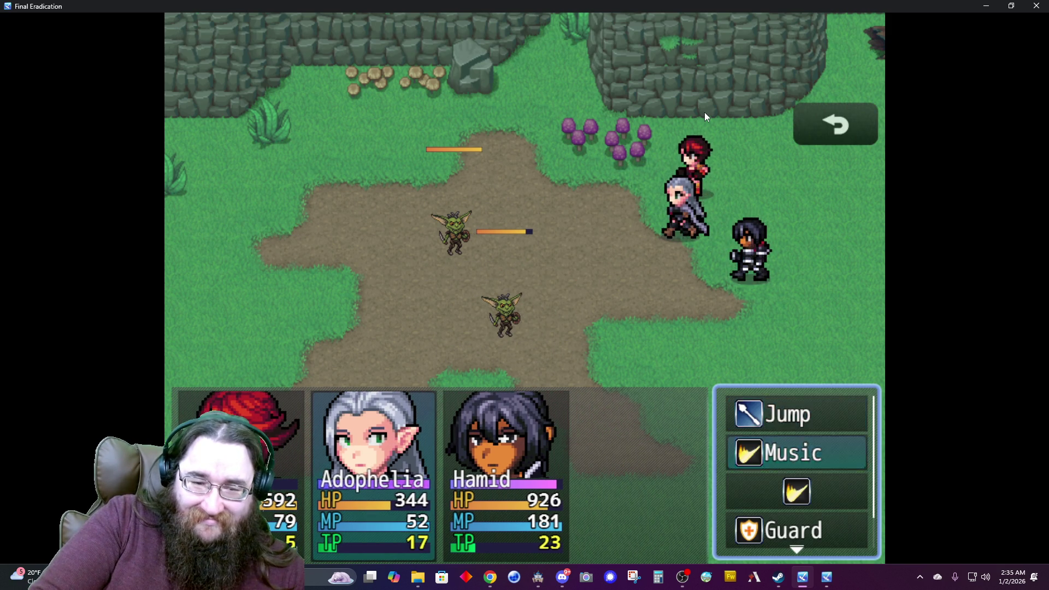
key(Return)
key(Return)
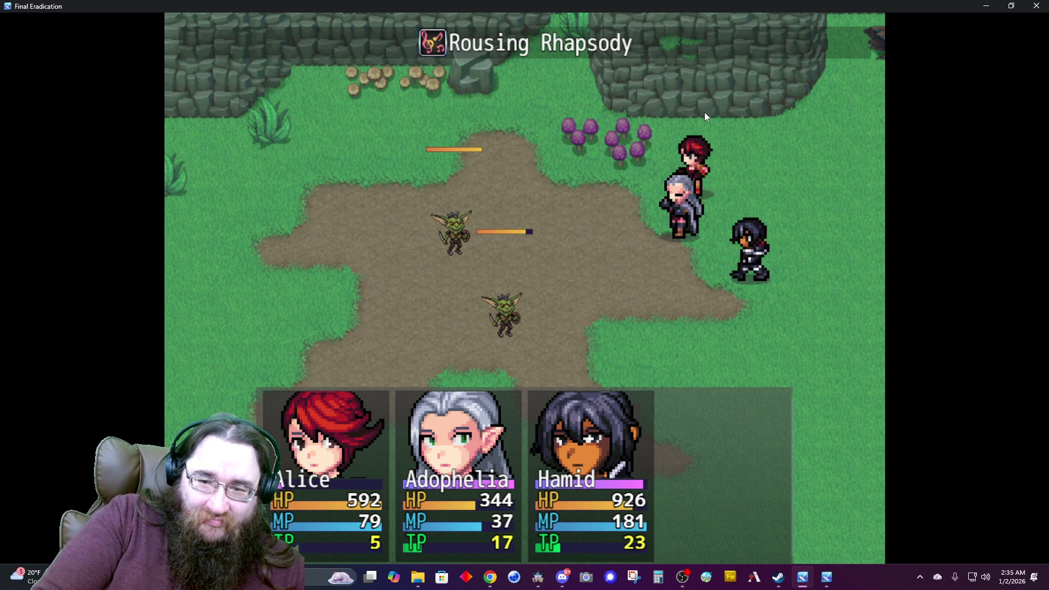
key(Down)
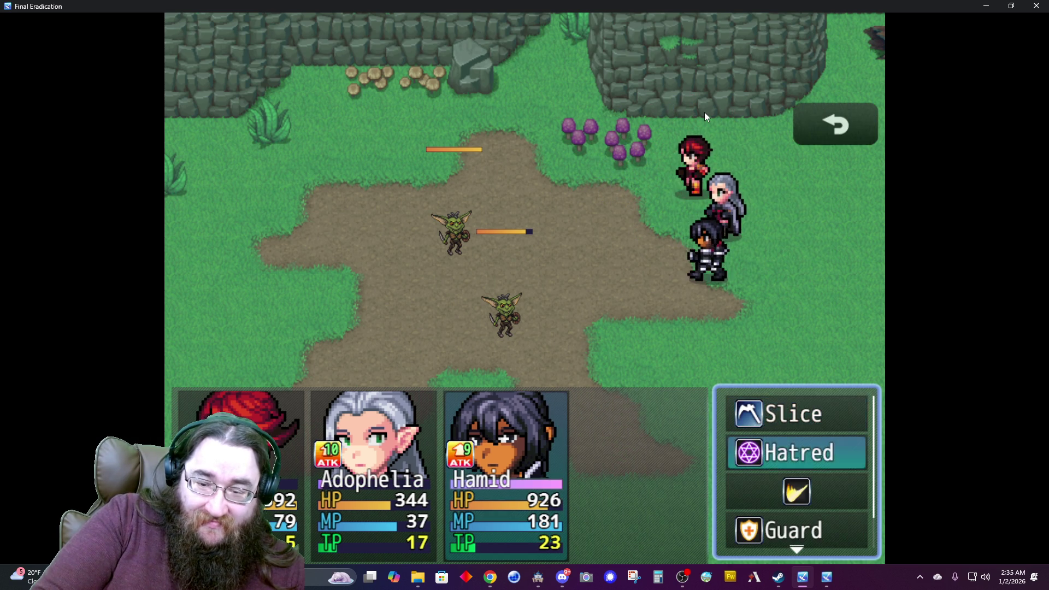
key(Return)
key(Right)
key(Return)
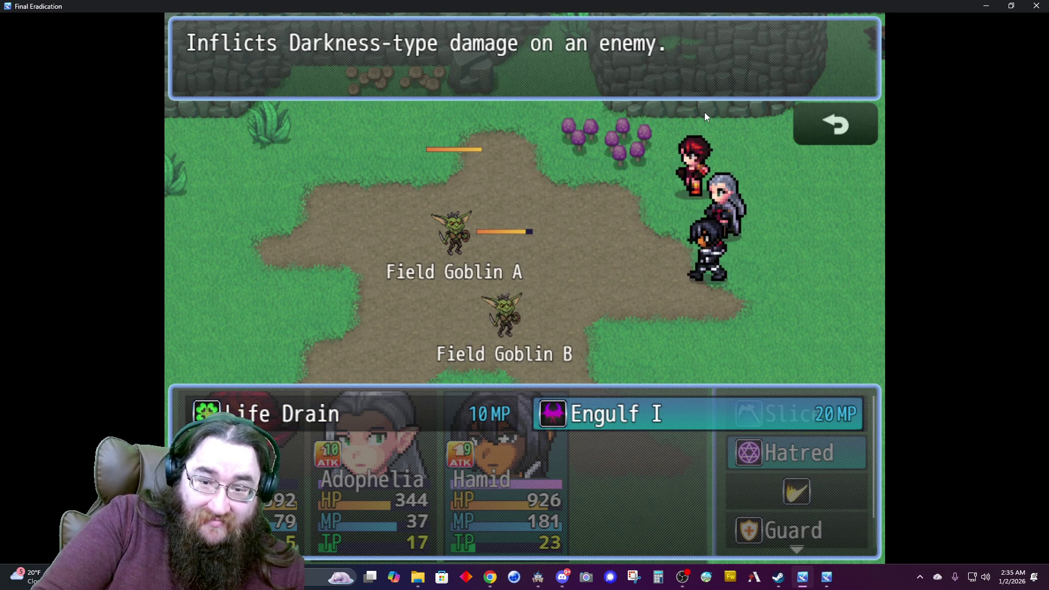
key(Return)
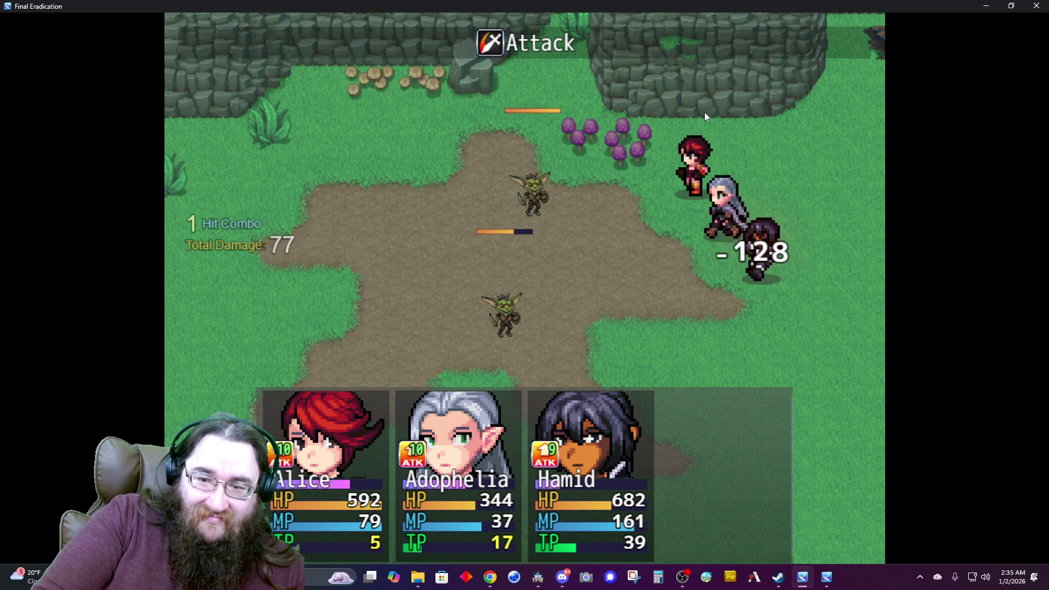
Next turn, use Splitter, Adophelia's Jump on Field Goblin B, and Hamid's Slice on the lower goblin.
key(Return)
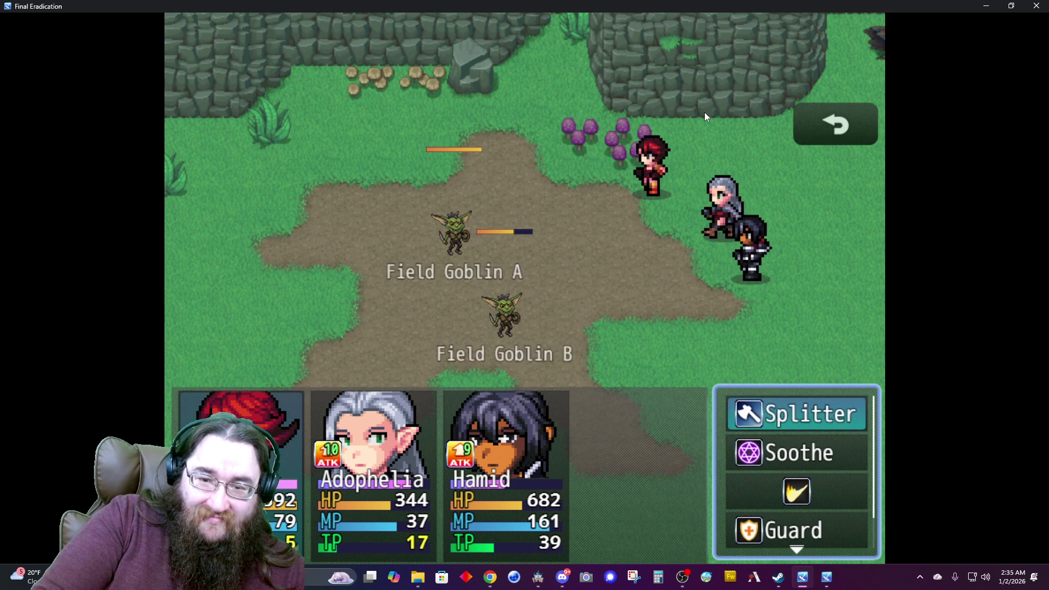
key(Return)
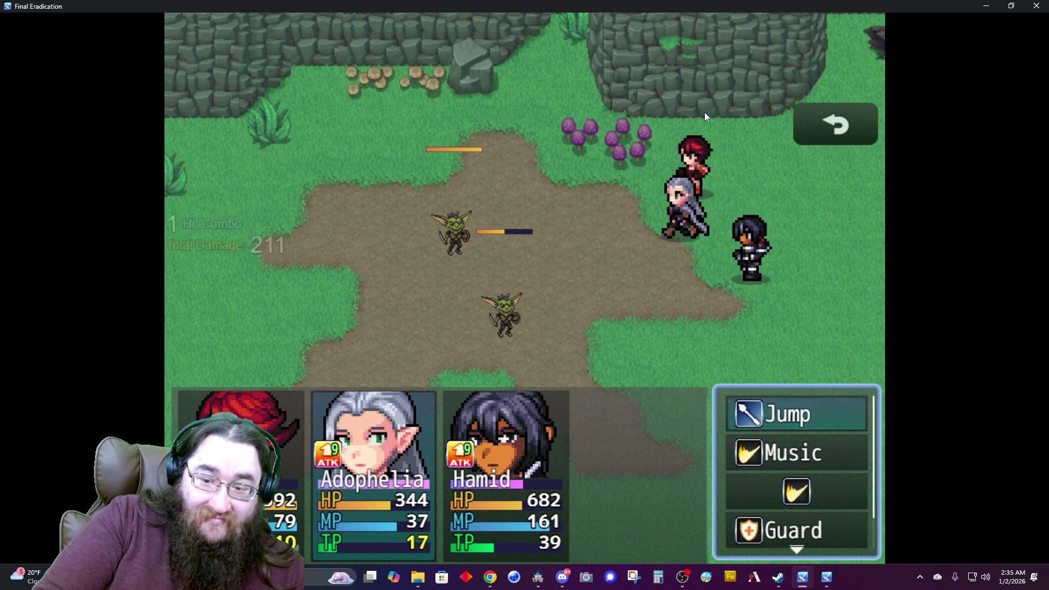
key(Up)
key(Return)
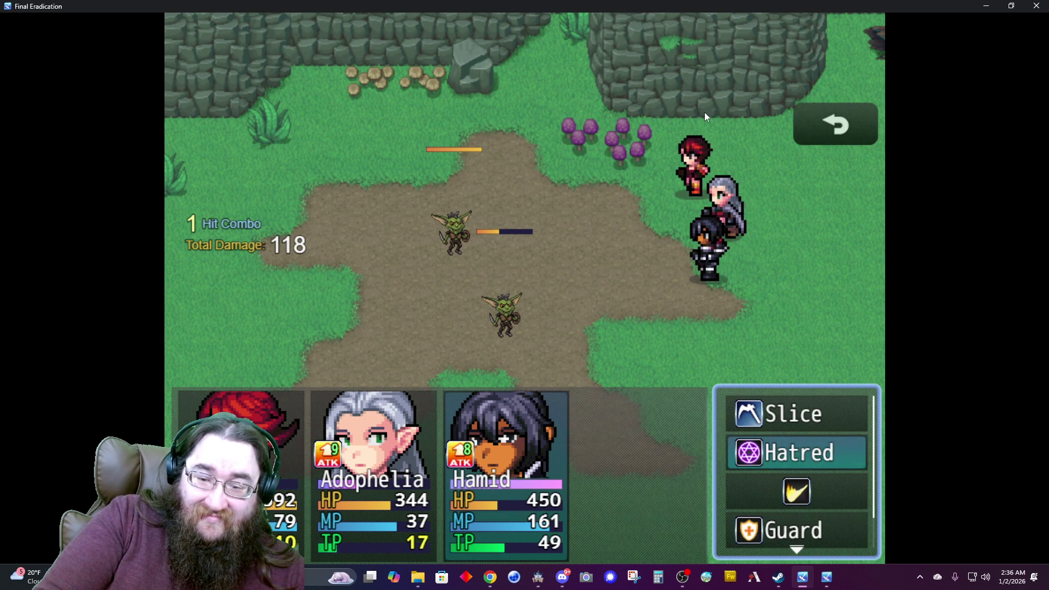
key(Return)
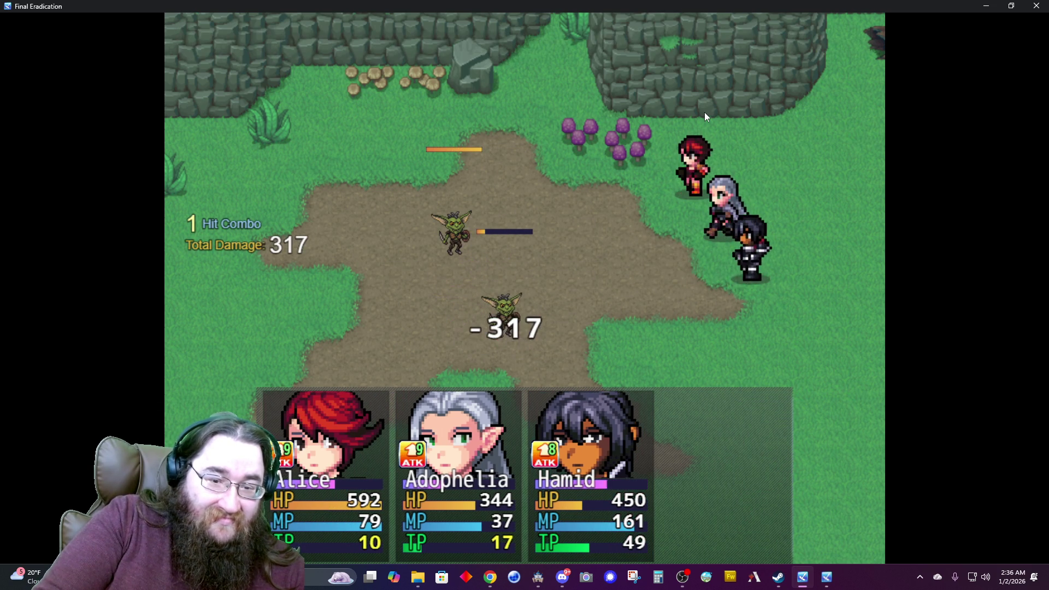
Attack Field Goblin B with Splitter, then Jump and Slice against the remaining goblin.
key(Down)
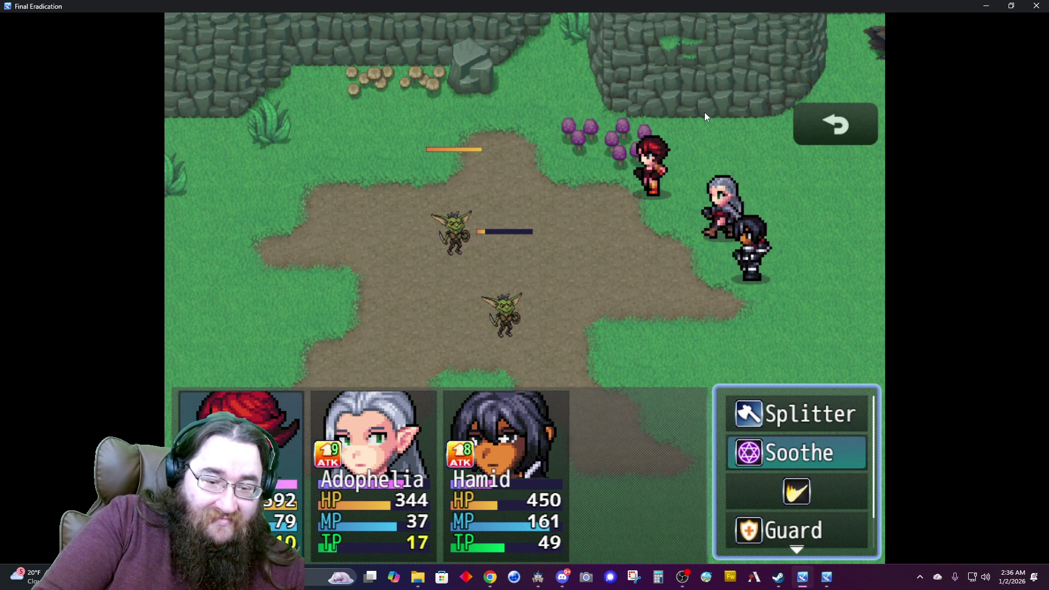
key(Up)
key(Return)
key(Return)
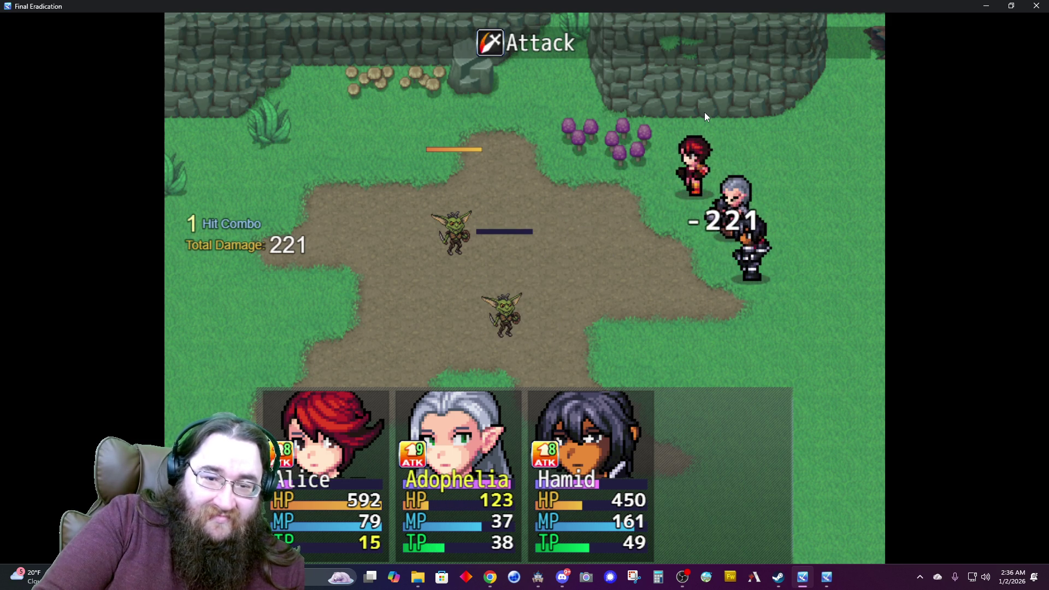
key(Return)
key(Return)
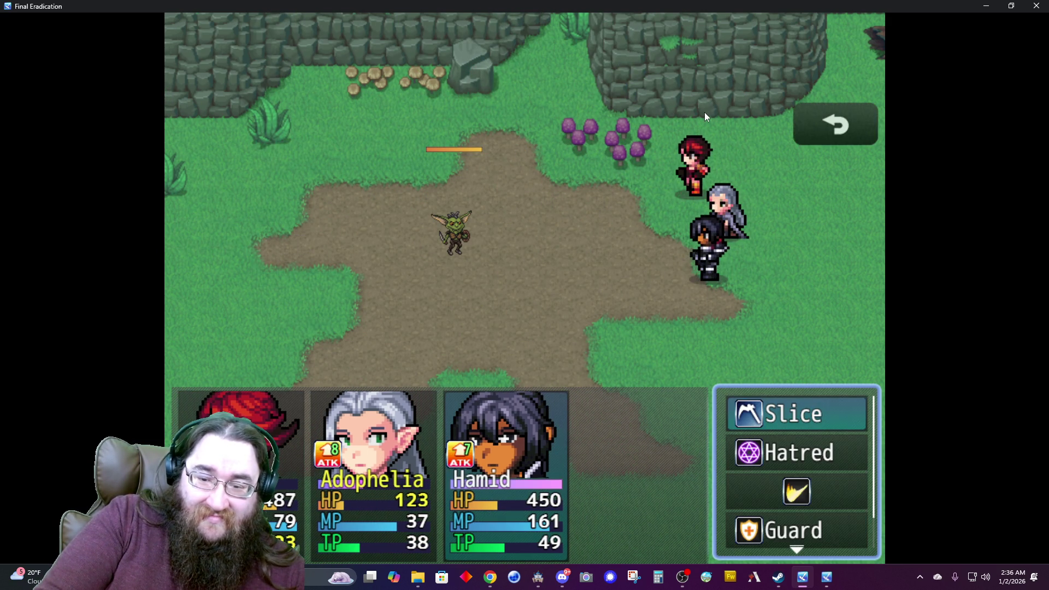
key(Return)
Heal an ally with Alleviate I, Jump on the Field Goblin, and have Hamid Slice it.
key(Return)
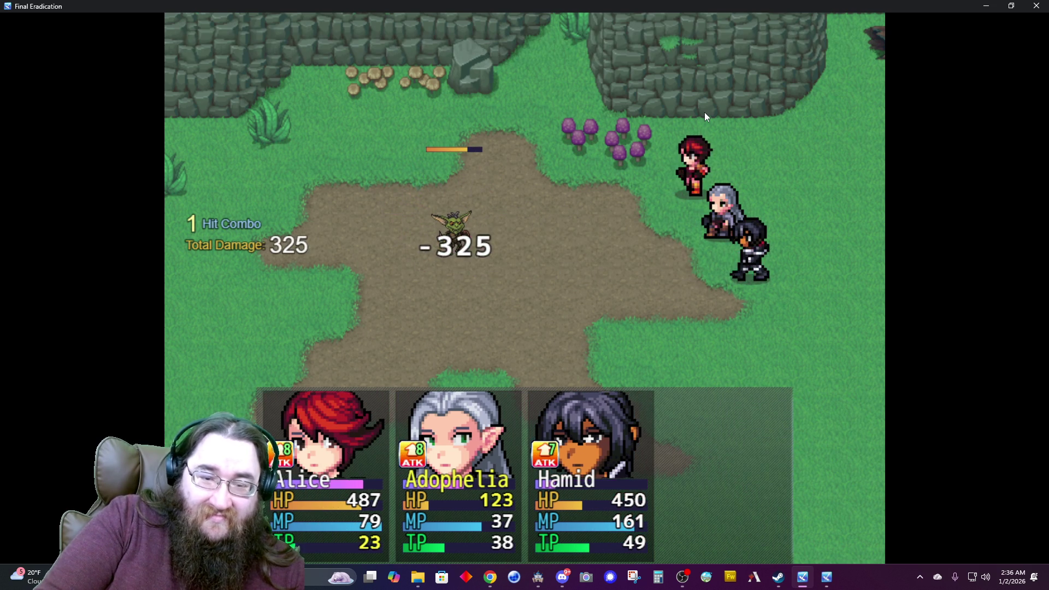
key(Down)
key(Return)
key(Return)
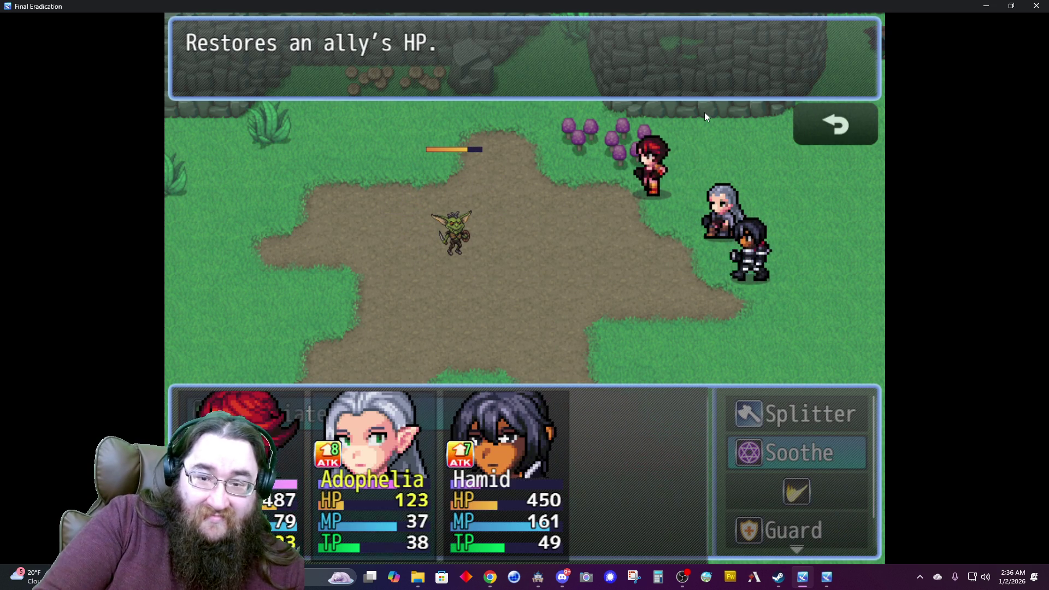
key(Return)
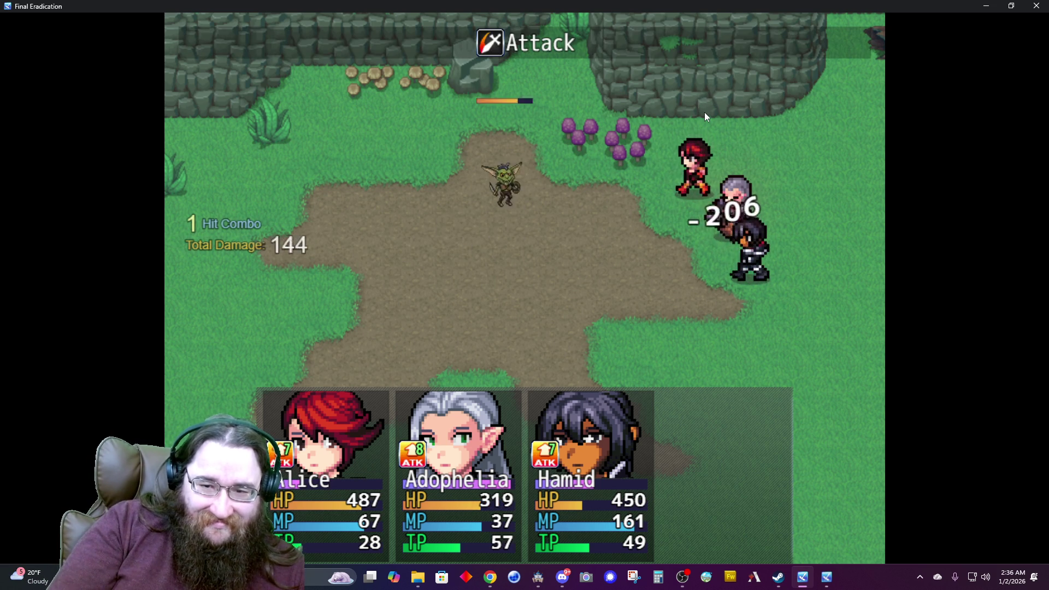
key(Return)
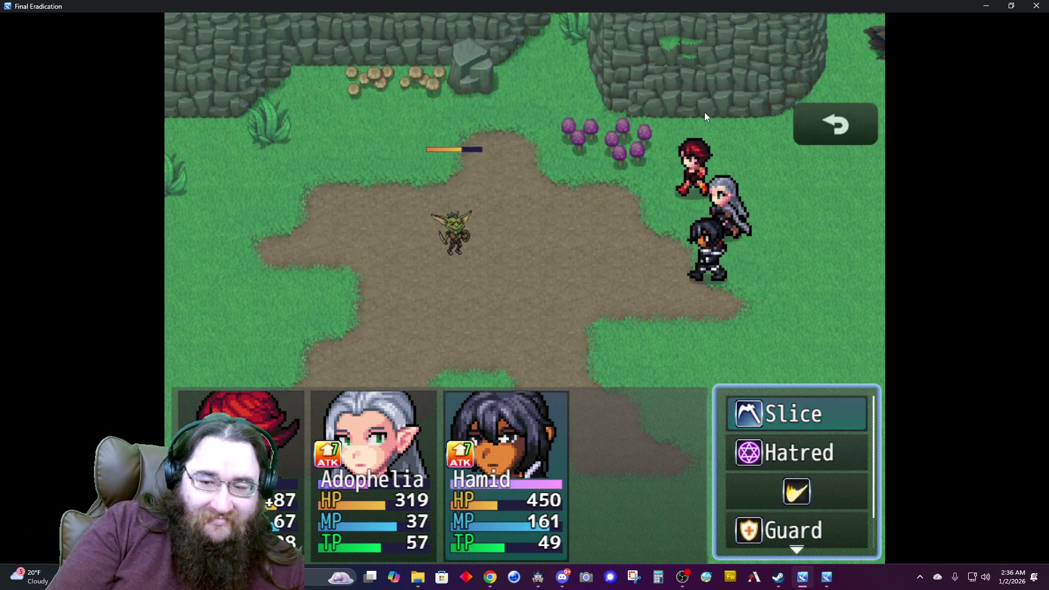
key(Return)
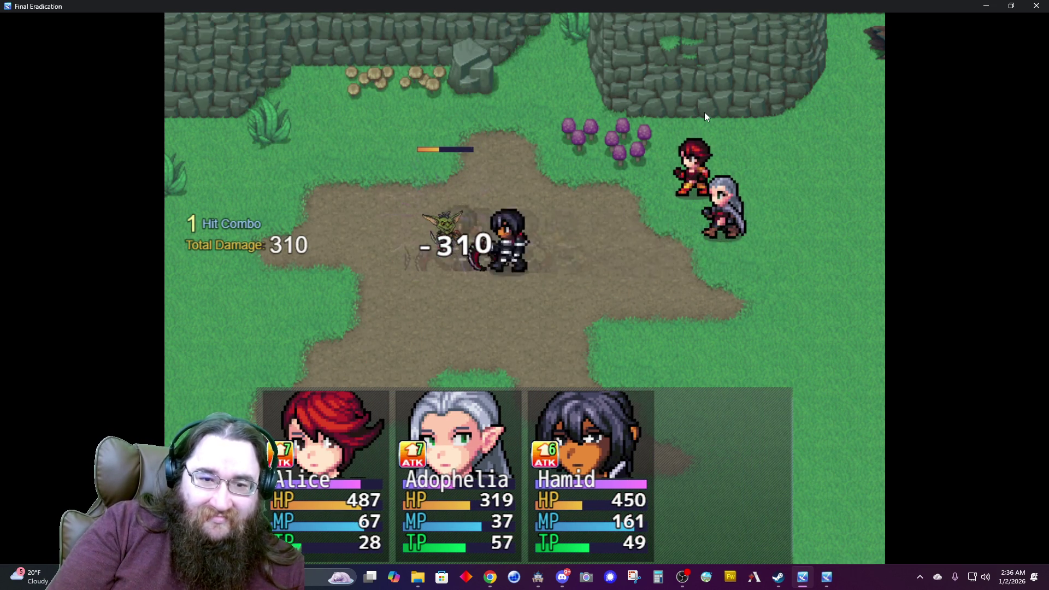
Next turn, heal Alice with Alleviate I, Jump on the goblin again, and Slice it with Hamid.
key(Return)
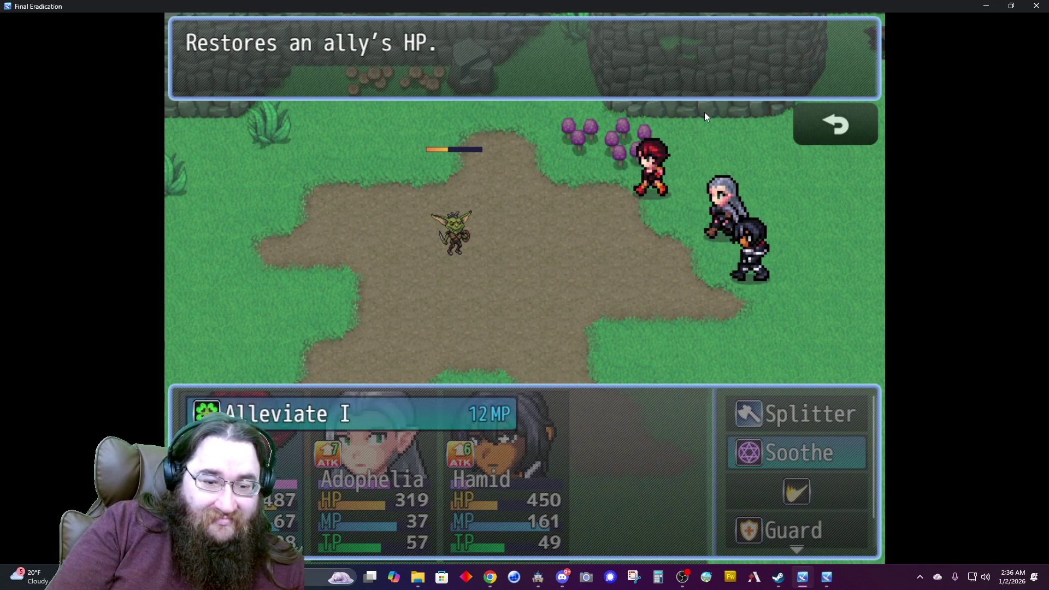
key(Return)
key(Return)
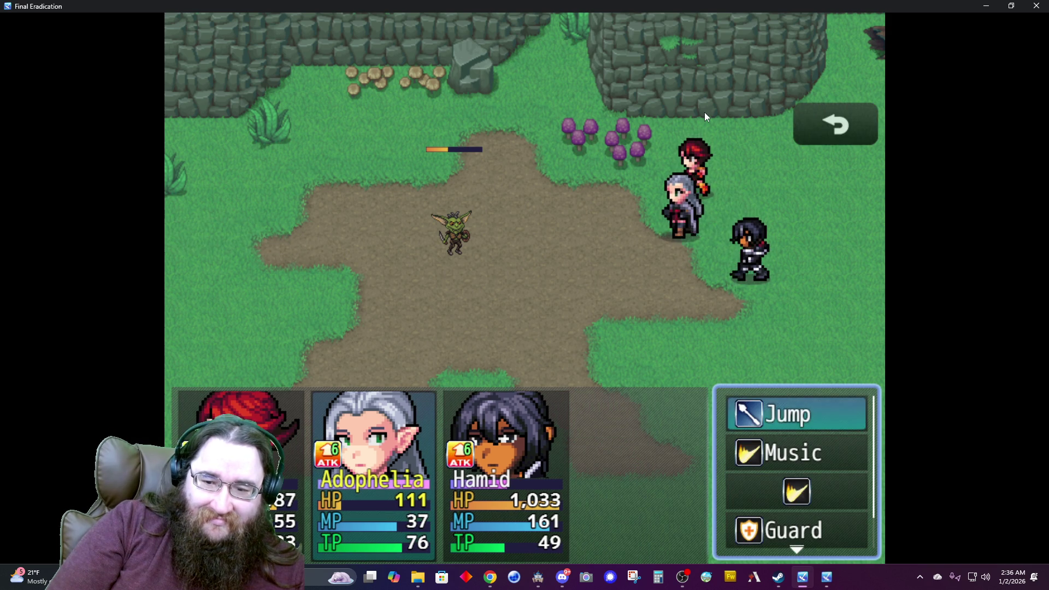
key(Return)
key(Down)
key(Up)
key(Return)
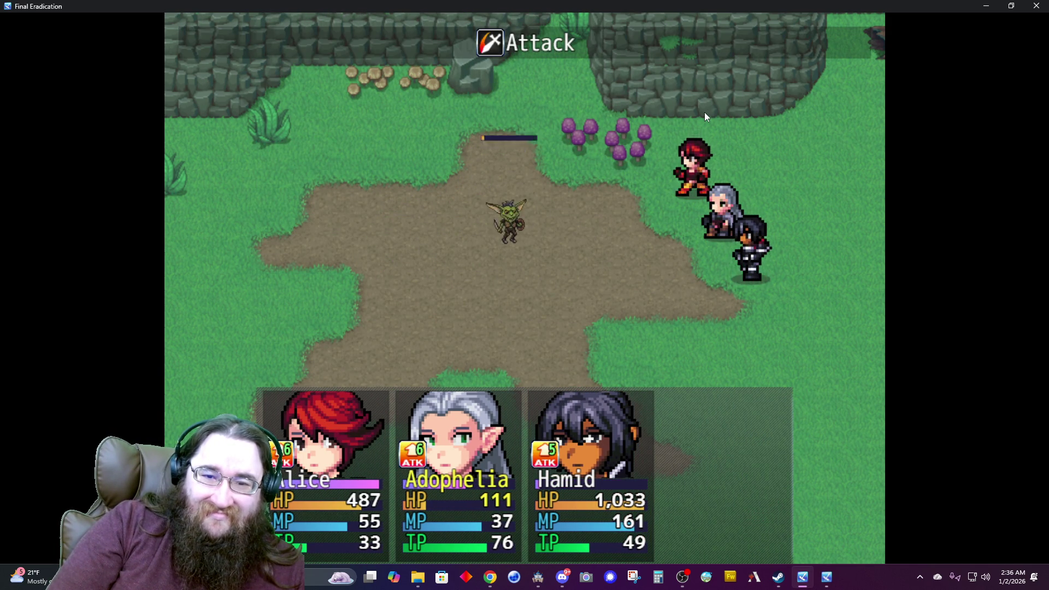
Revive the fallen Adophelia with the revive item from the battle item list.
key(Down)
key(Down)
key(Down)
key(Return)
key(Down)
key(Down)
key(Right)
key(Down)
key(Left)
key(Up)
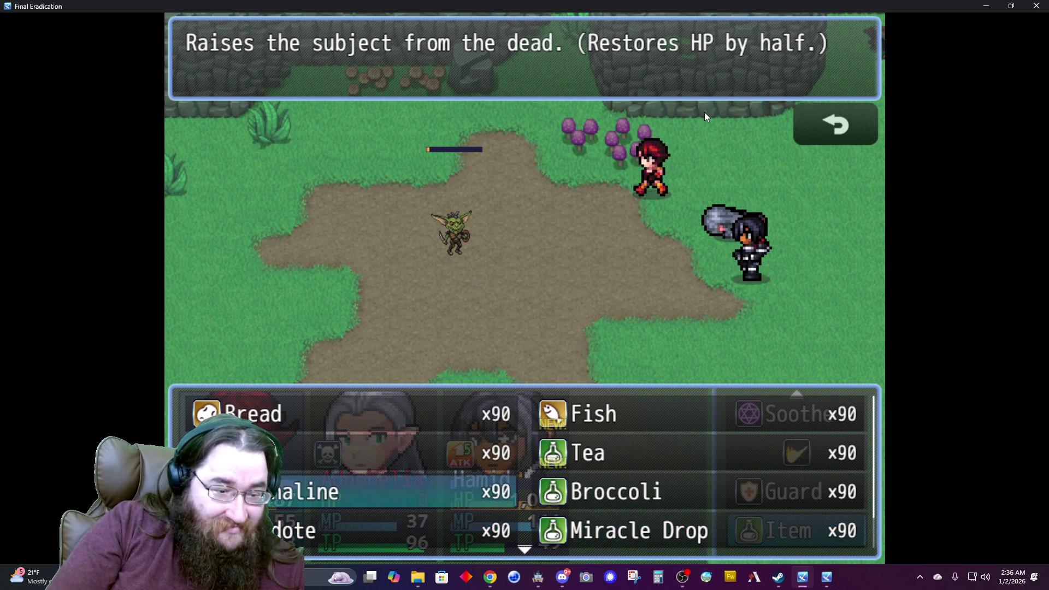
key(Return)
key(Return)
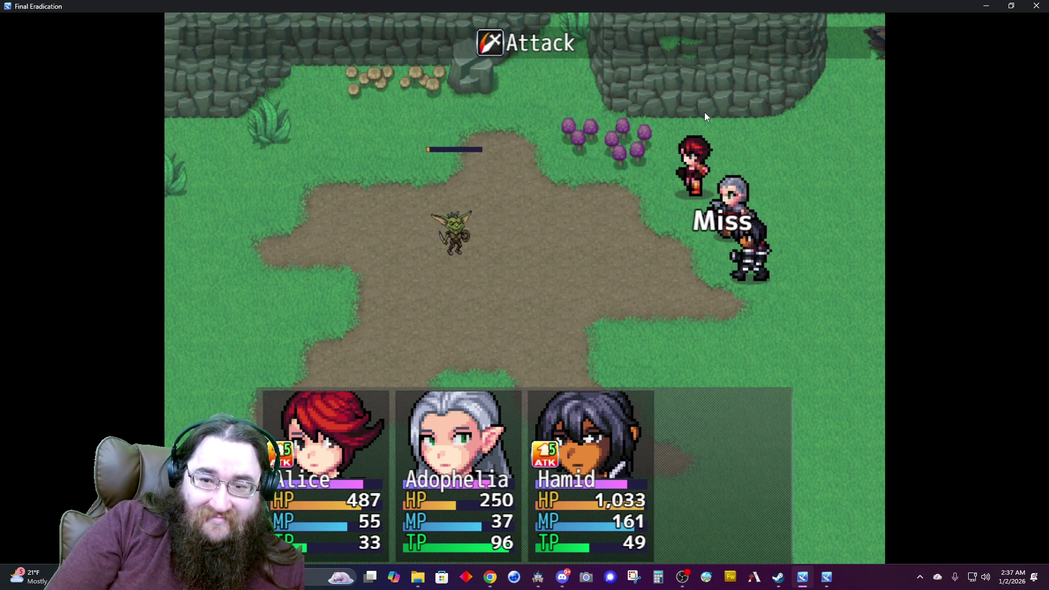
Finish the Field Goblin with Alice's Splitter and dismiss the victory message.
key(Down)
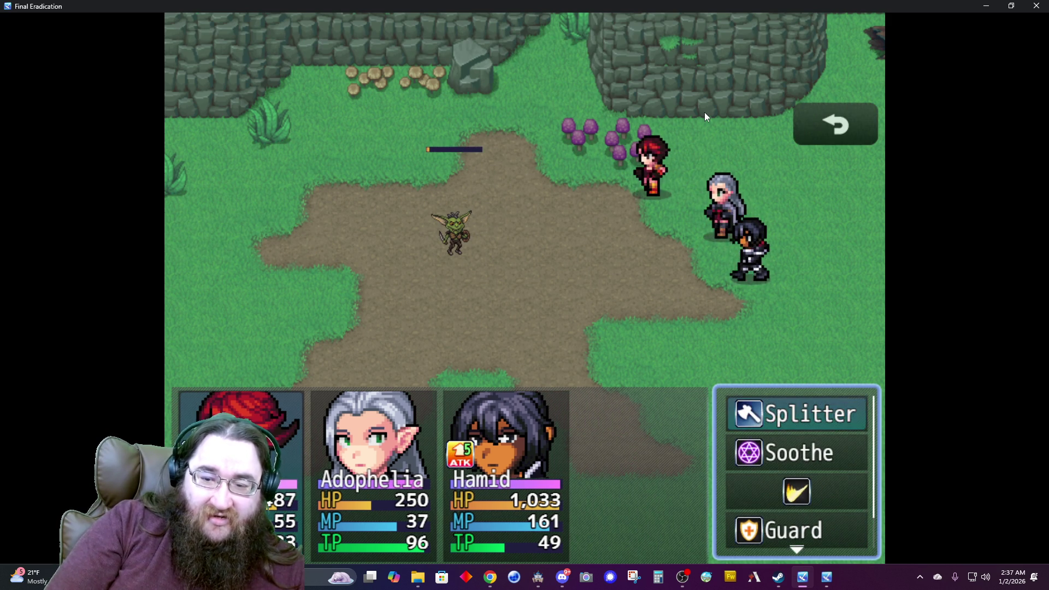
key(Return)
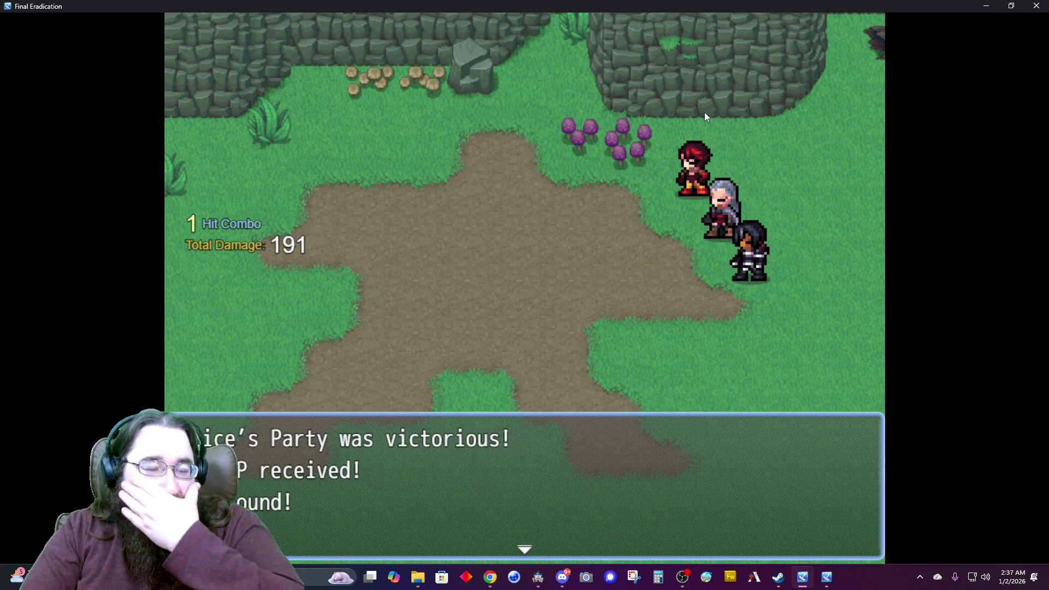
key(Return)
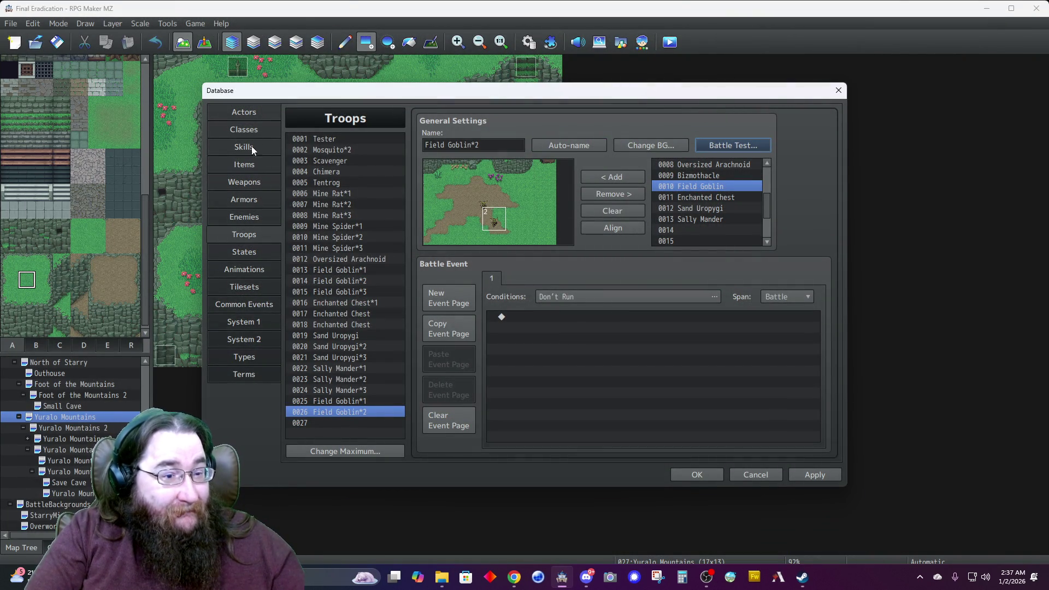
Check the Field Goblin's stats, then paste a copy of the Field Goblin*2 troop into slot 0027.
click(242, 217)
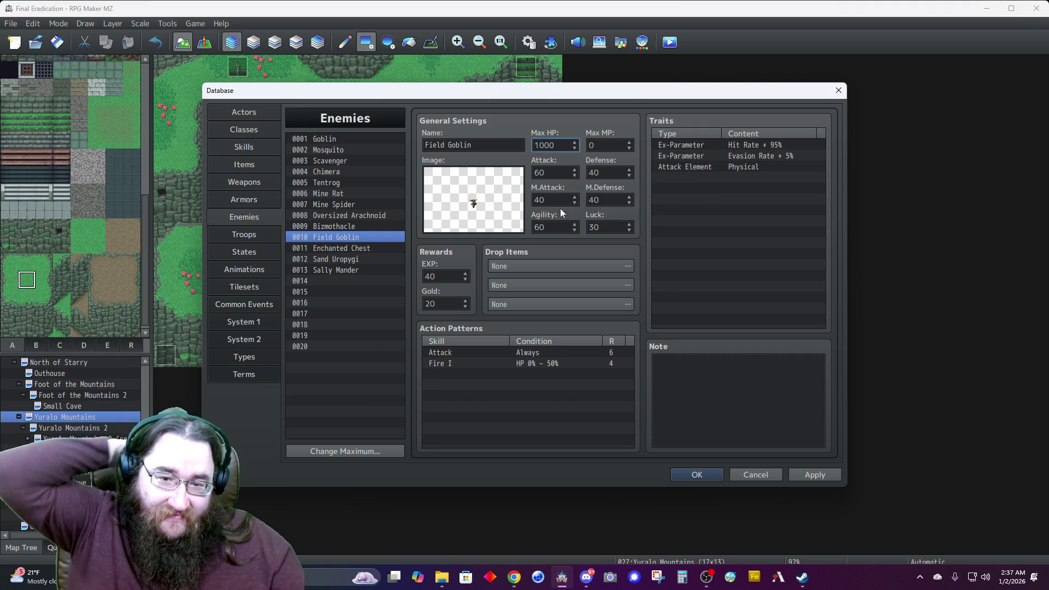
double_click(555, 171)
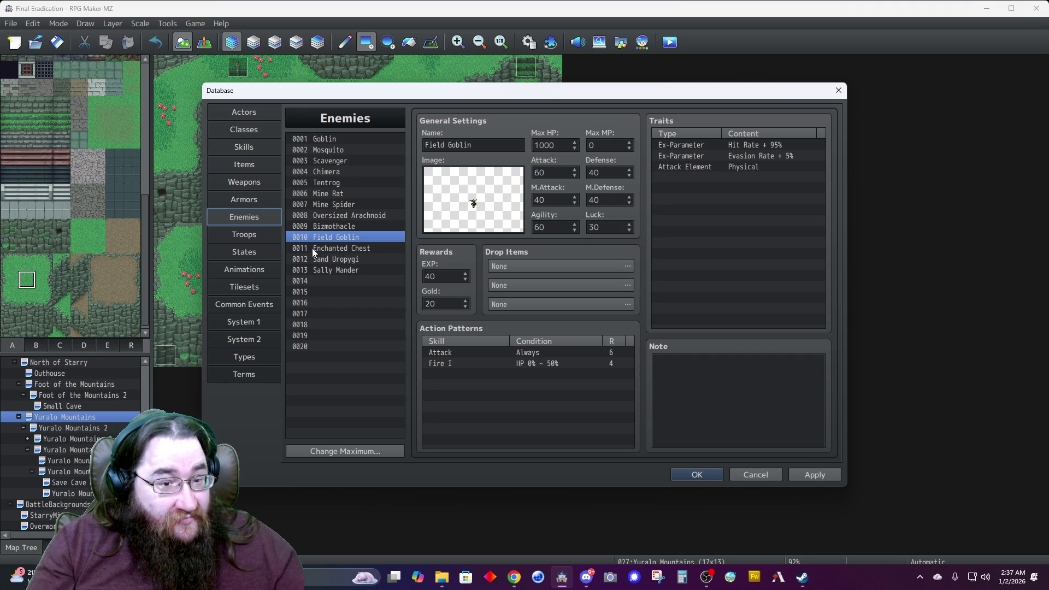
click(251, 234)
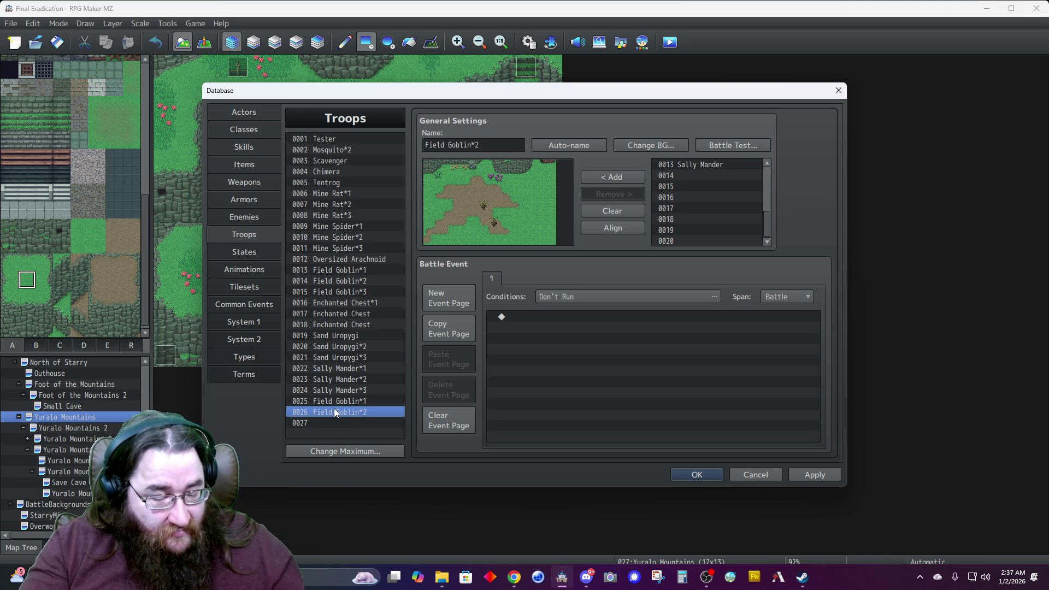
key(Down)
key(ctrl+v)
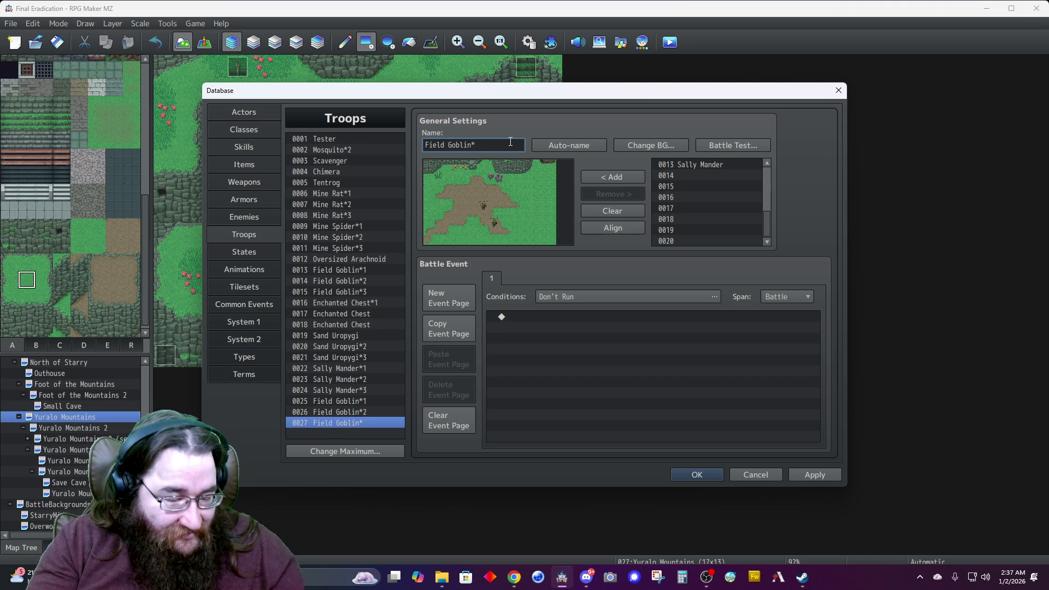
Add a third Field Goblin to troop 0027, position it beside the others, and save with OK.
scroll(702, 182, up, 1)
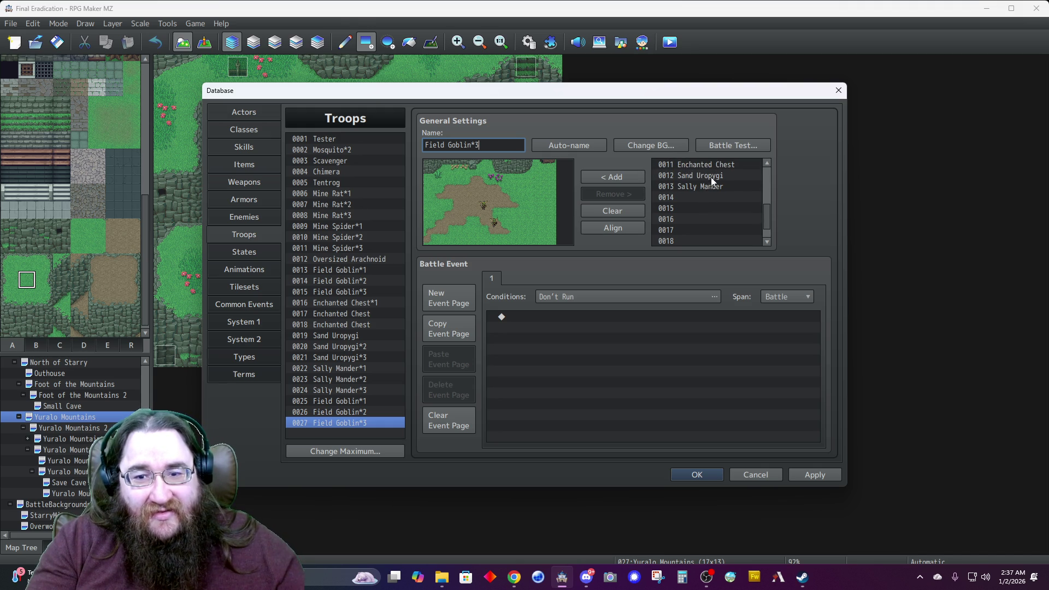
scroll(705, 187, up, 1)
click(700, 187)
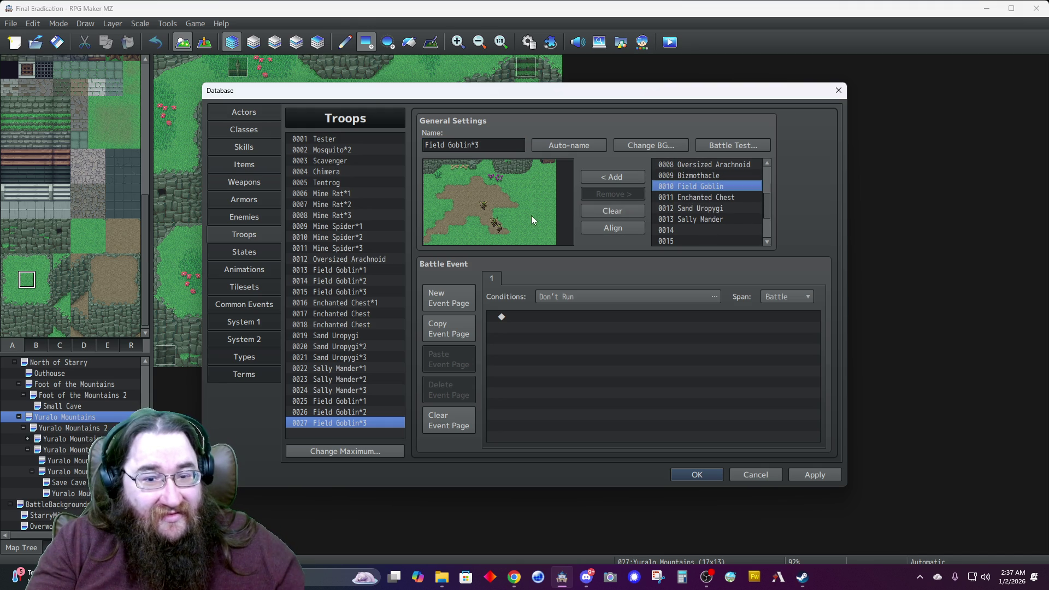
drag(499, 225, 465, 217)
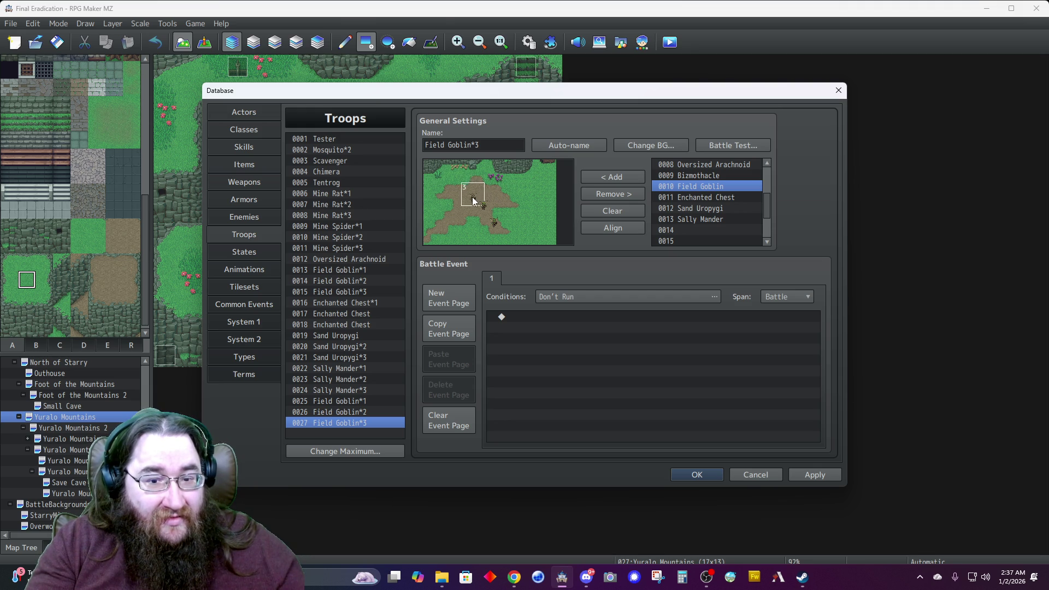
drag(477, 217, 479, 219)
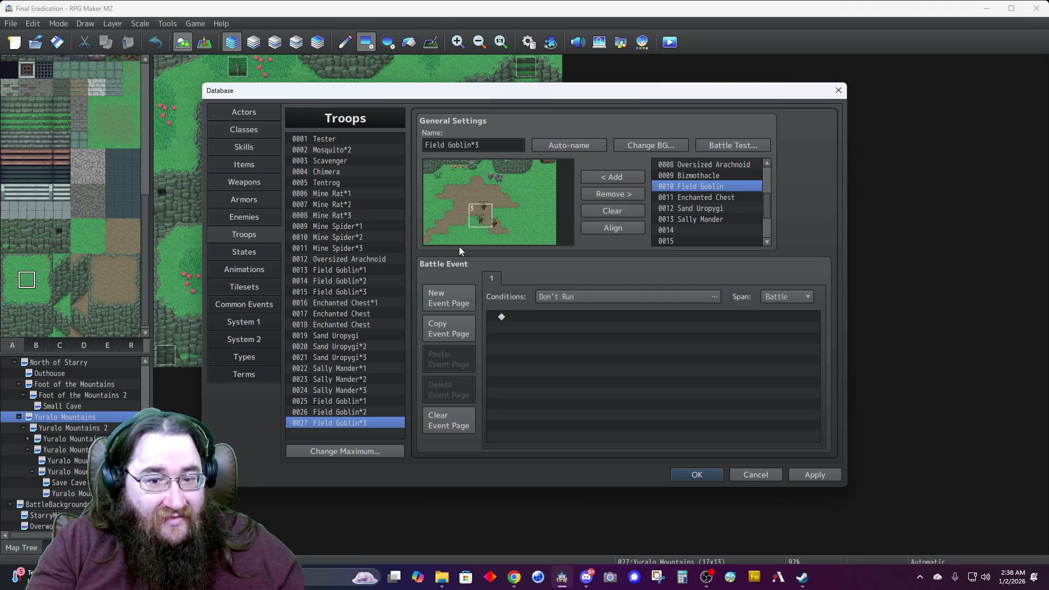
click(692, 475)
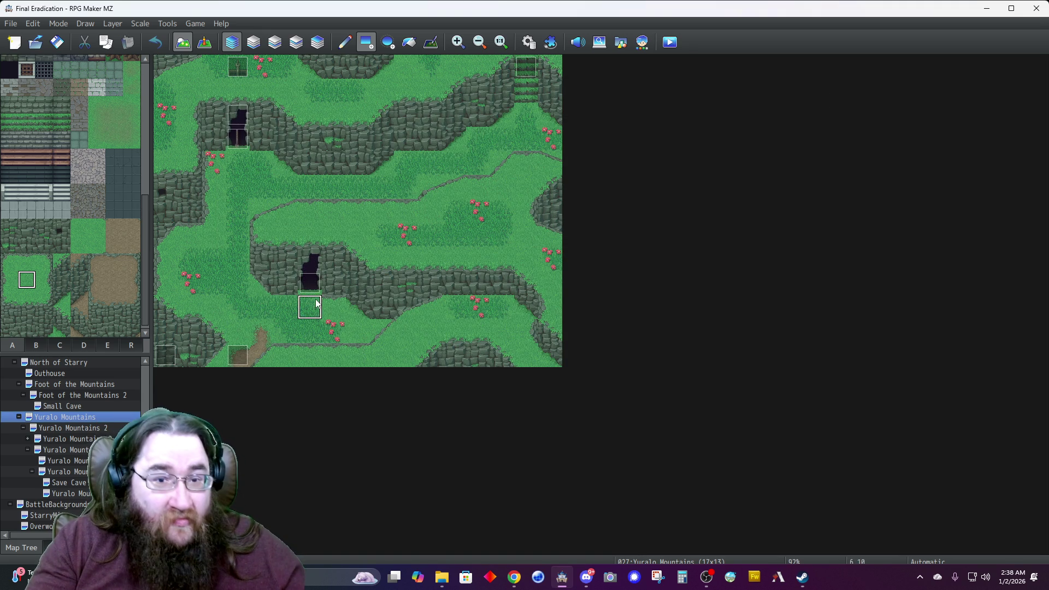
Play 'Our Love is Eternal' in the Sound Test, close it, and reopen the Database.
click(572, 46)
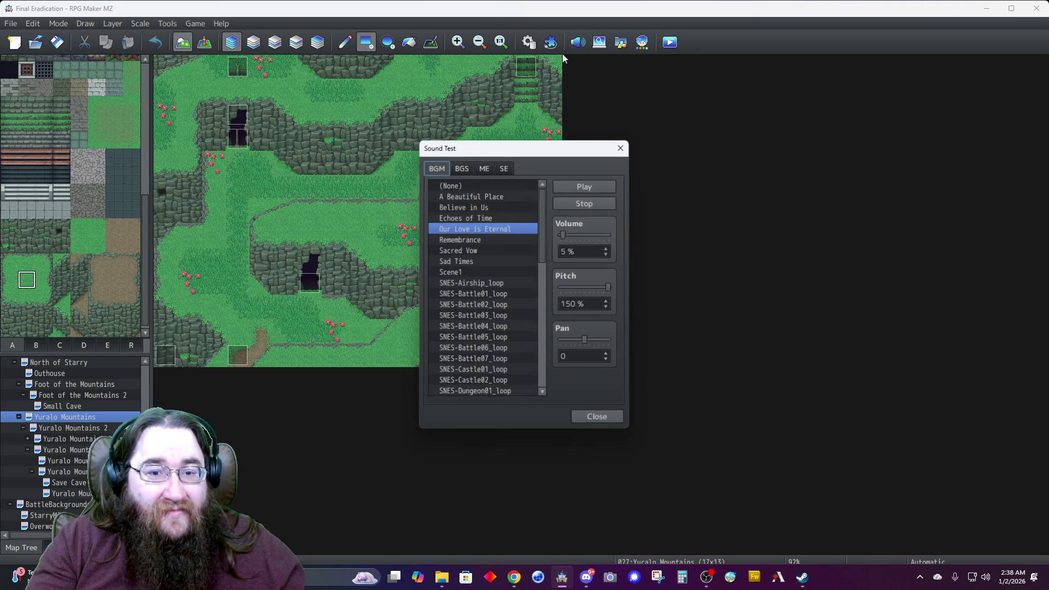
click(568, 187)
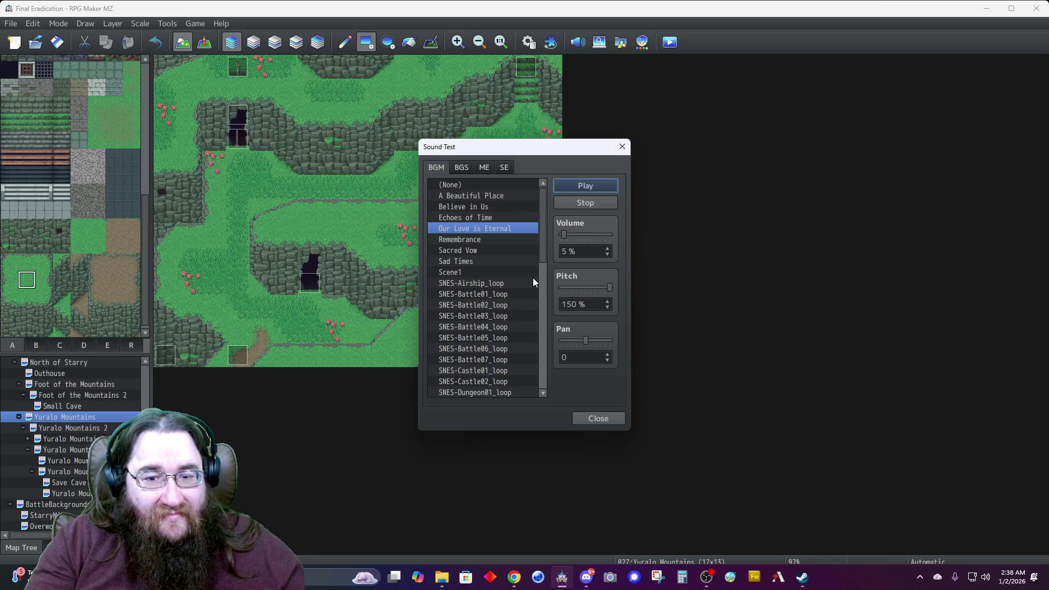
click(586, 419)
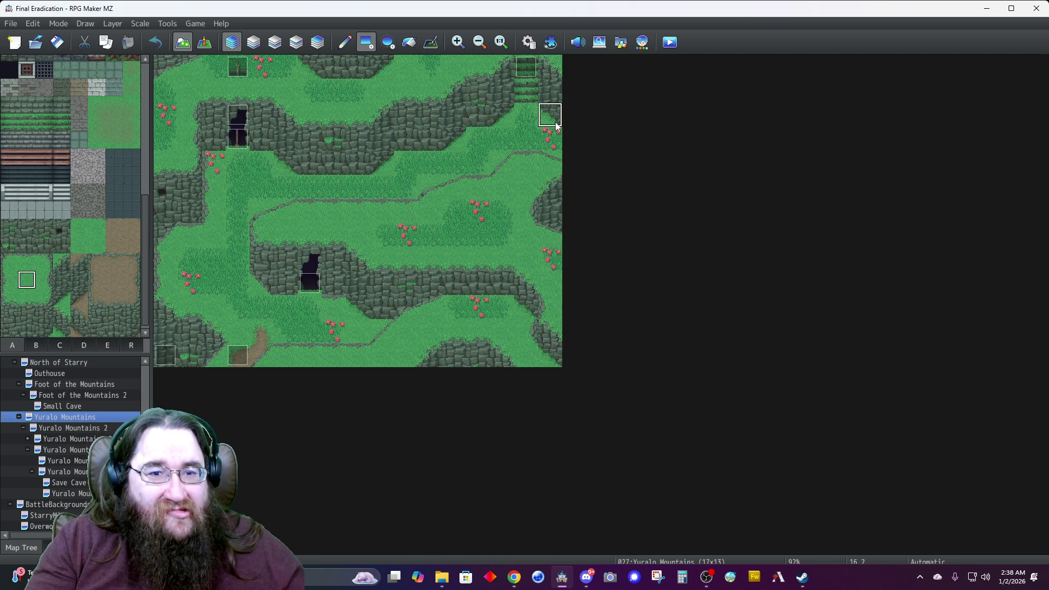
click(528, 41)
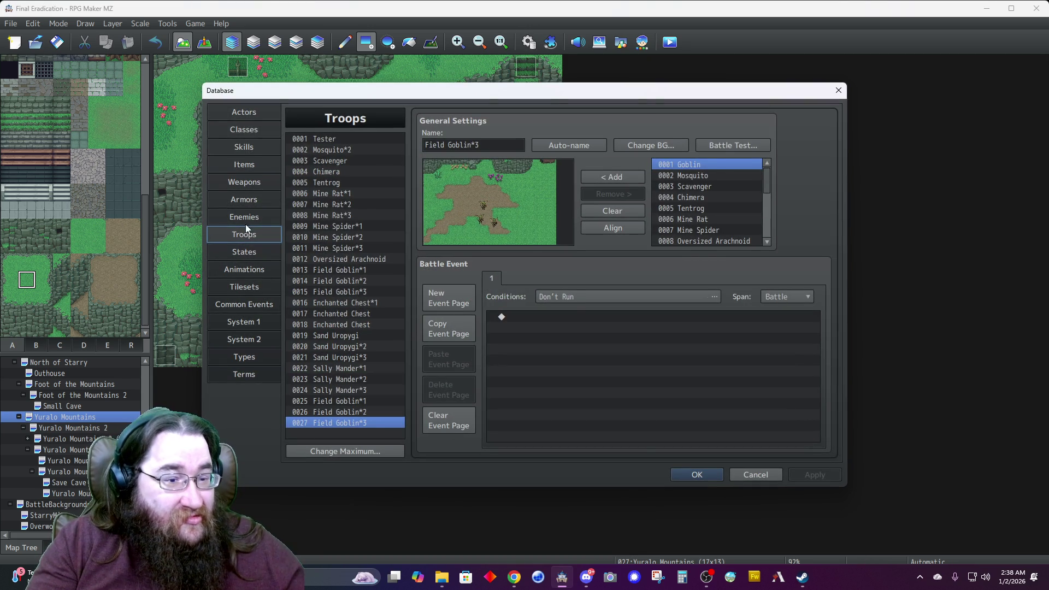
Copy the 0002 Mosquito enemy into the empty slot 0014.
click(246, 218)
click(317, 281)
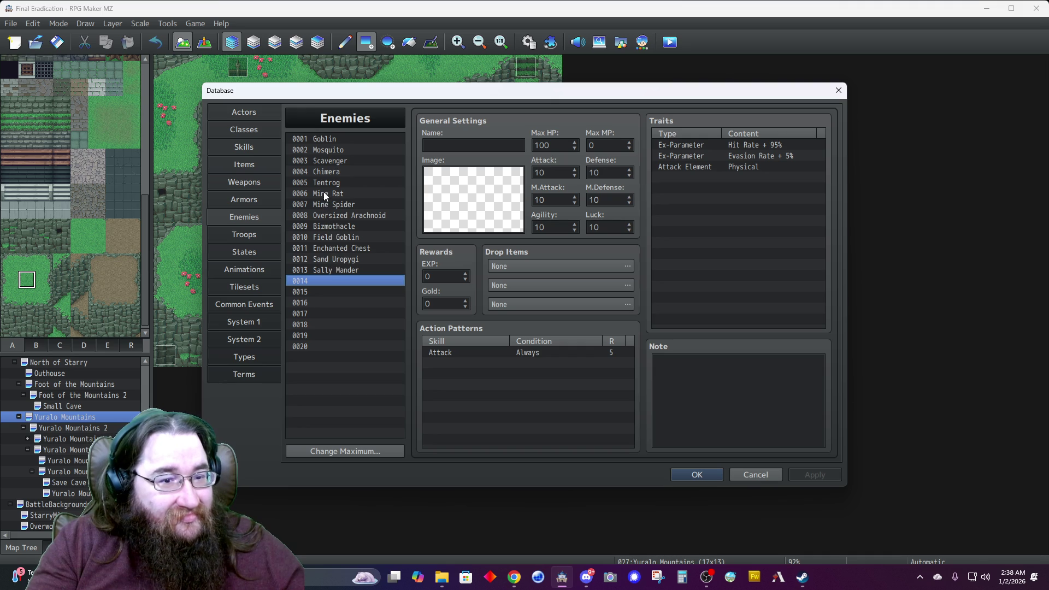
click(328, 149)
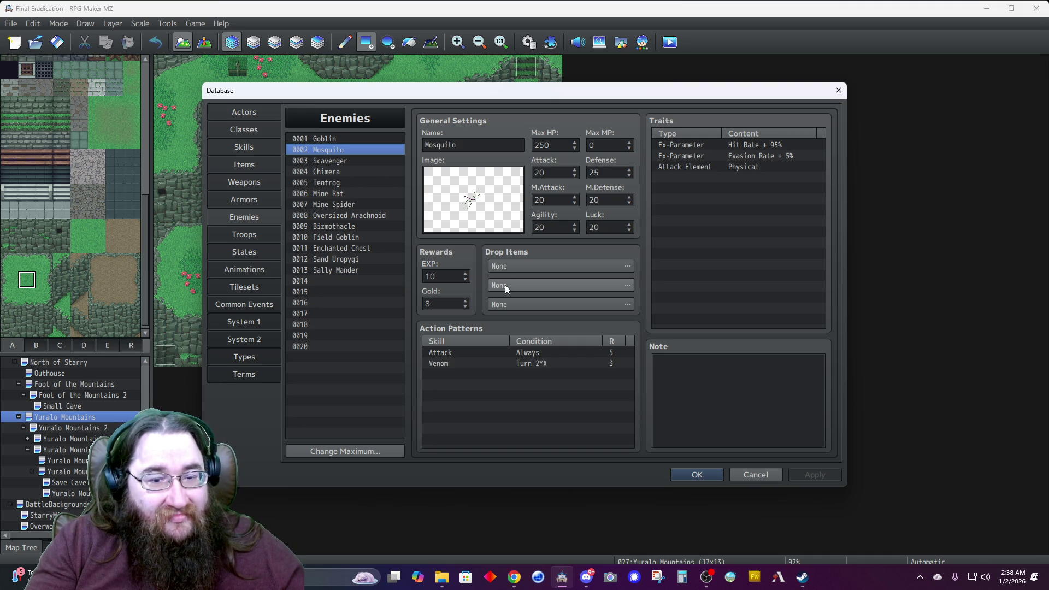
click(319, 280)
click(476, 144)
text(Dragonfly)
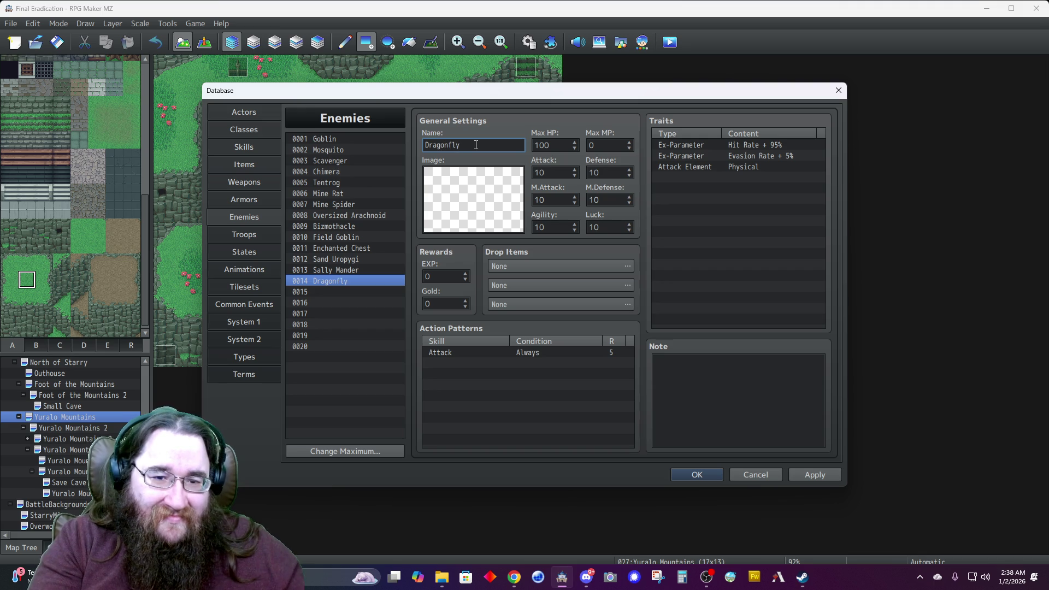
click(329, 148)
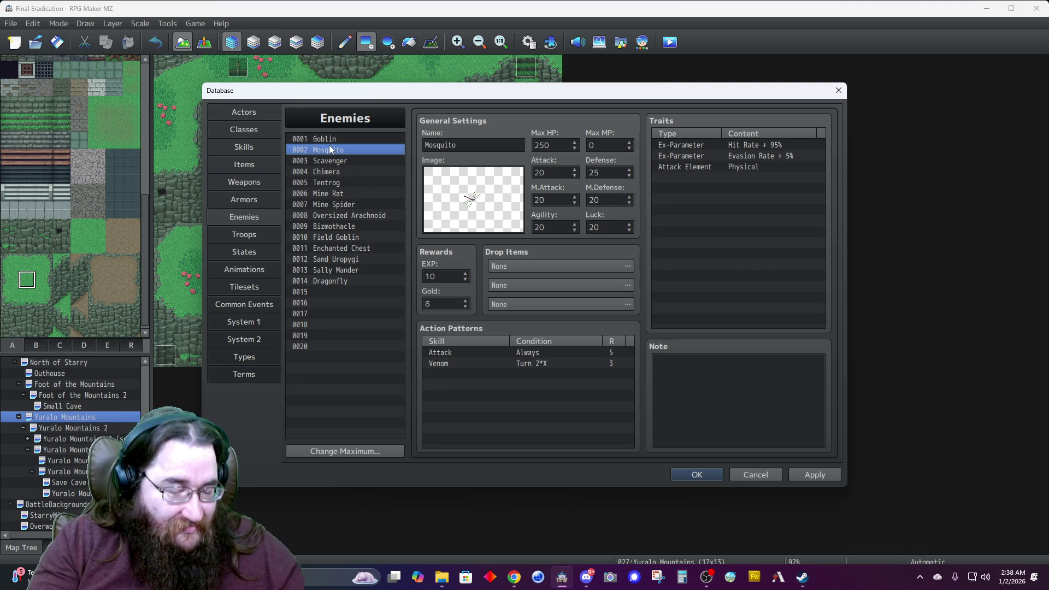
click(339, 282)
key(Delete)
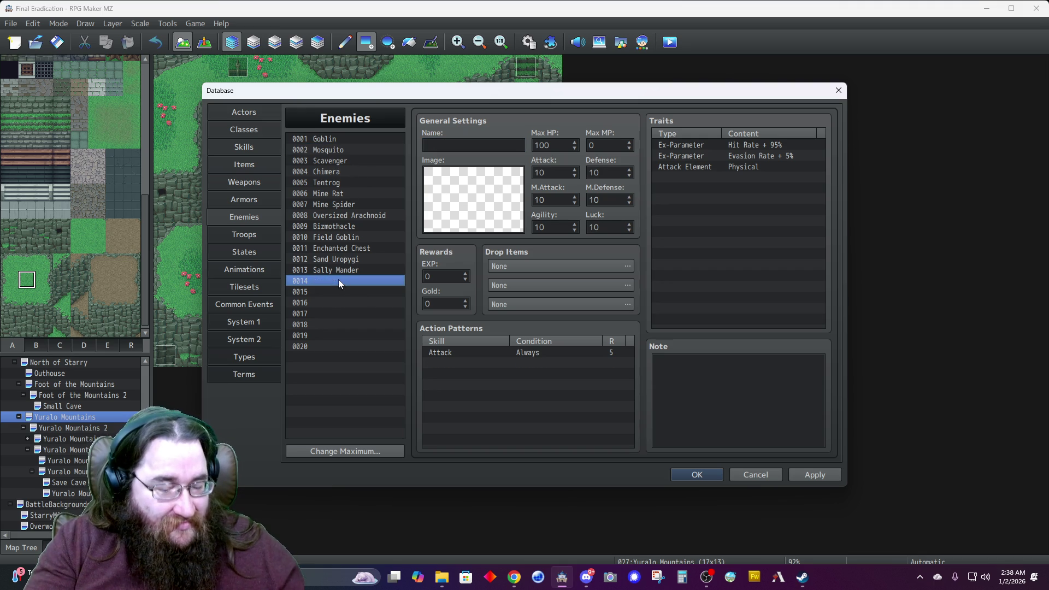
key(ctrl+v)
Rename the copy to Dragonfly with an EXP reward of 50 and Gold of 40.
double_click(468, 145)
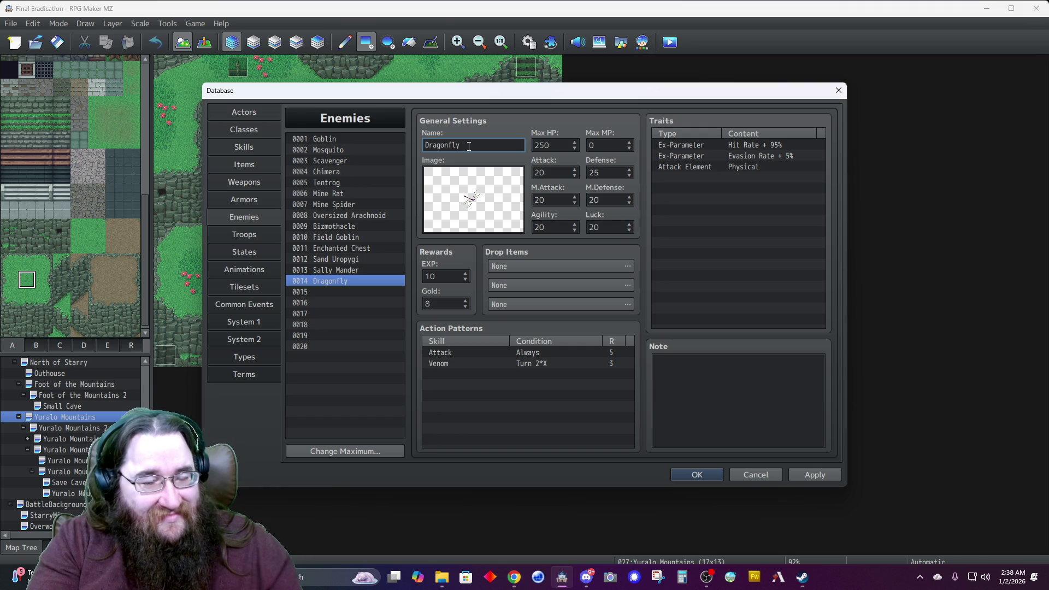
double_click(450, 274)
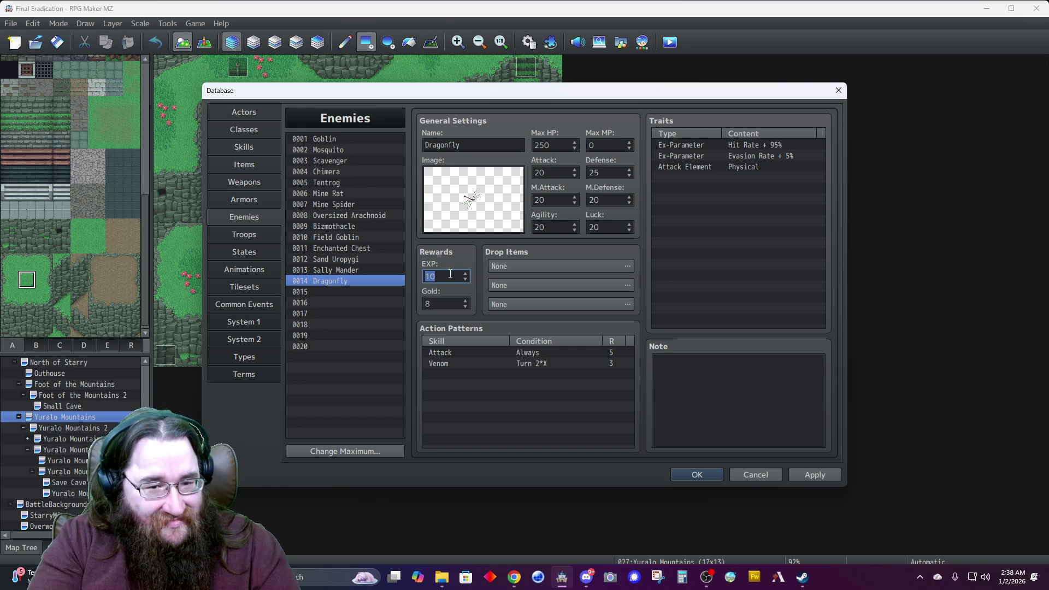
text(50)
double_click(448, 301)
text(40)
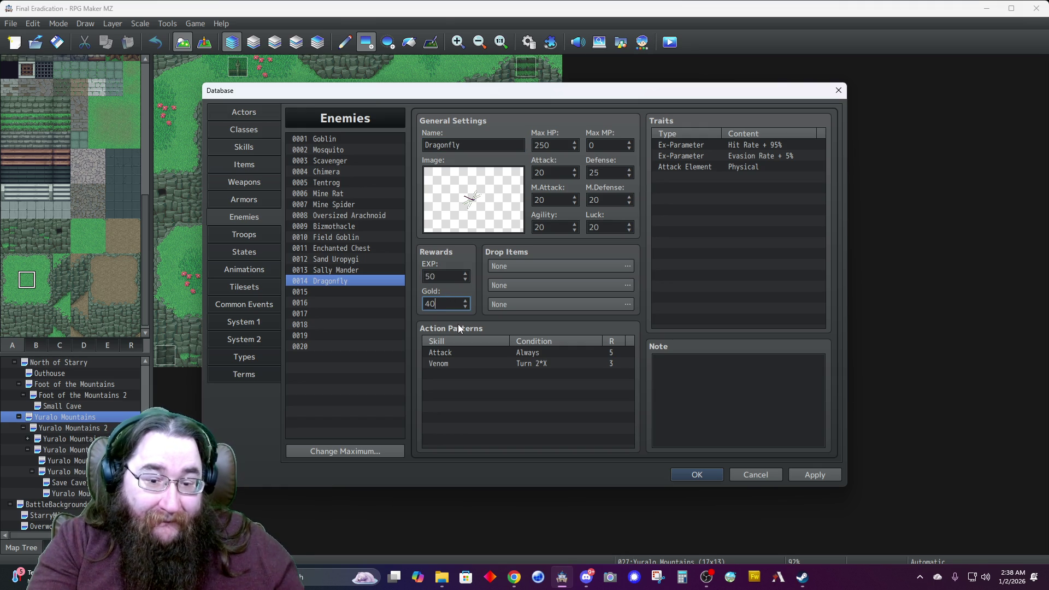
Inspect the Venom action pattern and add a new action pattern row.
click(522, 363)
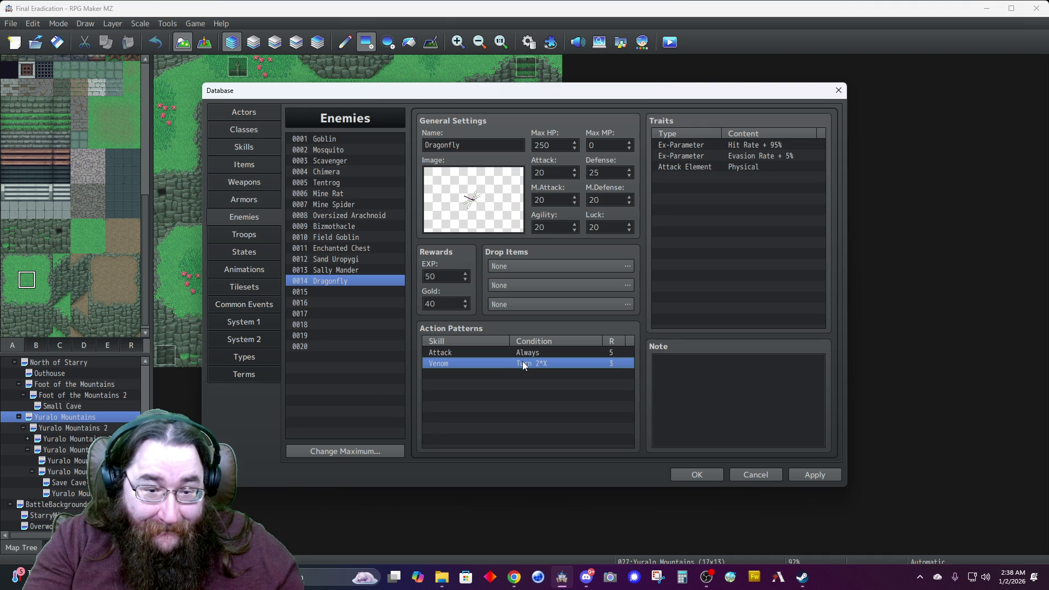
right_click(522, 364)
click(499, 363)
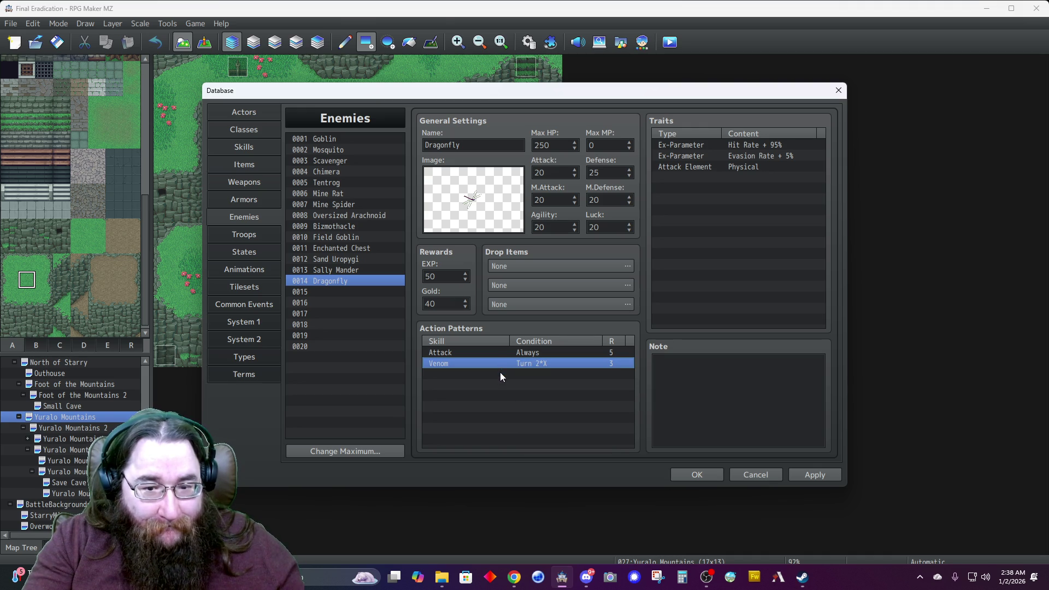
click(499, 372)
double_click(500, 372)
Add a Wind I (0135) action at rating 5 conditioned on HP 0%–60%.
click(473, 309)
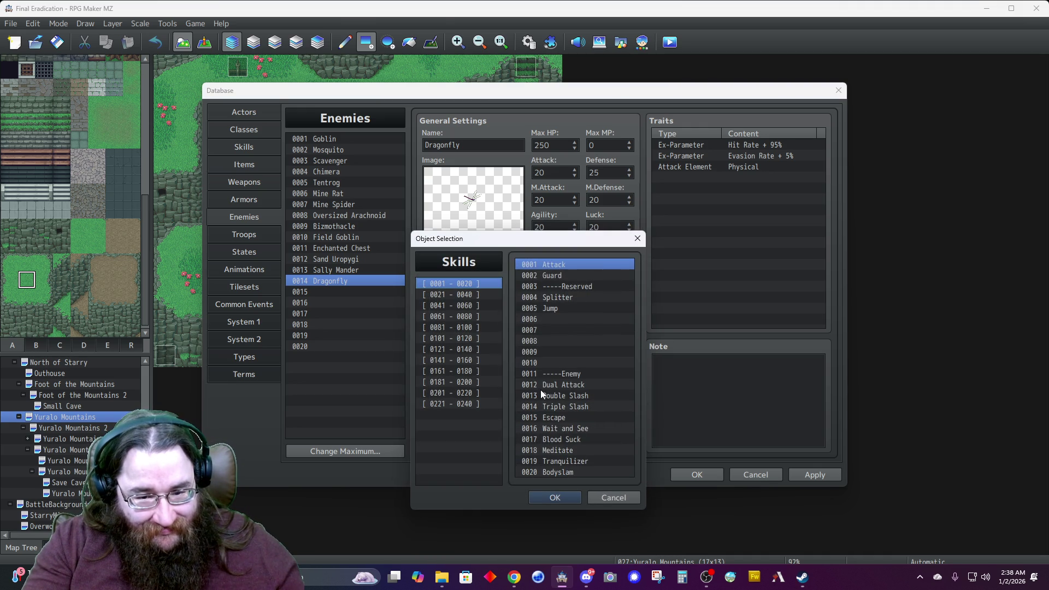
click(459, 306)
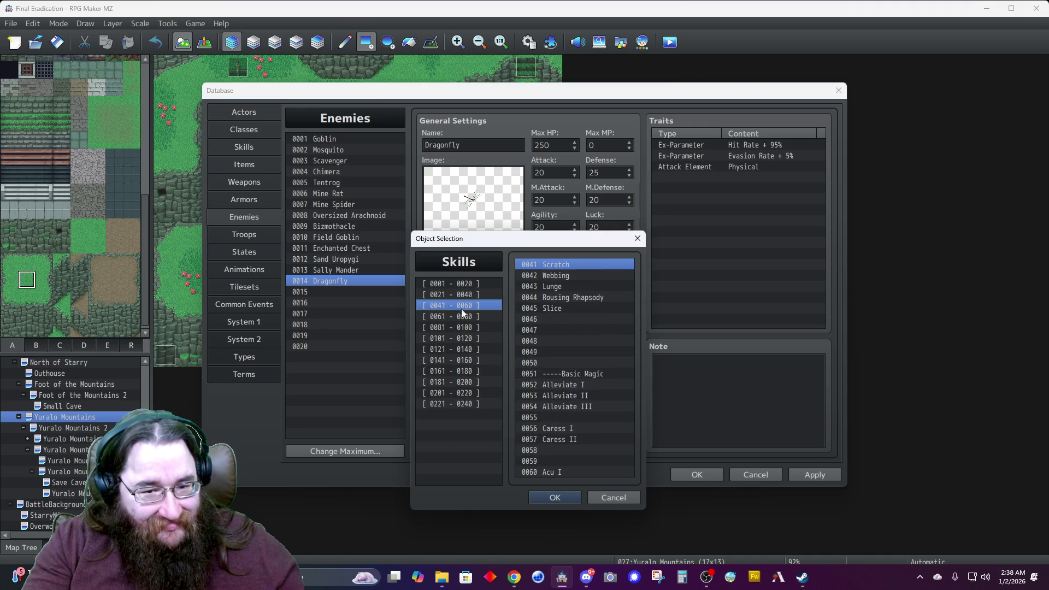
click(465, 317)
click(468, 338)
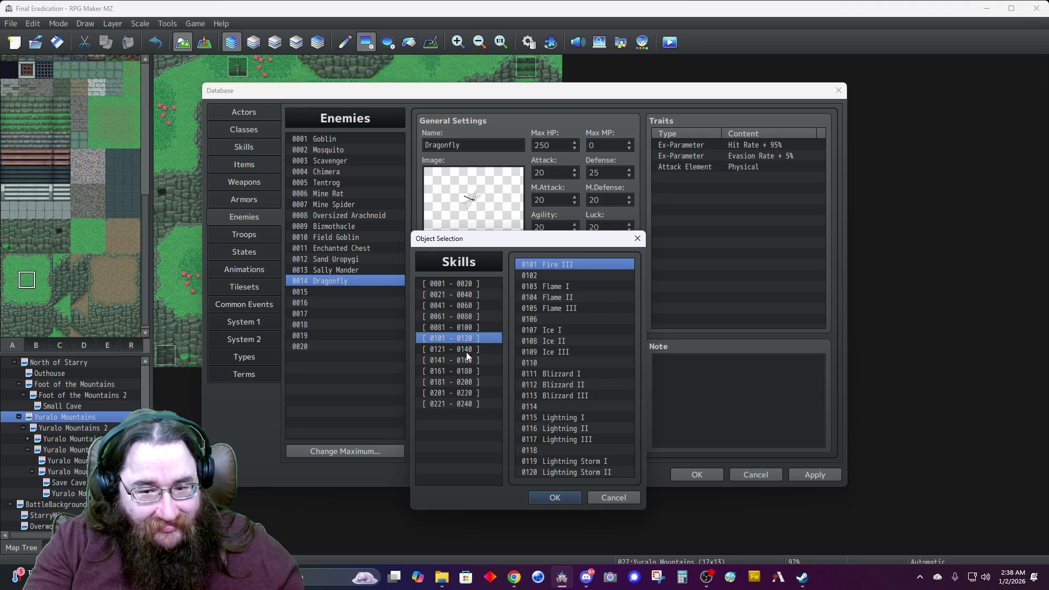
click(452, 349)
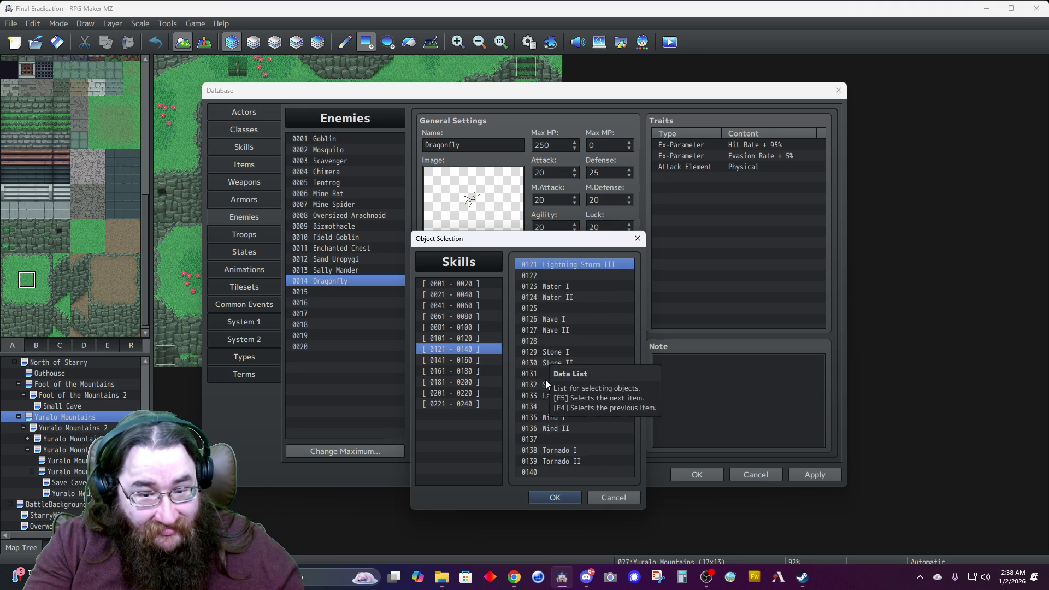
click(537, 418)
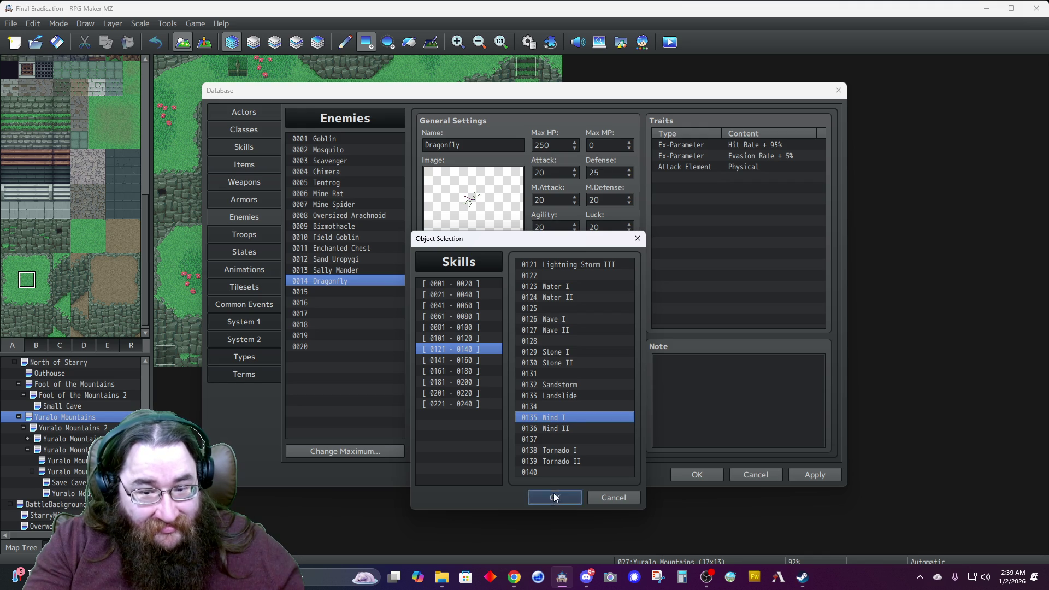
click(554, 497)
click(453, 380)
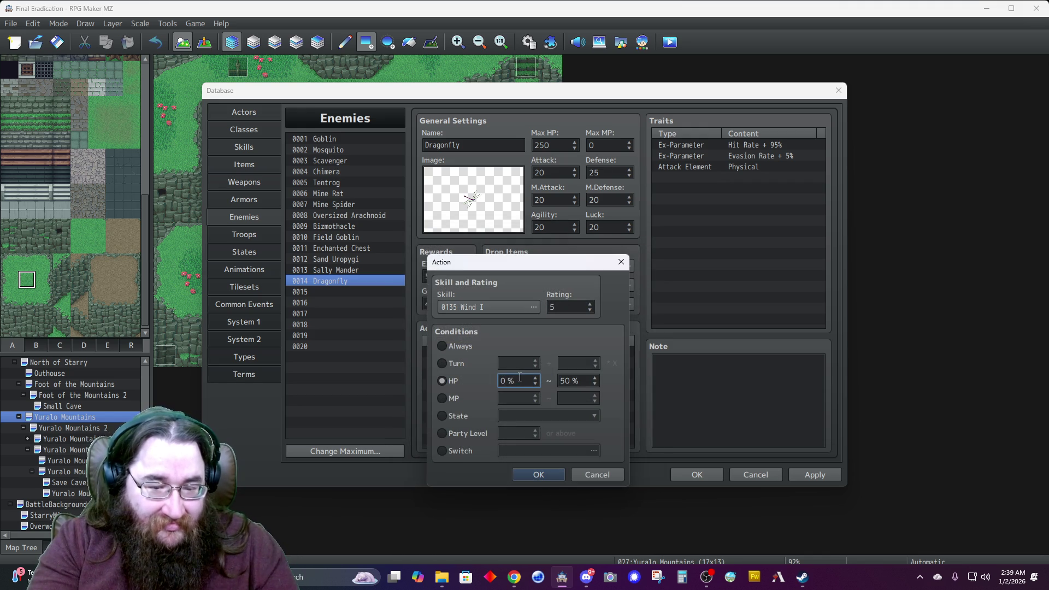
key(Tab)
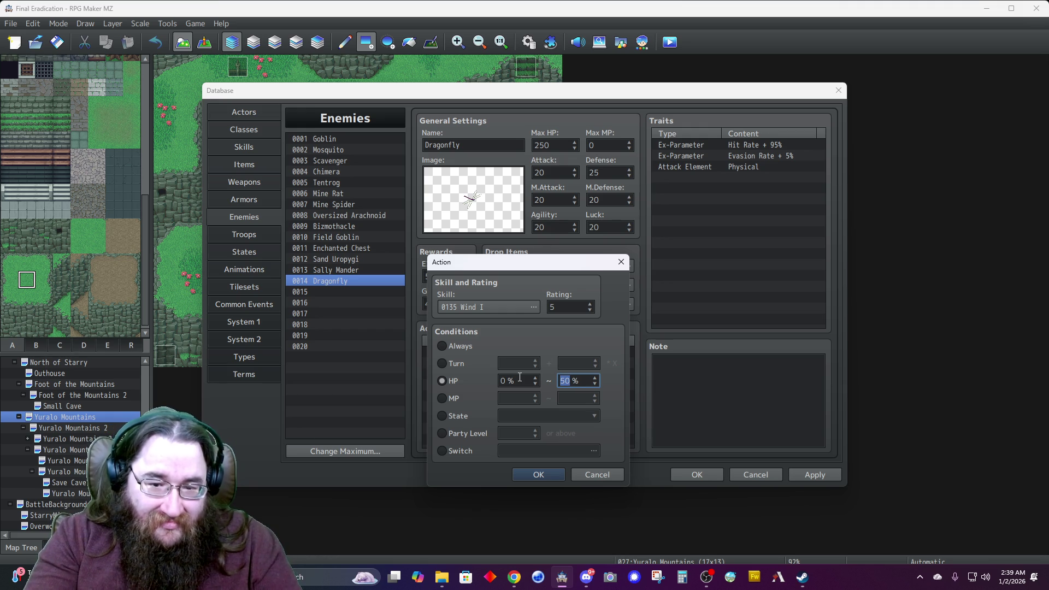
text(60)
click(536, 473)
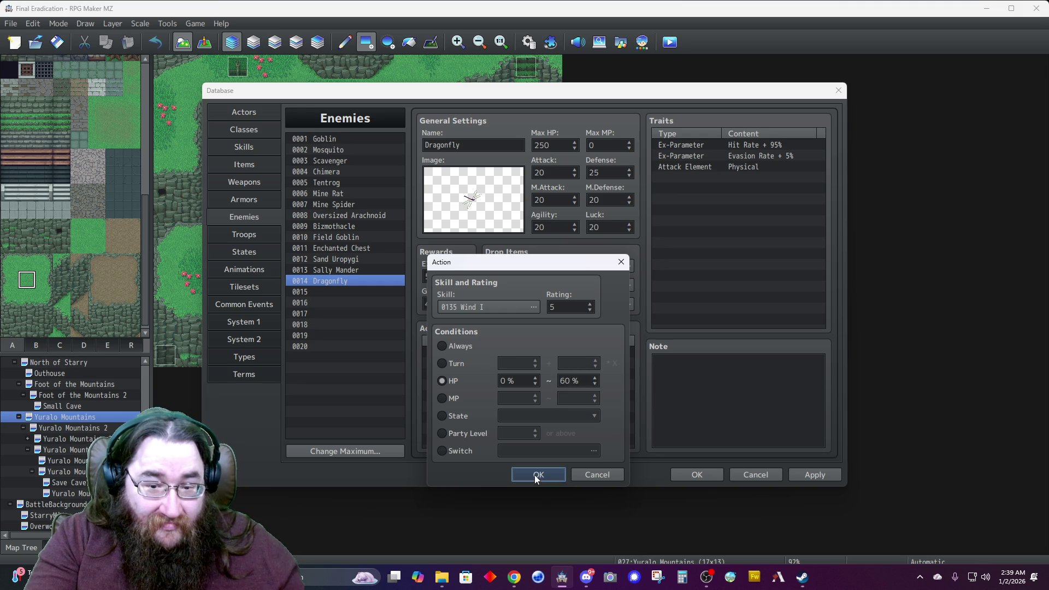
Change the Venom action to trigger on Turn 0+2*X at rating 3.
double_click(522, 364)
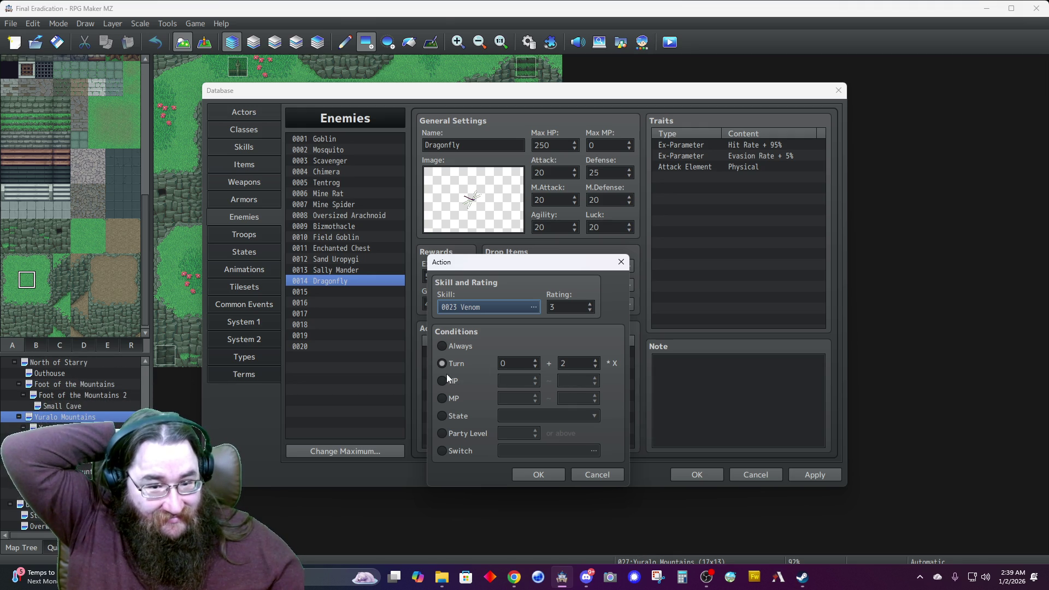
click(529, 475)
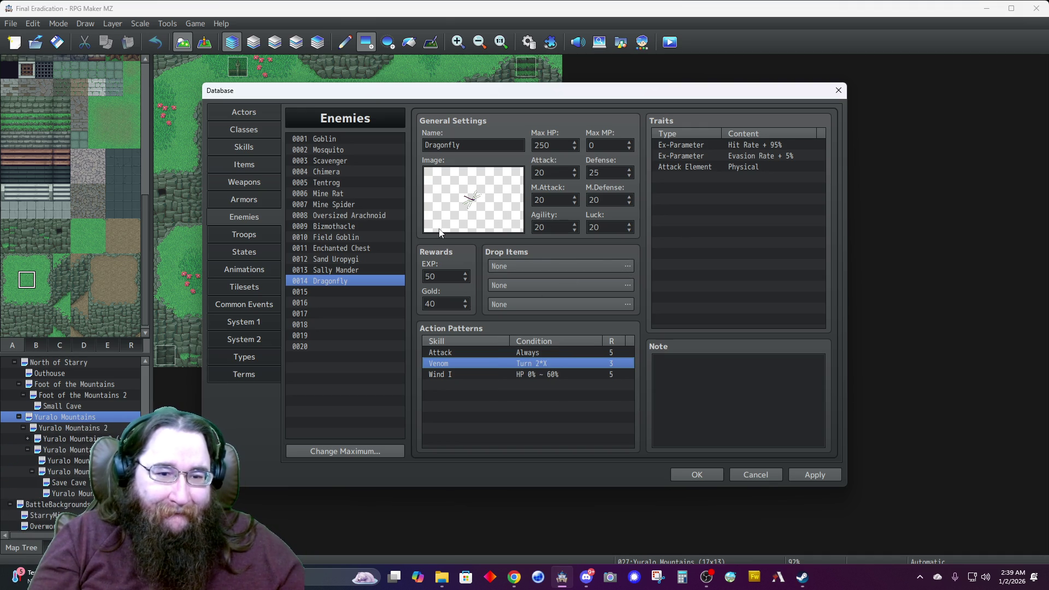
click(551, 147)
text(1000)
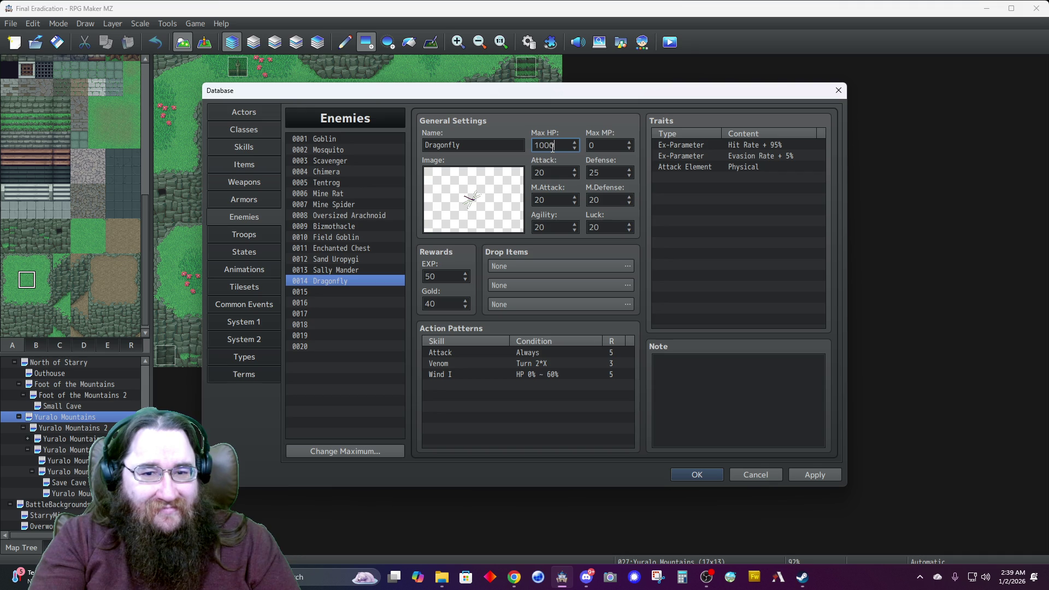
Give the Dragonfly 1000 HP, 50 Attack, 30 Defense, 60 M.Attack, 30 M.Defense, 40 Agility, 50 Luck and apply.
key(Tab)
key(Tab)
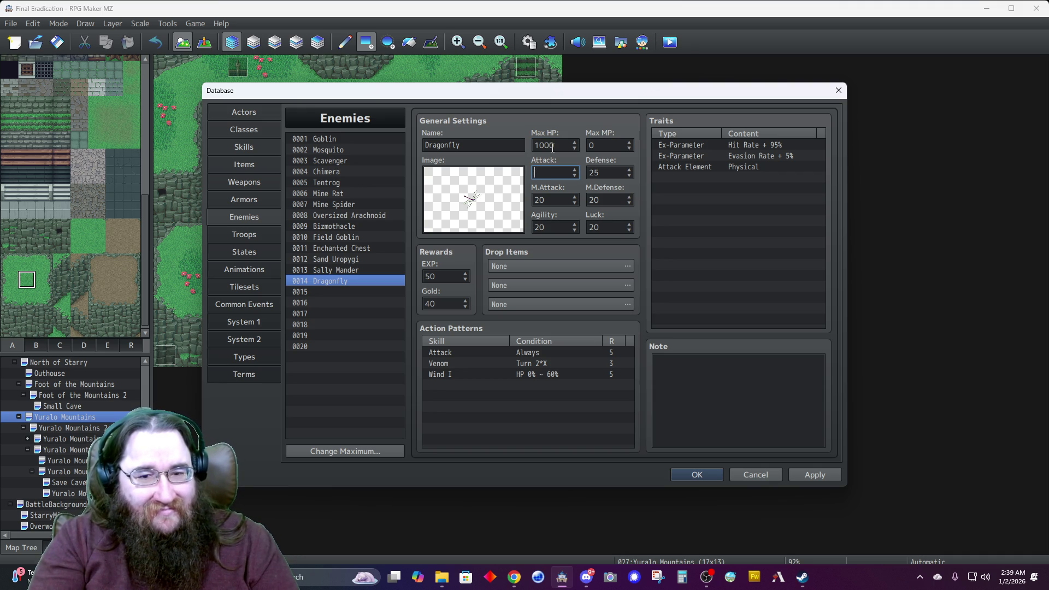
text(0)
key(Tab)
text(0)
key(Tab)
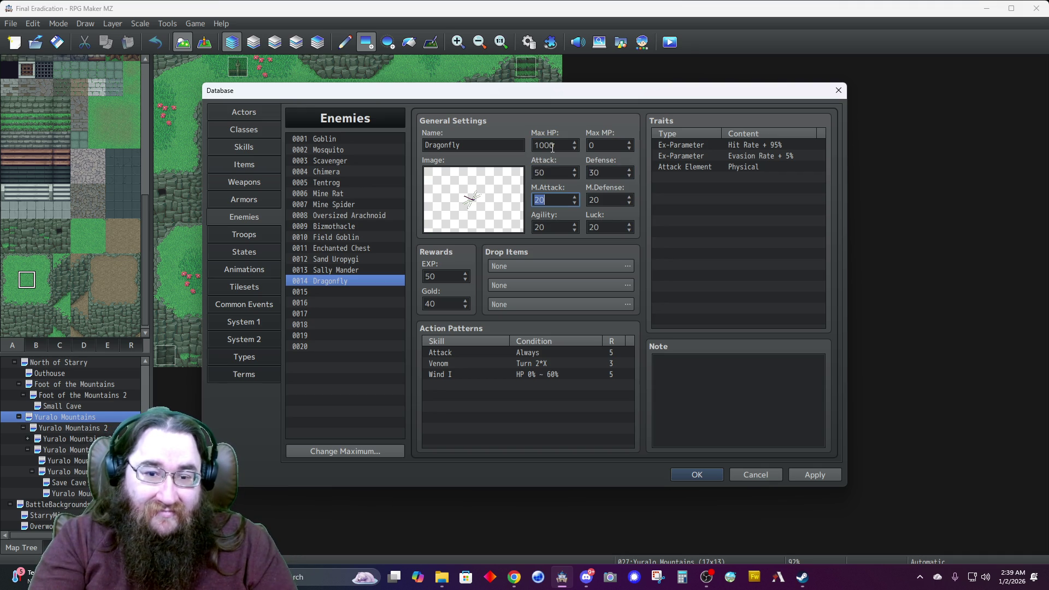
text(60)
key(Tab)
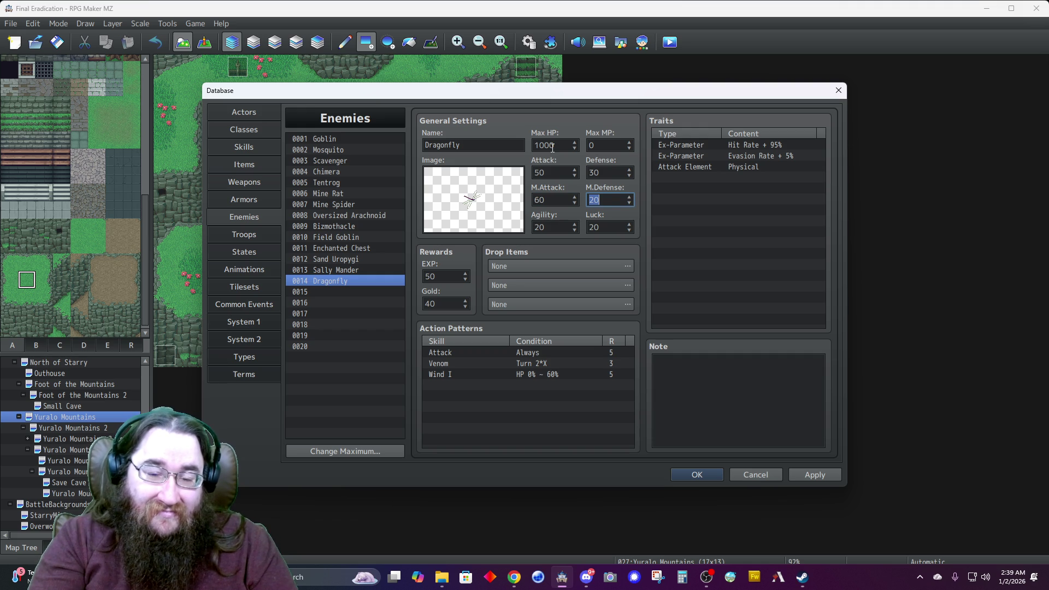
text(30)
key(Tab)
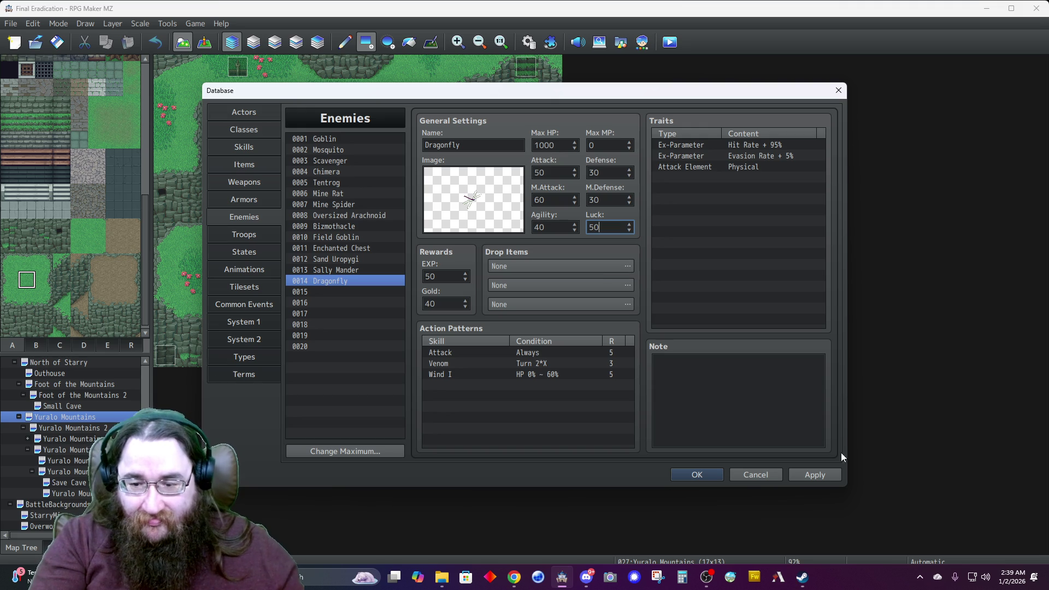
click(812, 474)
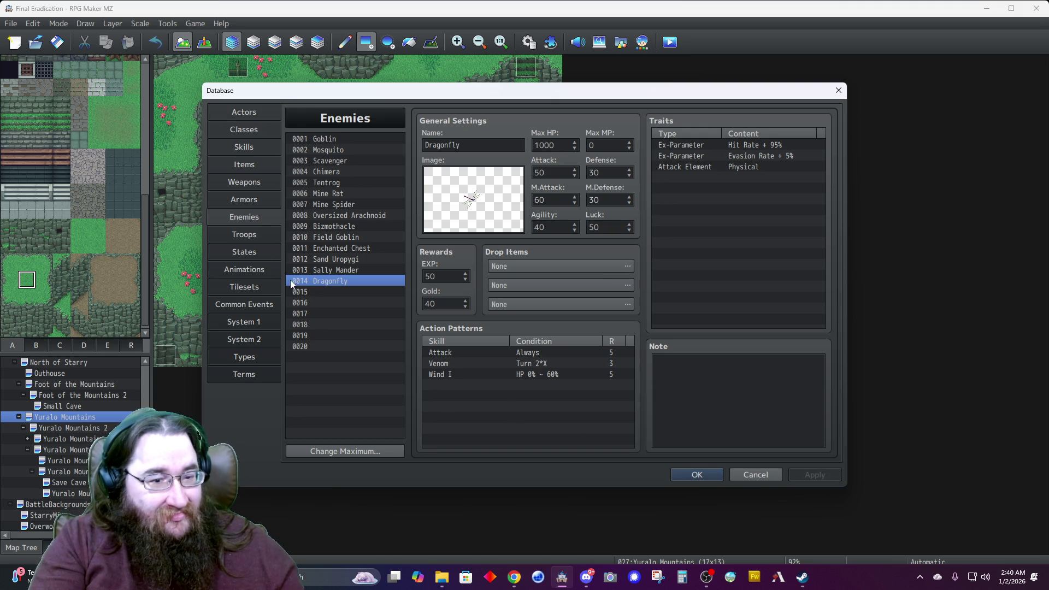
click(247, 234)
click(339, 422)
Build troop 0029 with two Dragonflies, then copy it to 0030 and add a third Dragonfly.
double_click(684, 187)
drag(497, 224, 481, 215)
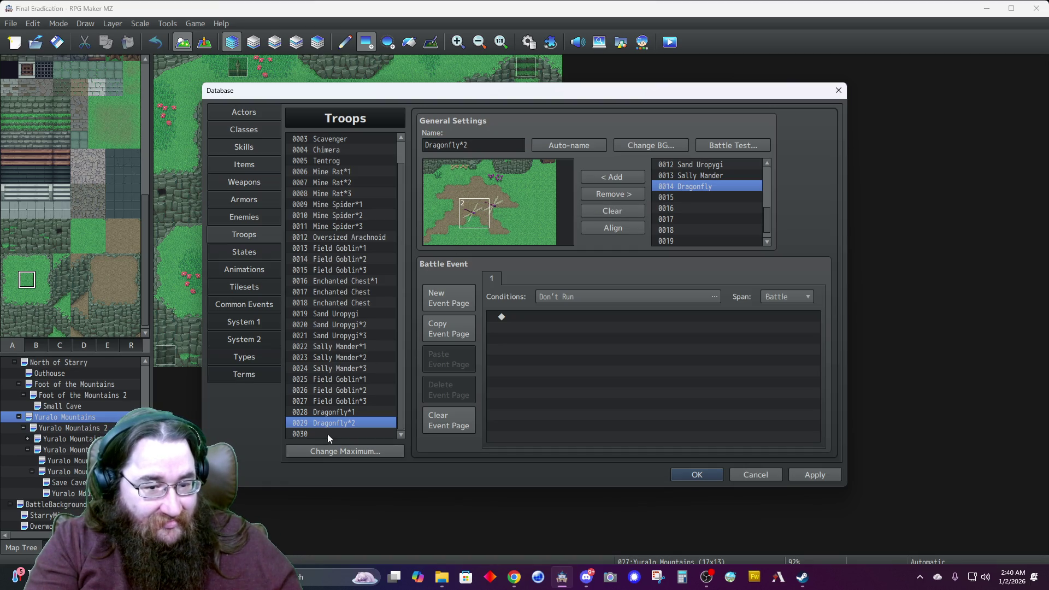
key(ctrl+c)
key(Down)
key(ctrl+v)
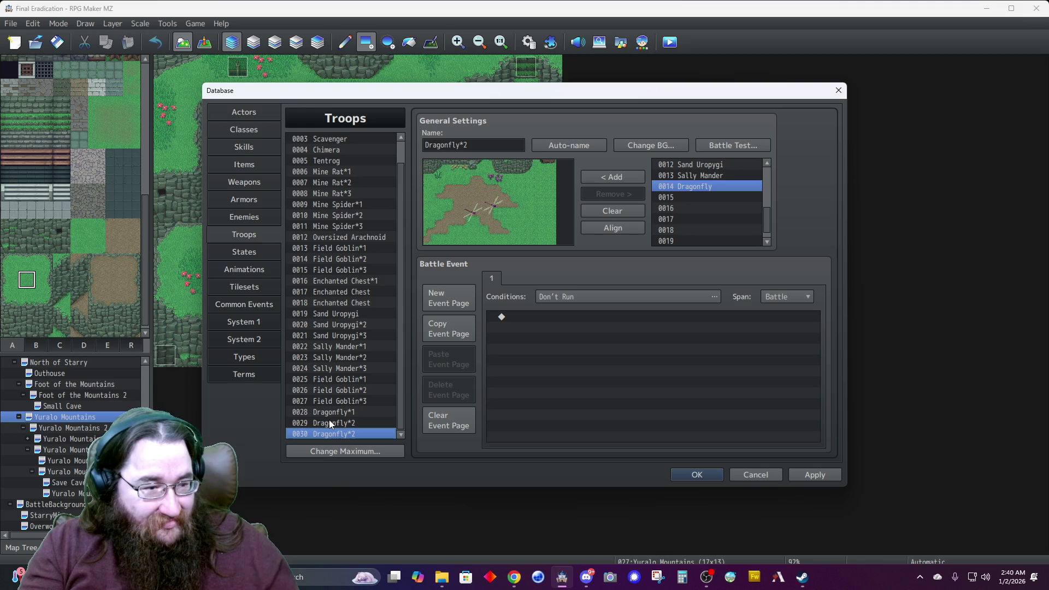
triple_click(483, 142)
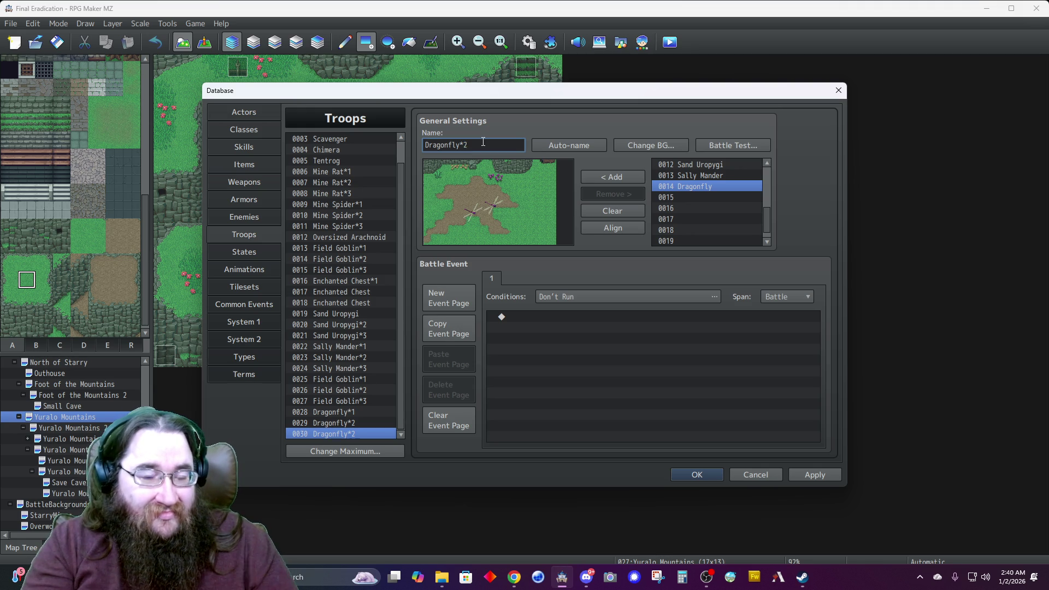
text(3)
double_click(687, 187)
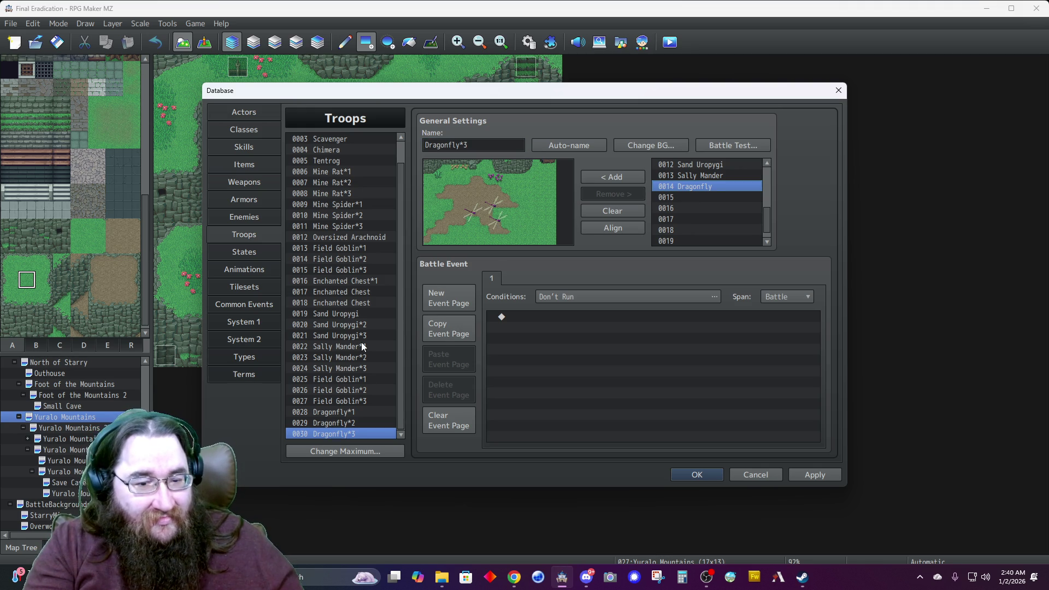
Start a battle test against troop 0030 Dragonfly*3.
click(731, 144)
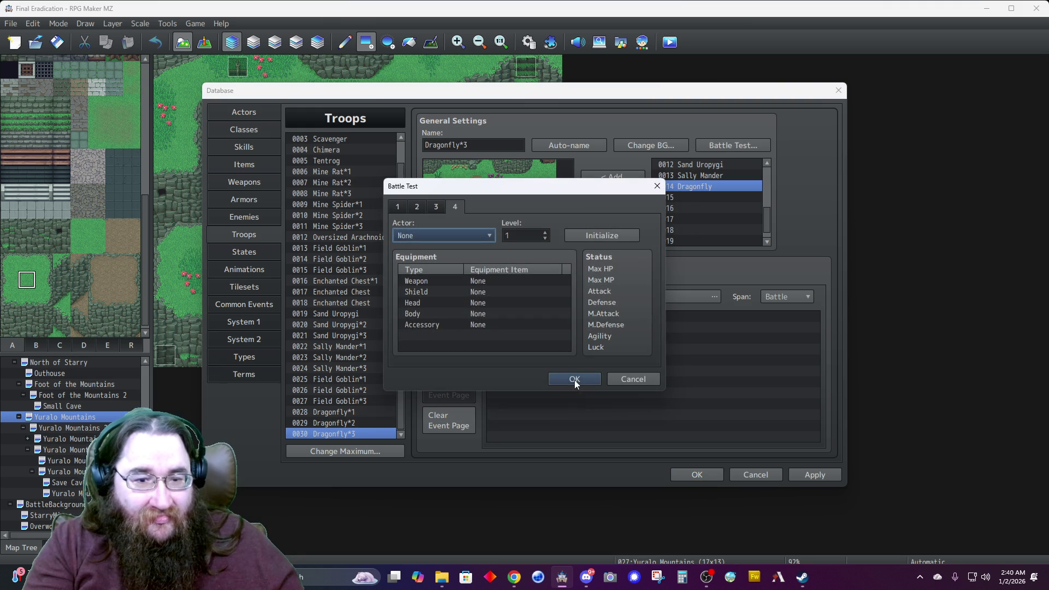
click(399, 206)
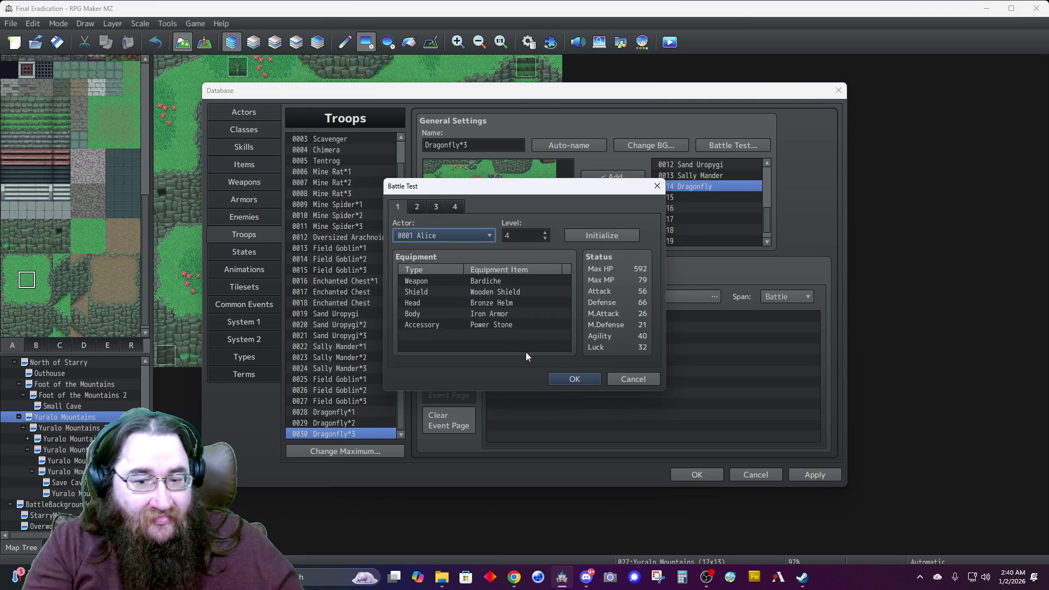
click(561, 380)
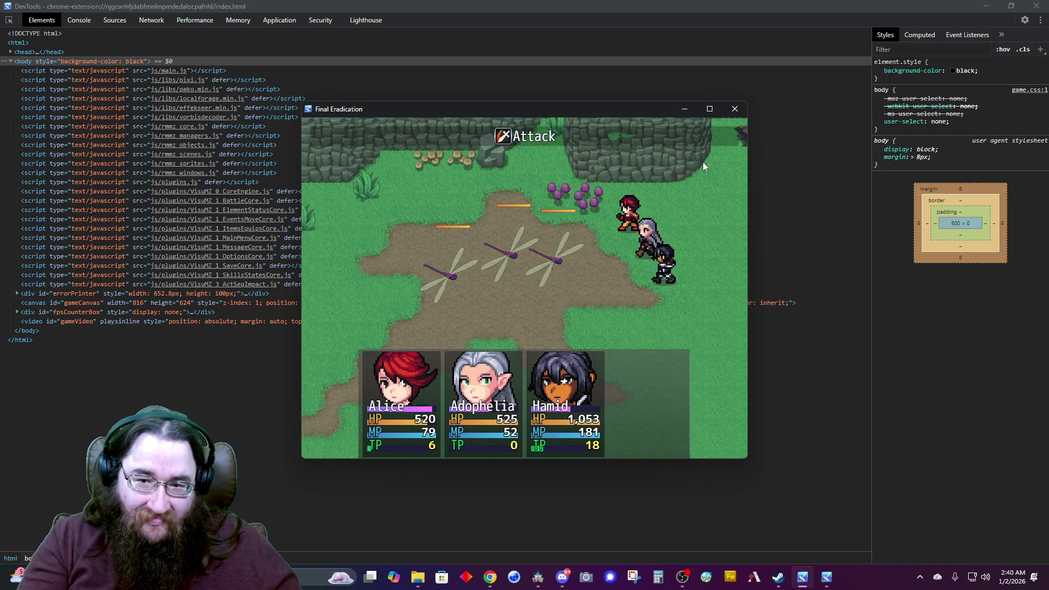
Maximize the playtest window and heal an ally with Soothe > Alleviate I.
click(709, 110)
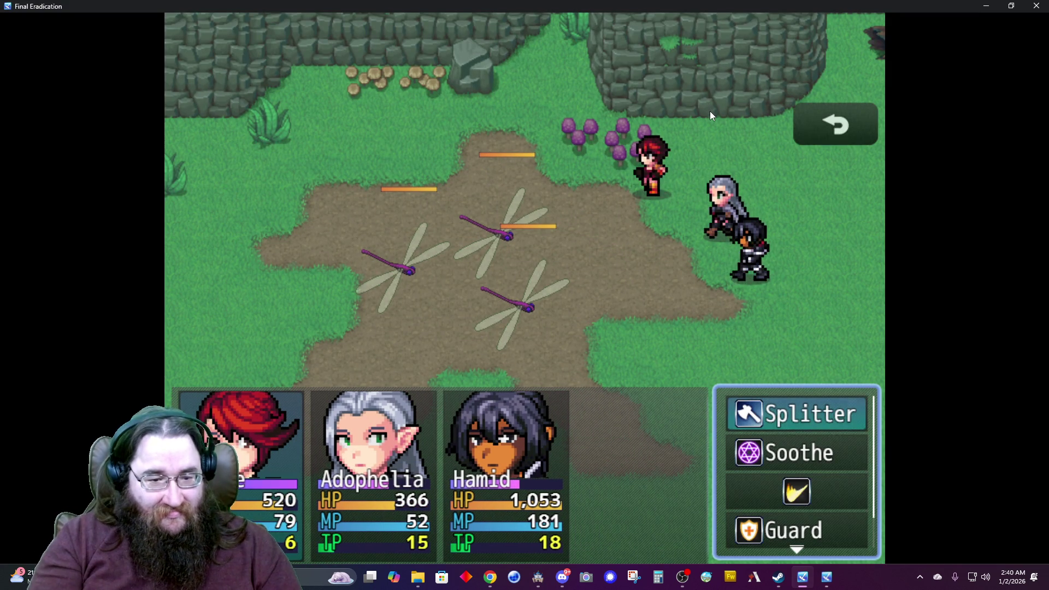
key(Down)
key(Return)
key(Return)
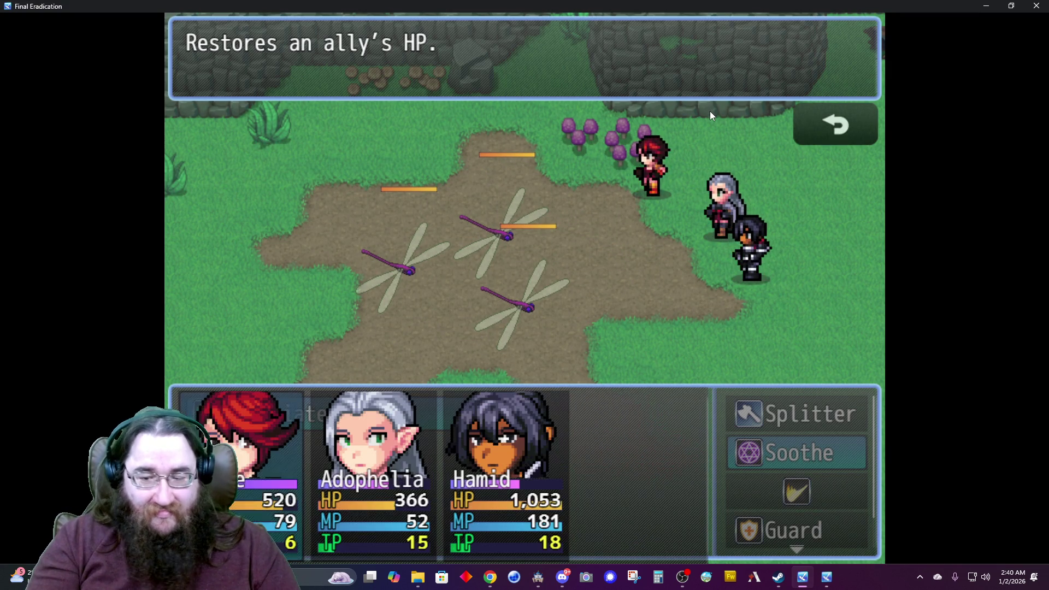
key(Return)
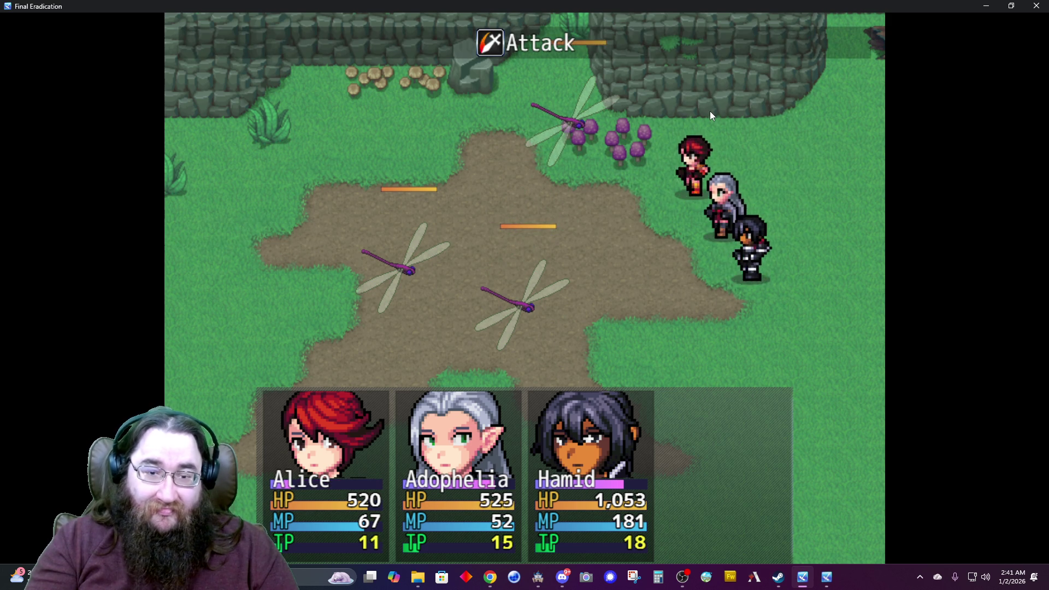
Use a Music skill to boost the party's Attack with Rousing Rhapsody.
key(Down)
key(Up)
key(Down)
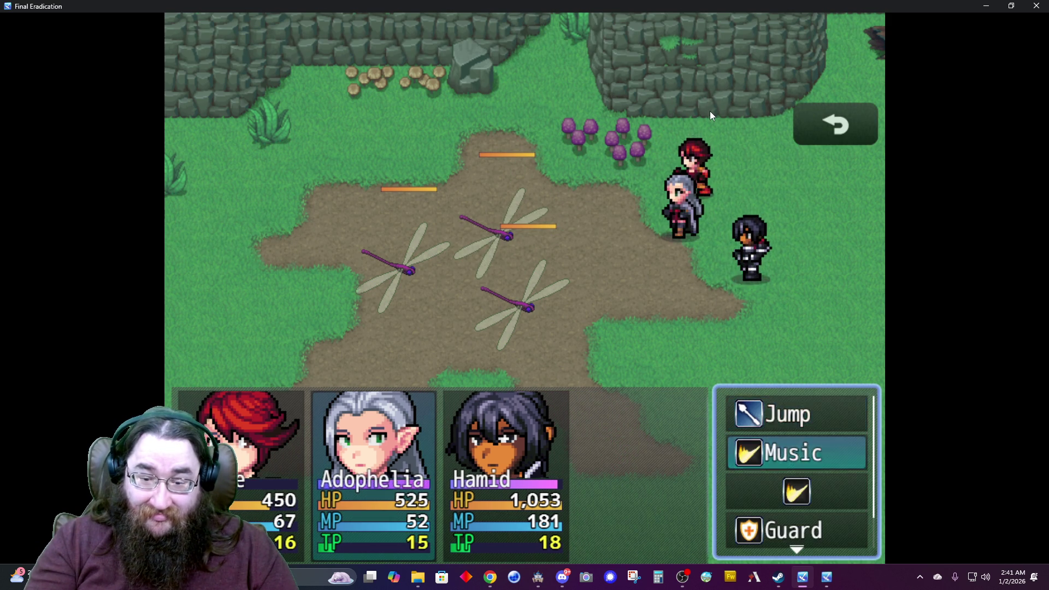
key(Return)
key(Return)
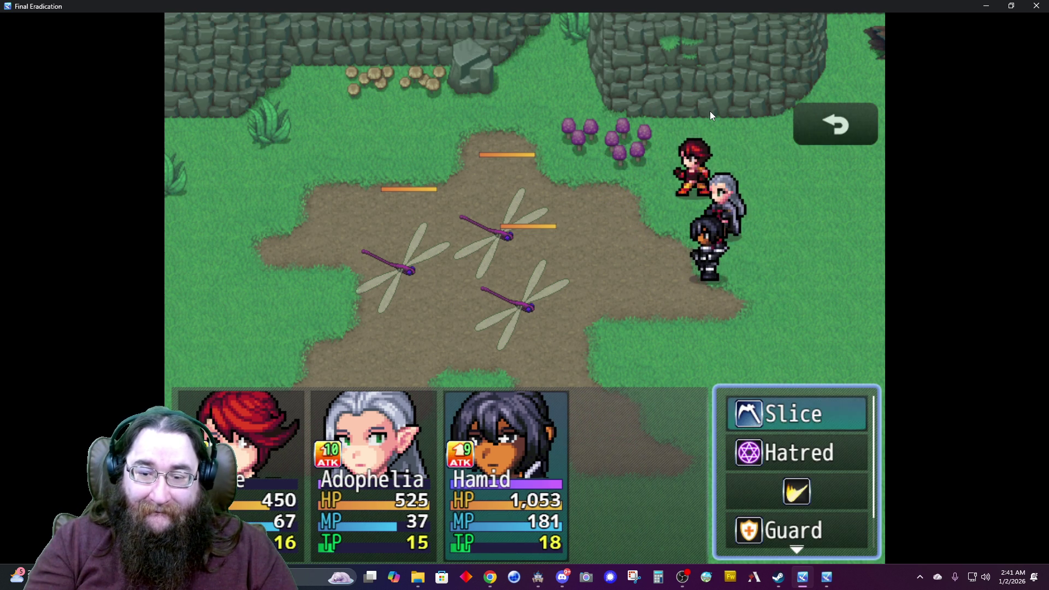
Have Hamid cast Hatred > Life Drain on the dragonflies.
key(Down)
key(Return)
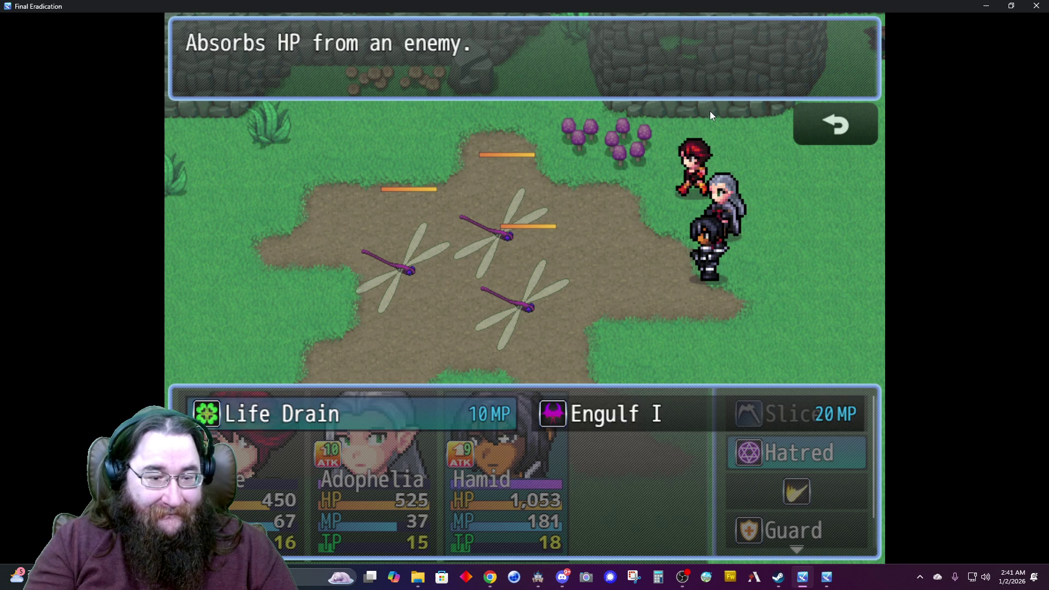
key(Return)
key(Return)
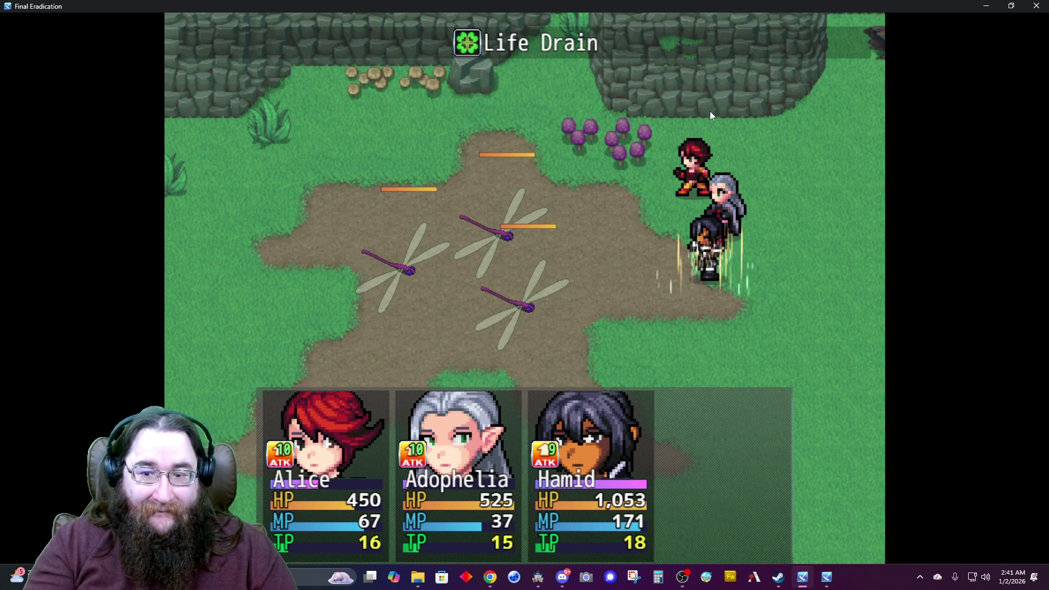
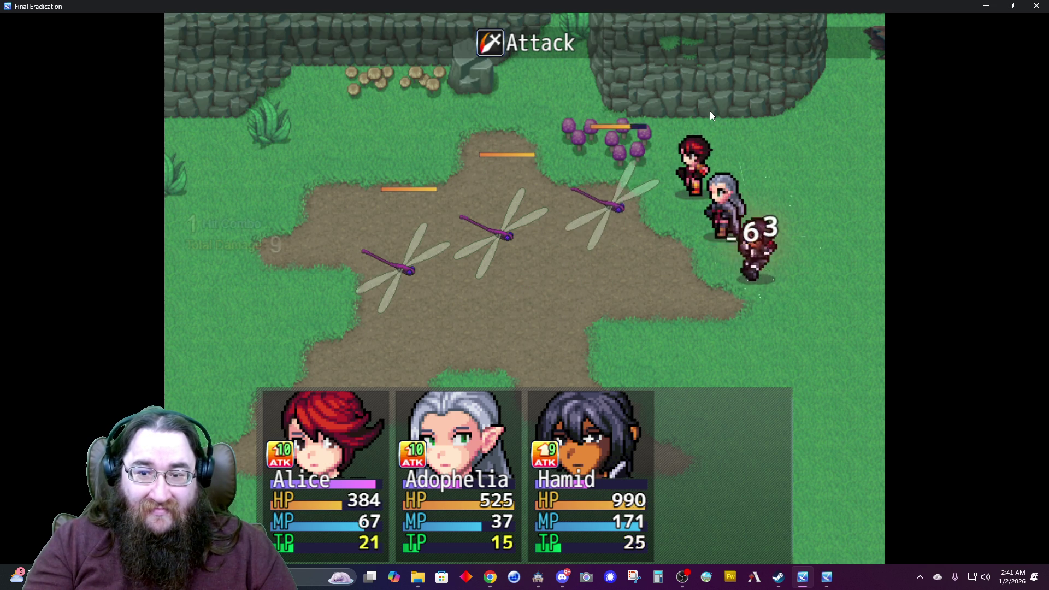
Have Alice cast Alleviate I on herself, Adophelia use Jump, and Hamid use Slice on a dragonfly.
key(Up)
key(Down)
key(Return)
key(Return)
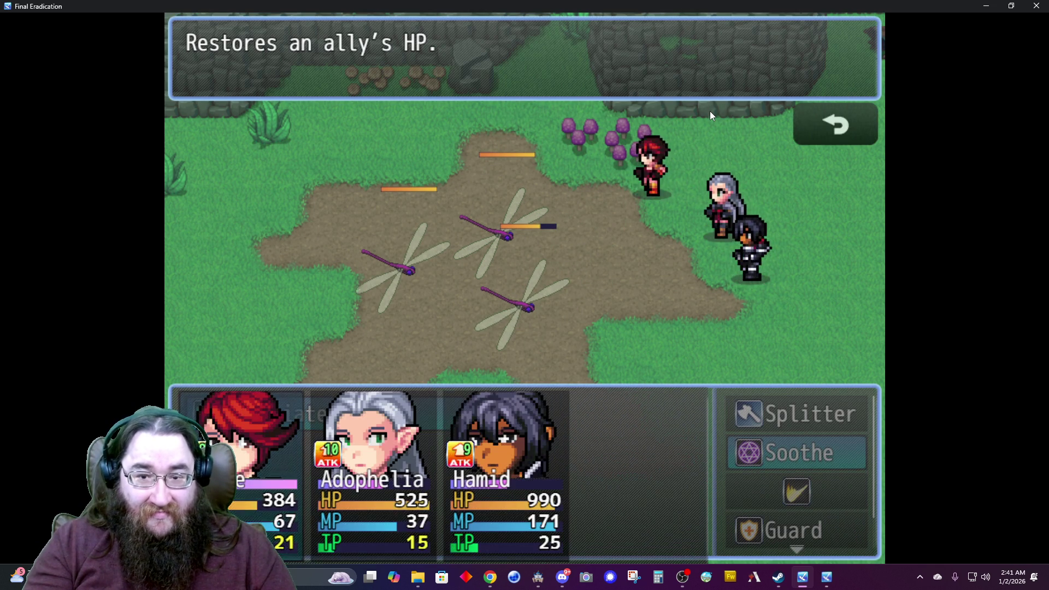
key(Return)
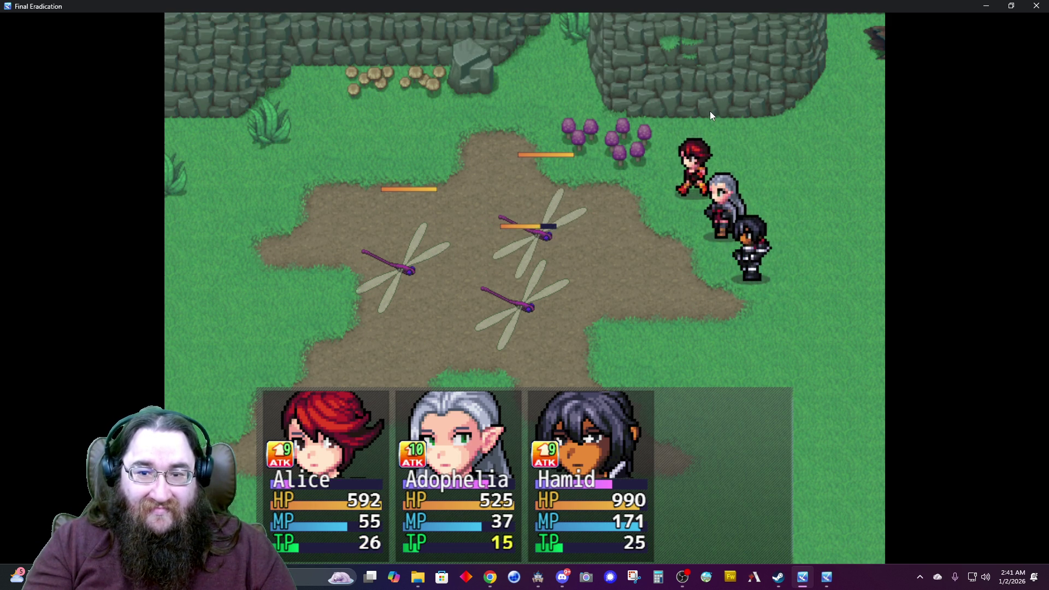
key(Up)
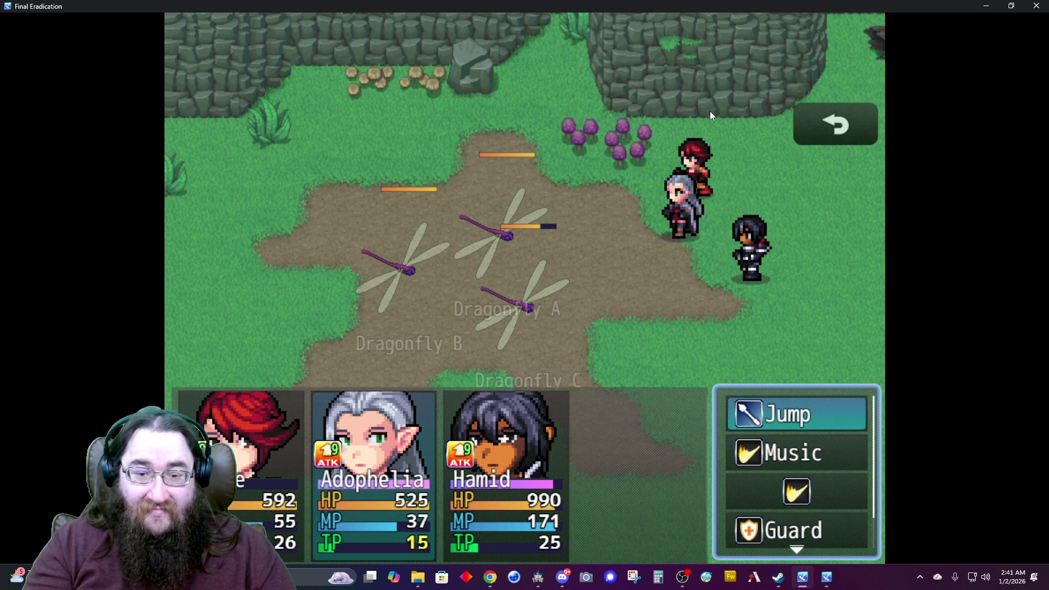
key(Return)
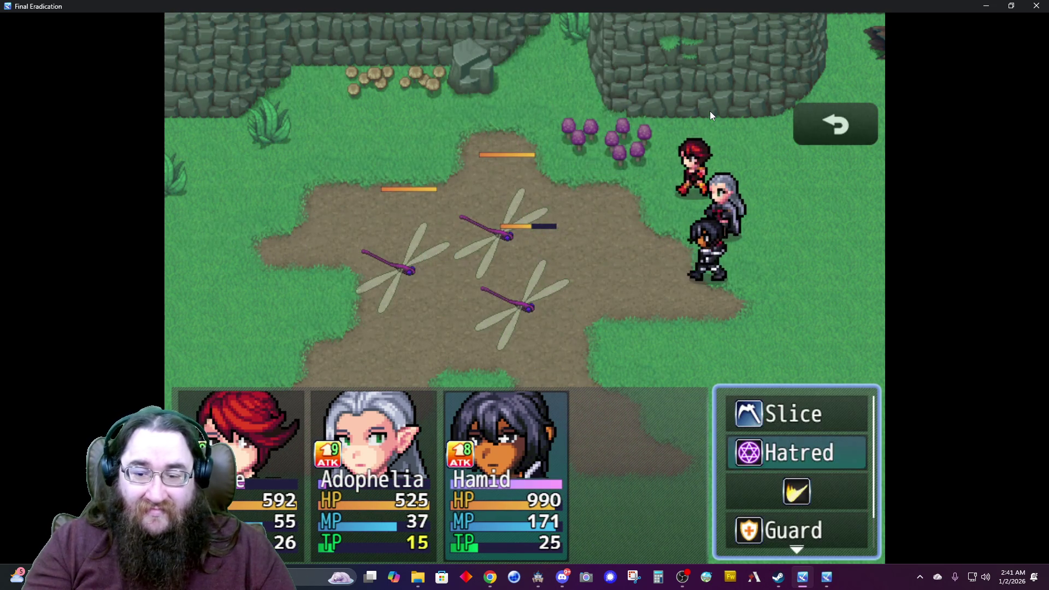
key(Down)
key(Up)
key(Return)
key(Return)
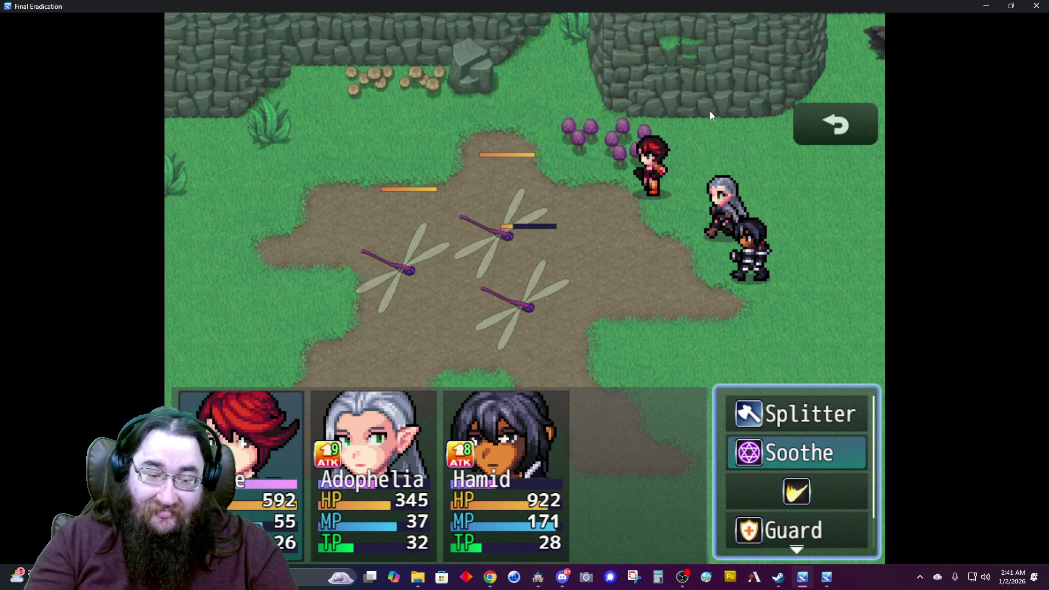
Next turn, use Alice's Splitter, Adophelia's Jump and Hamid's Slice, then heal Alice with Alleviate I.
key(Up)
key(Return)
key(Return)
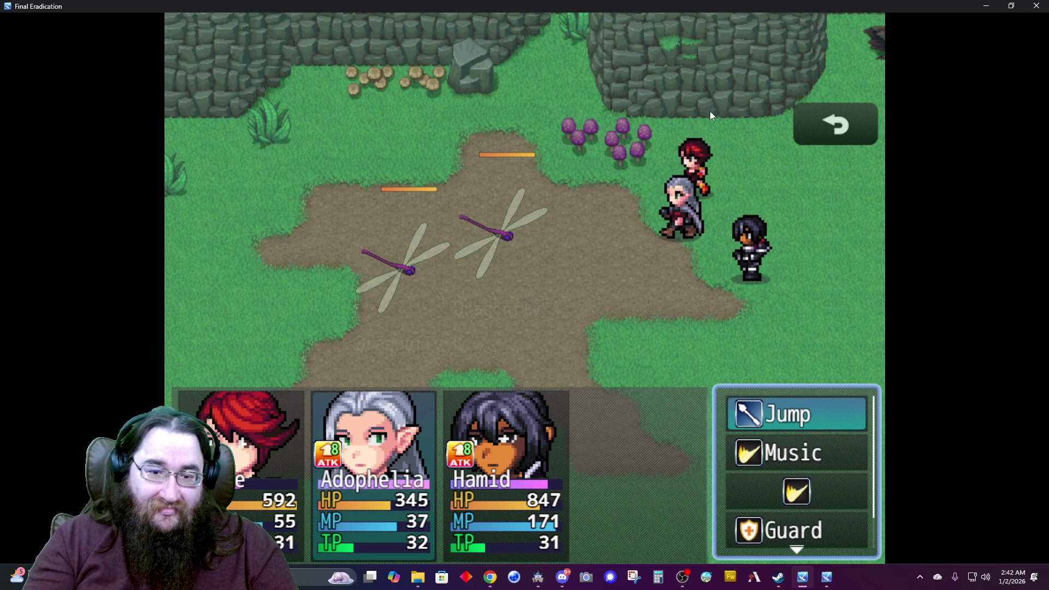
key(Return)
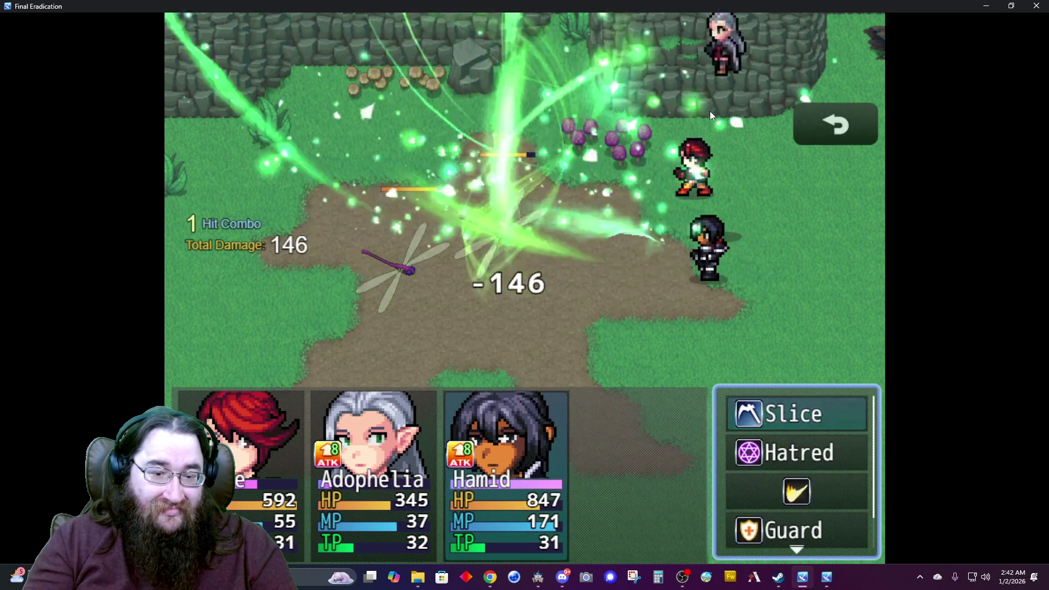
key(Return)
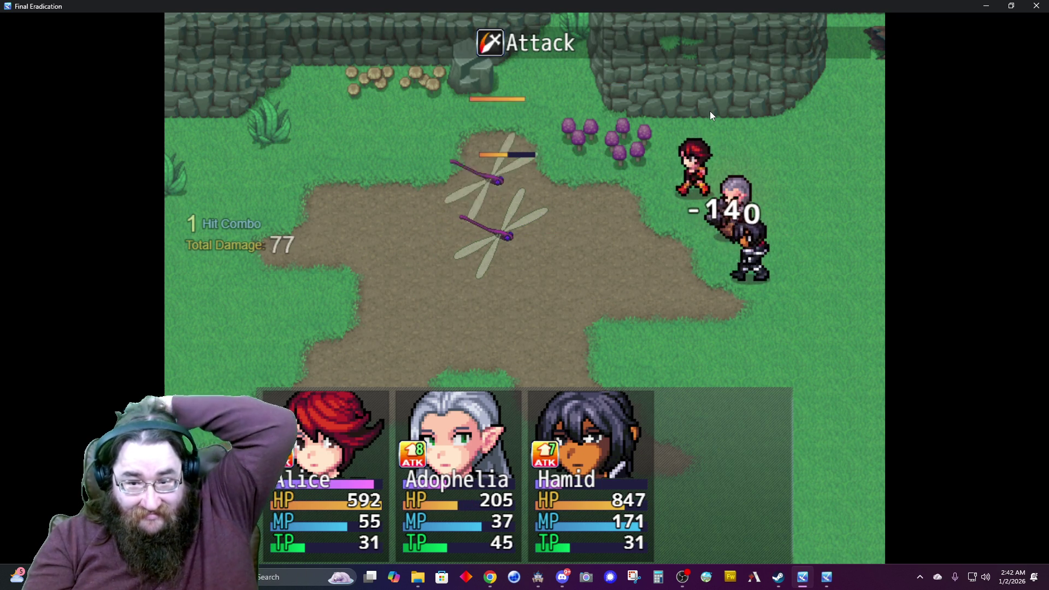
key(Down)
key(Return)
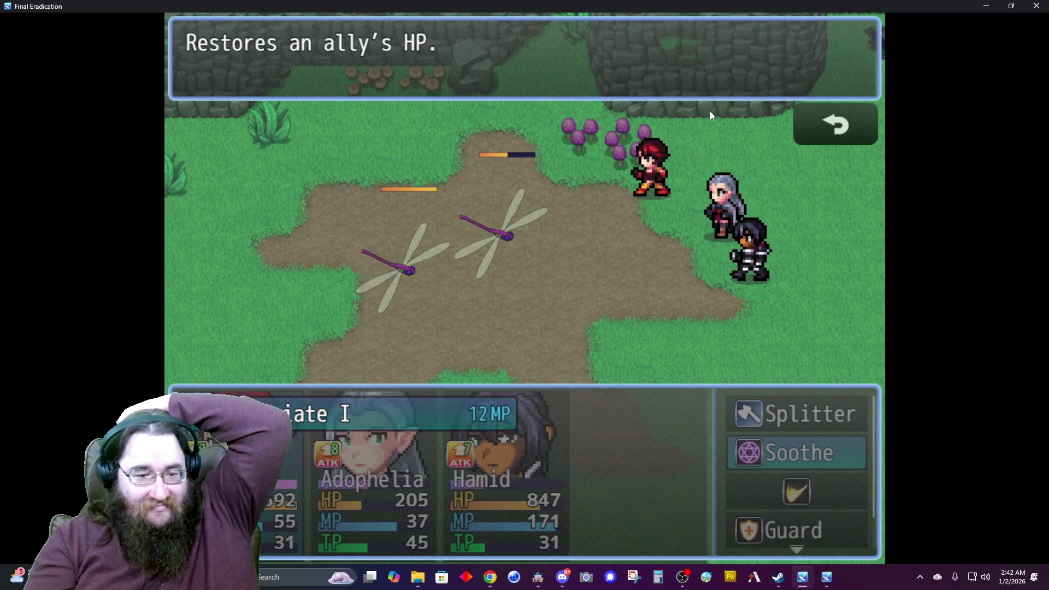
key(Return)
key(Return)
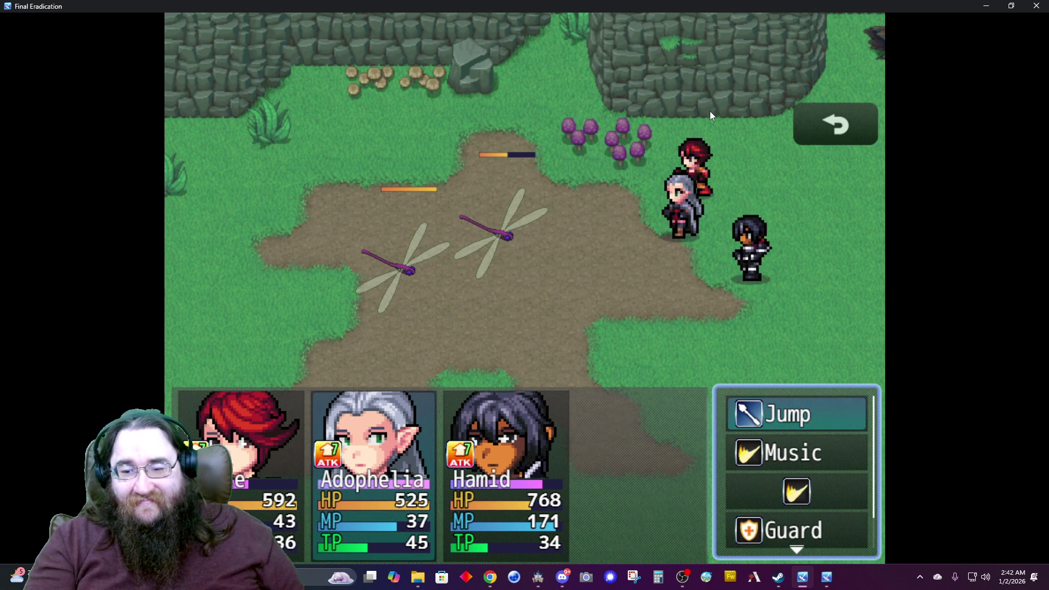
Target a dragonfly with Adophelia's Jump and have Hamid use a Hatred skill.
key(Down)
key(Up)
key(Down)
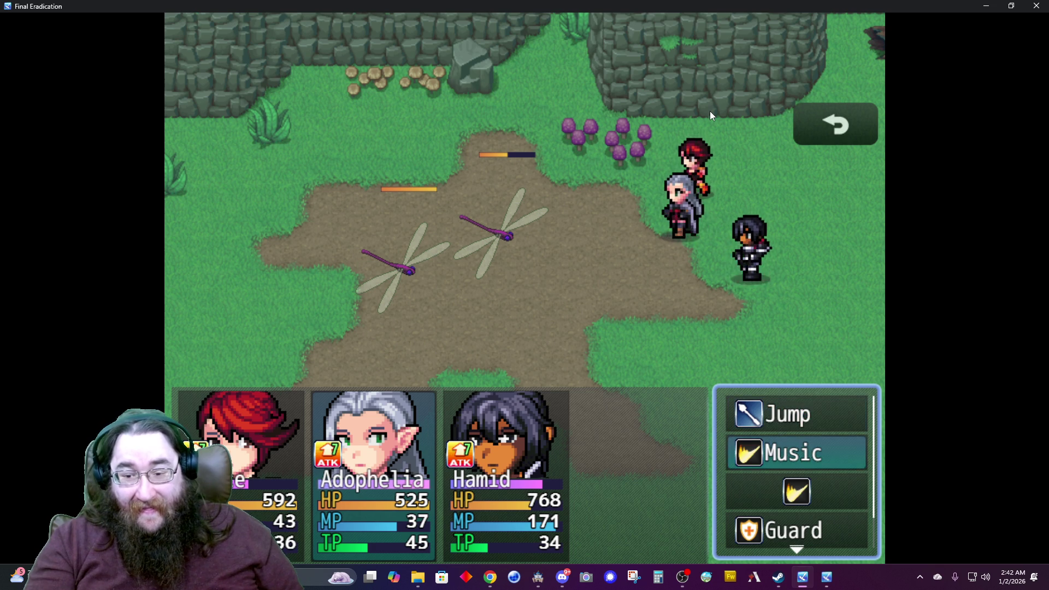
key(Up)
key(Return)
key(Return)
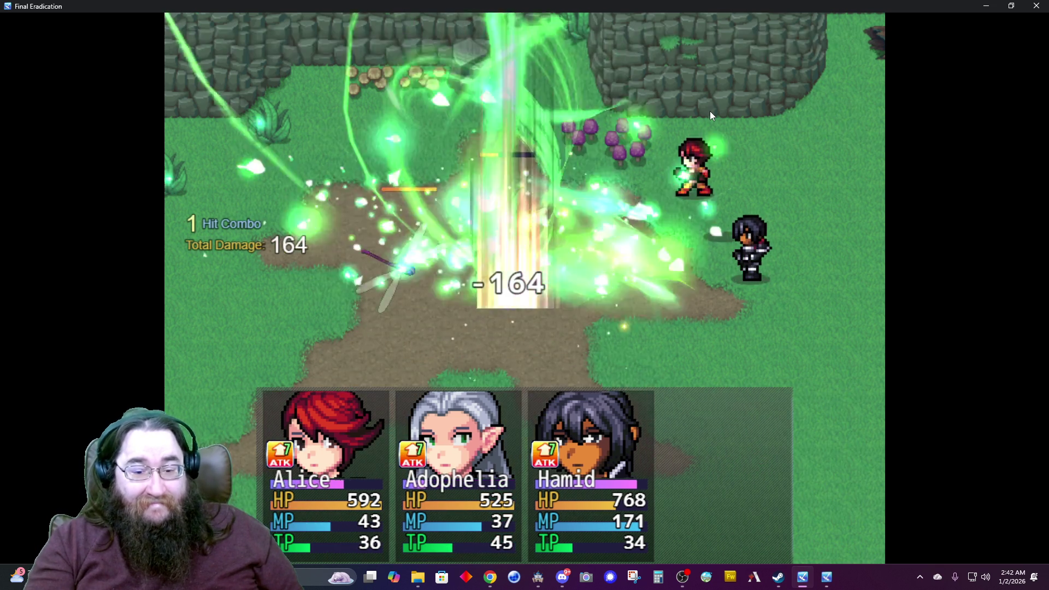
key(Down)
key(Return)
key(Return)
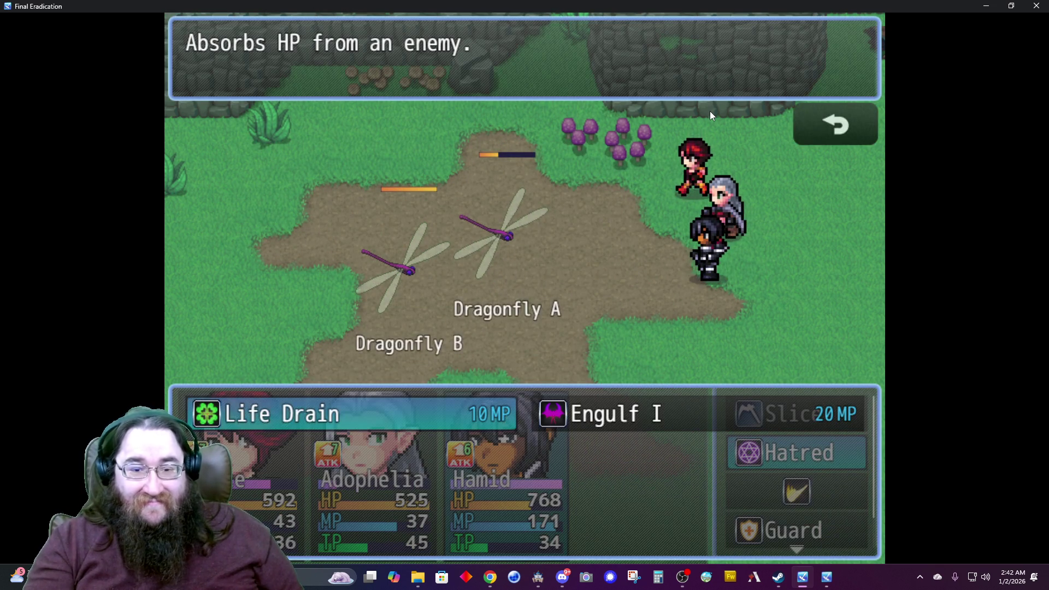
key(Return)
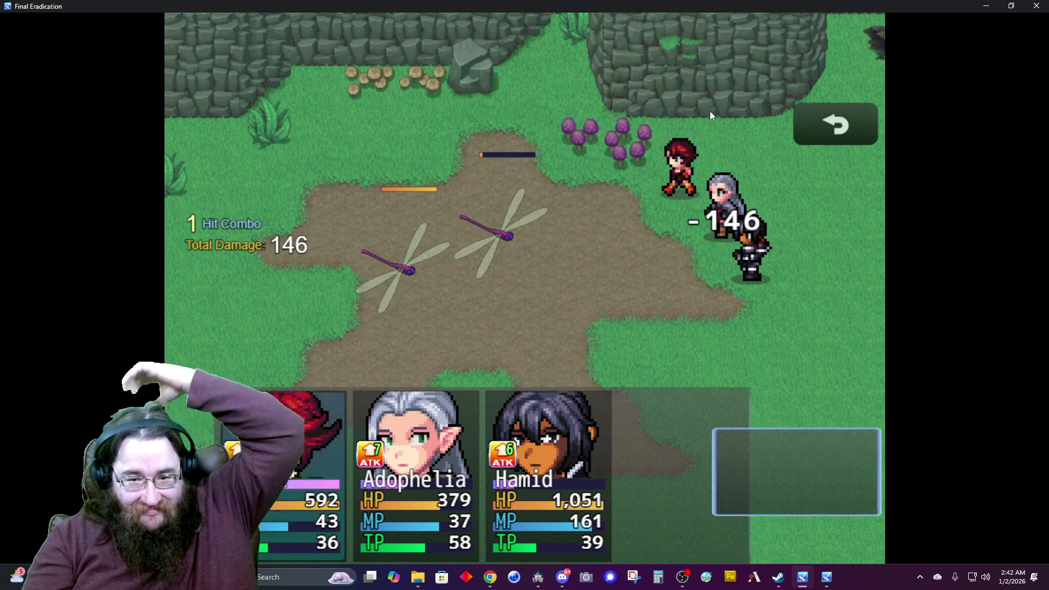
Finish the dragonflies with Splitter, Jump and Slice, then advance past the victory messages.
key(Return)
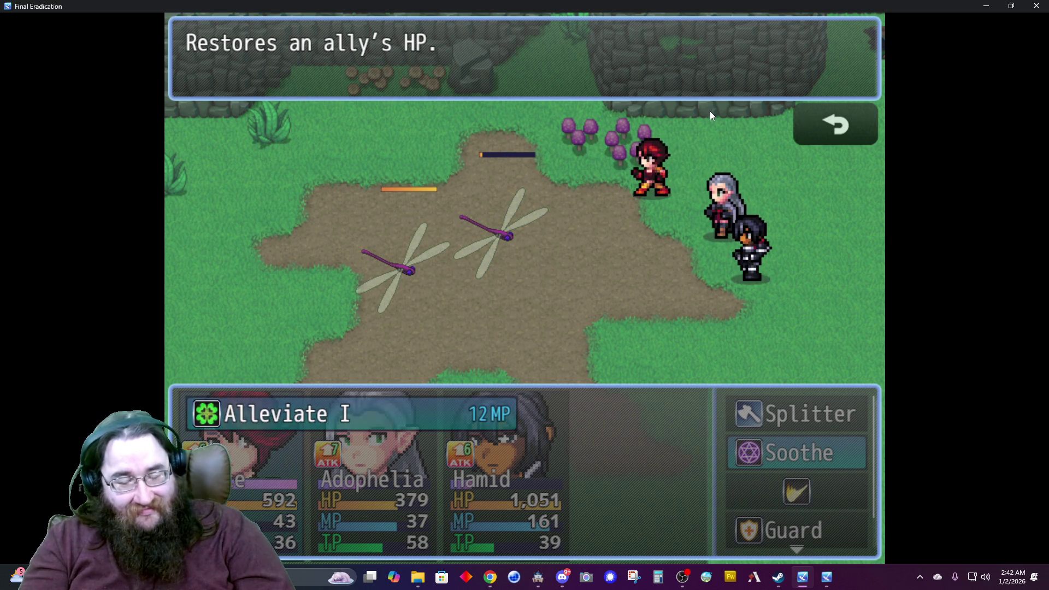
key(Escape)
key(Up)
key(Return)
key(Return)
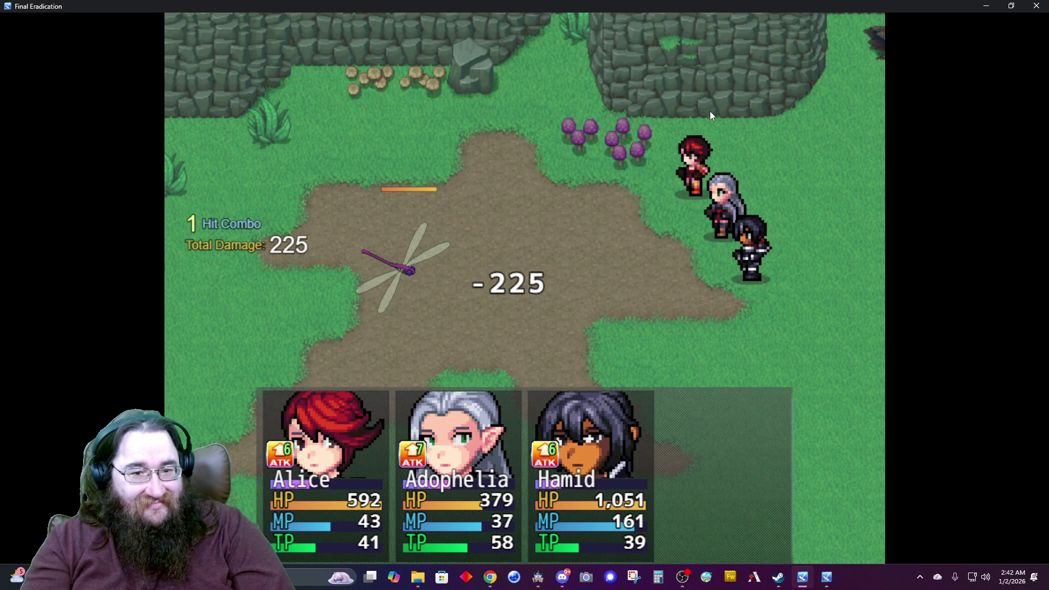
key(Return)
key(Return)
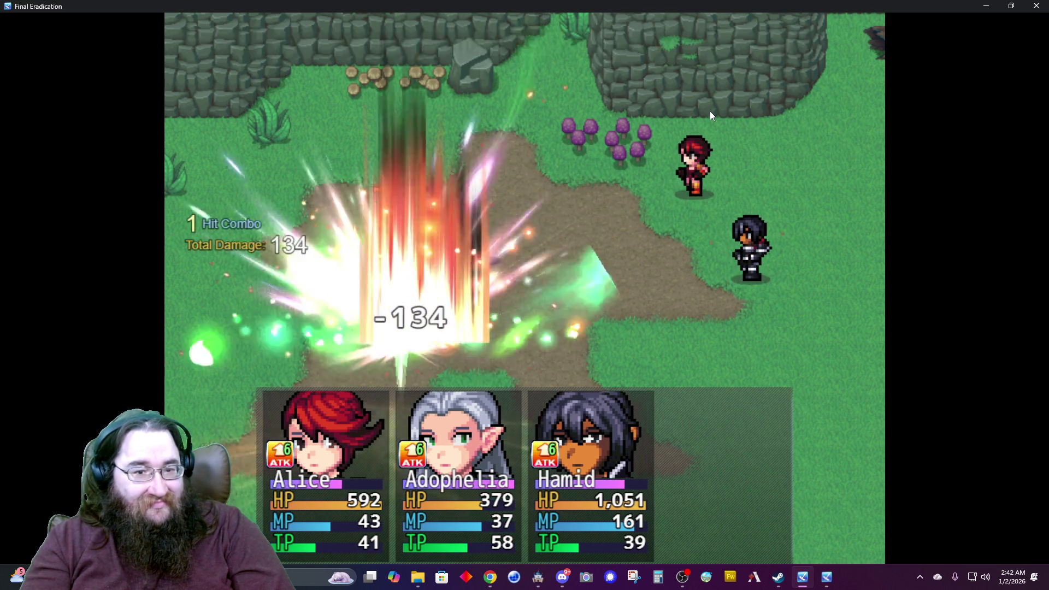
key(Return)
key(Return)
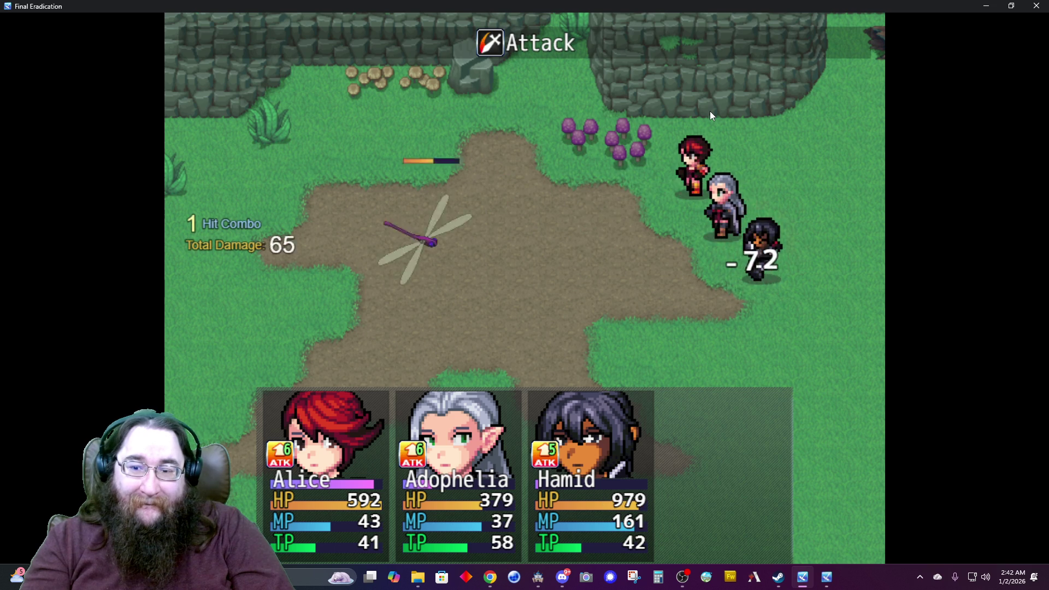
key(Return)
key(Return)
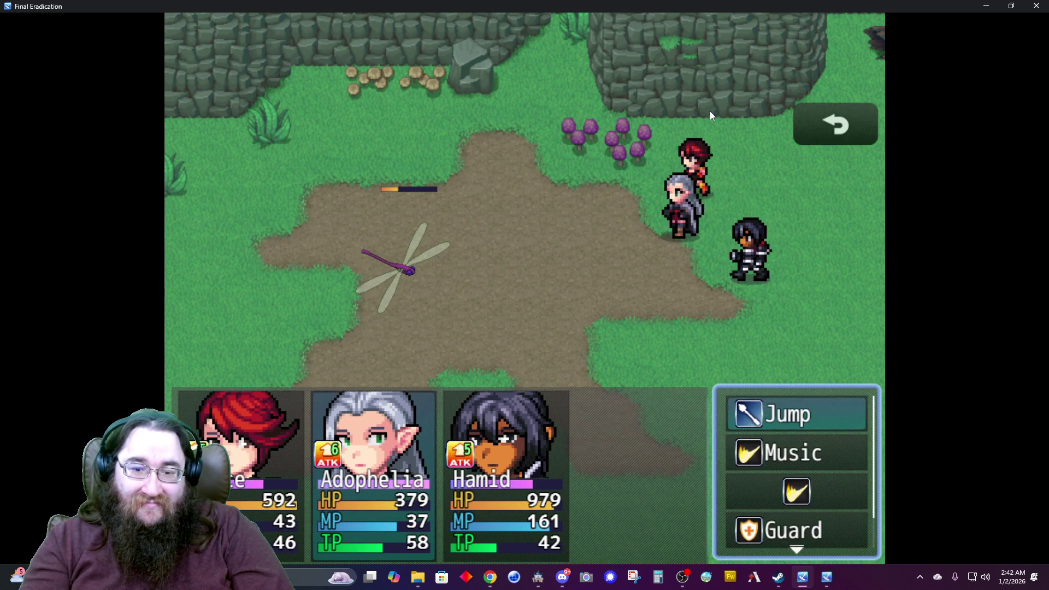
key(Return)
key(Return)
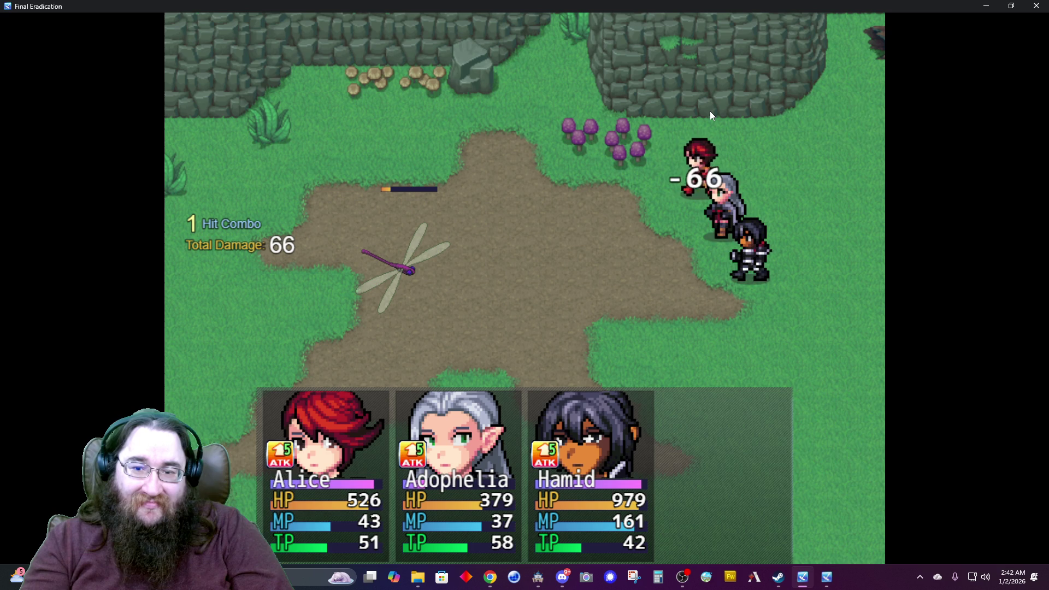
key(Return)
key(Return)
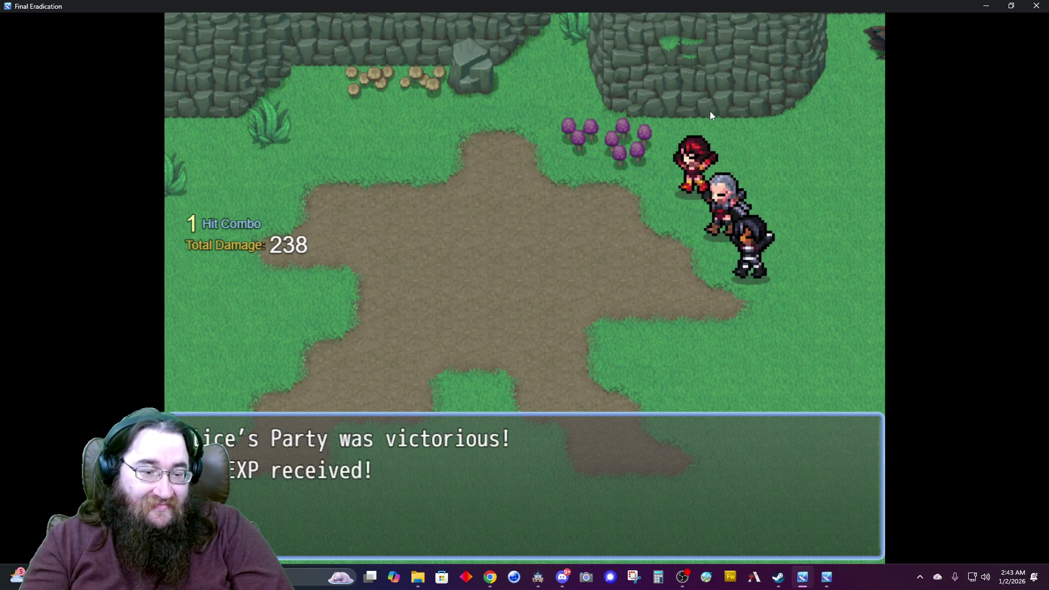
key(Return)
key(Return)
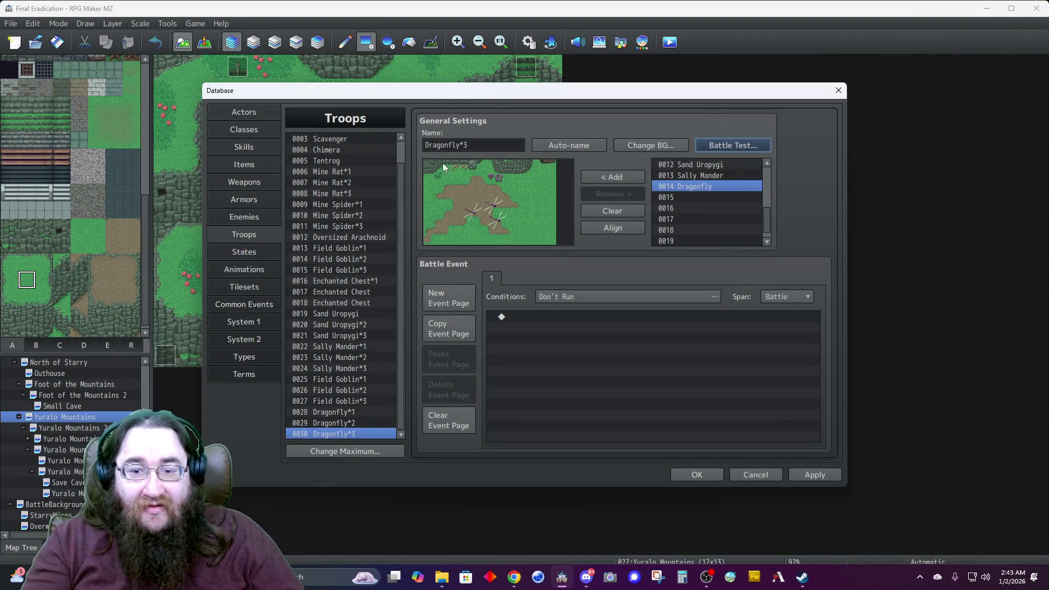
Review the battle test party's levels and equipment, then switch to the Dragonfly enemy entry.
click(715, 146)
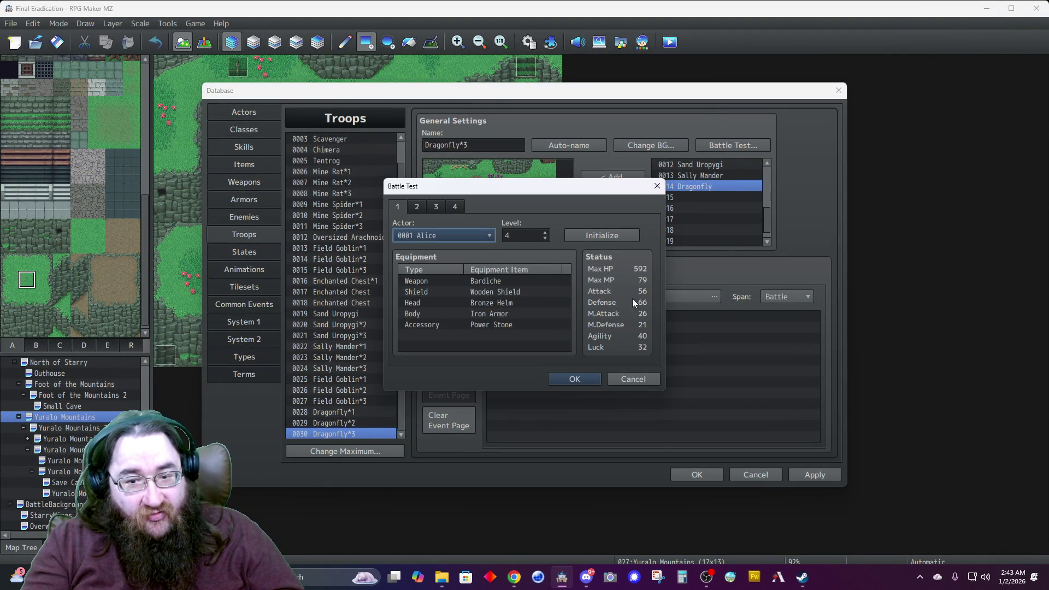
click(418, 207)
click(437, 207)
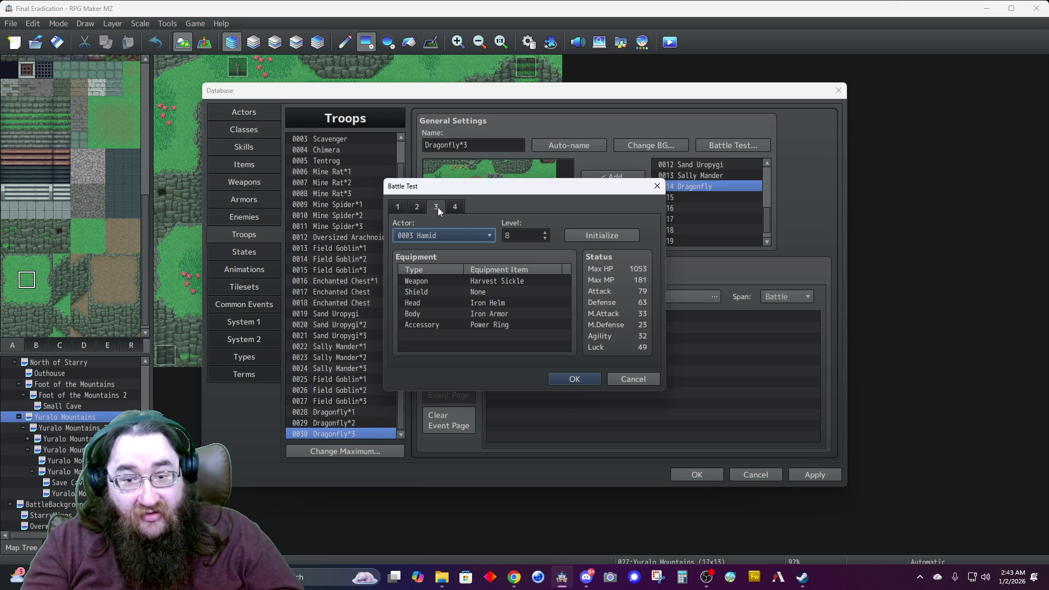
click(628, 379)
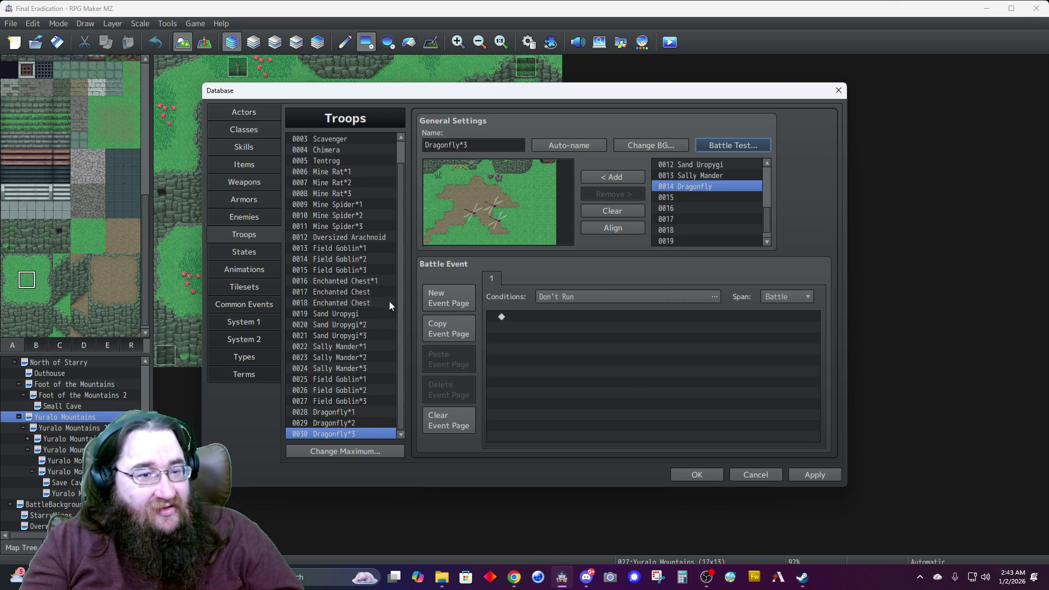
click(251, 217)
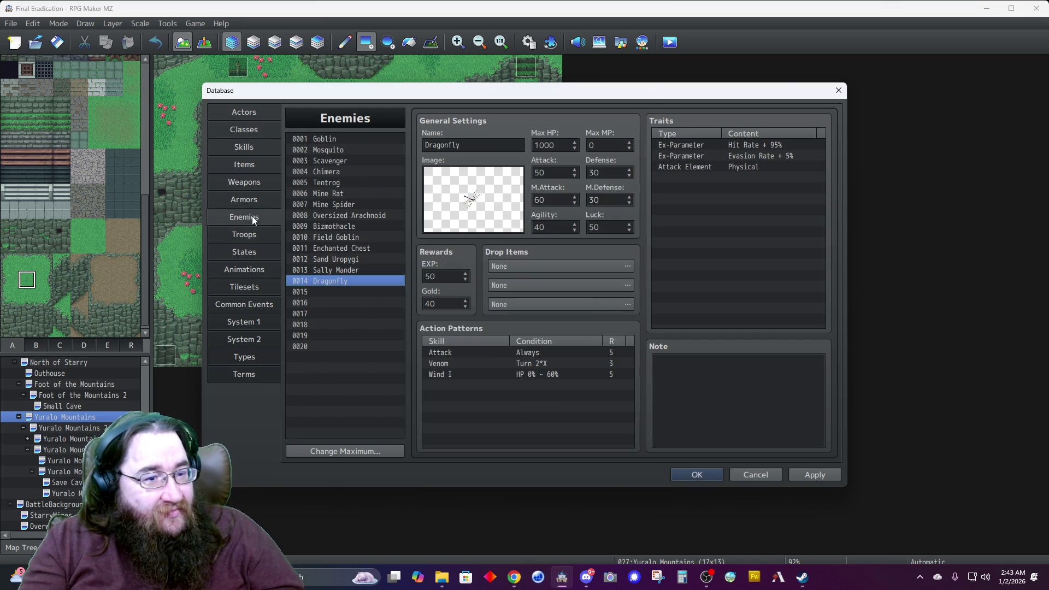
text(200)
Compare Field Goblin, Oversized Arachnoid, Goblin, Mosquito and Scavenger stats, ending on the Chimera.
click(346, 238)
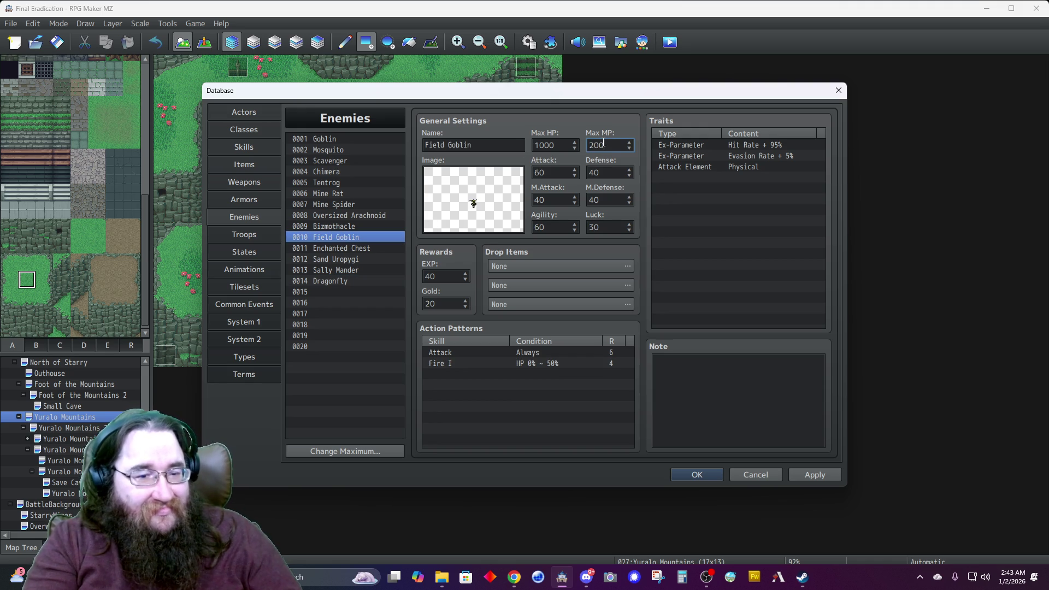
click(348, 215)
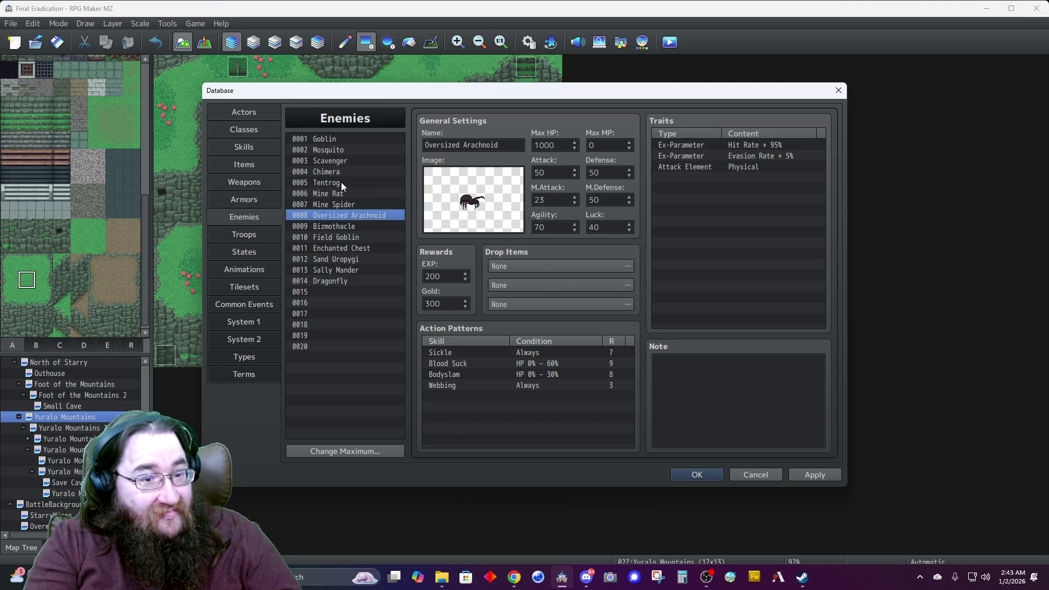
key(Up)
key(Up)
key(Up)
key(Down)
key(Down)
key(Down)
key(Up)
key(Up)
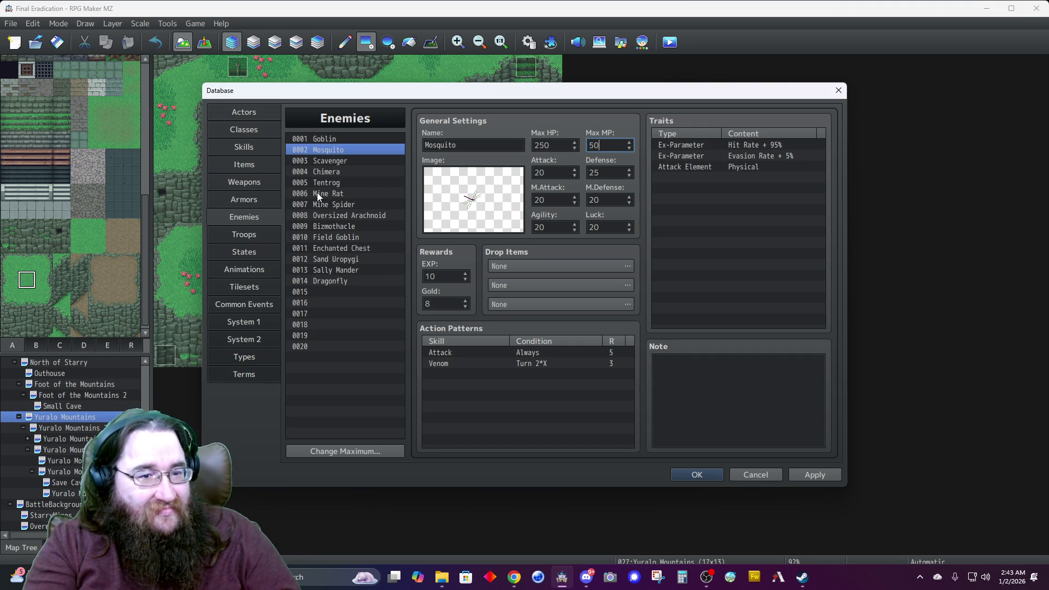
click(344, 162)
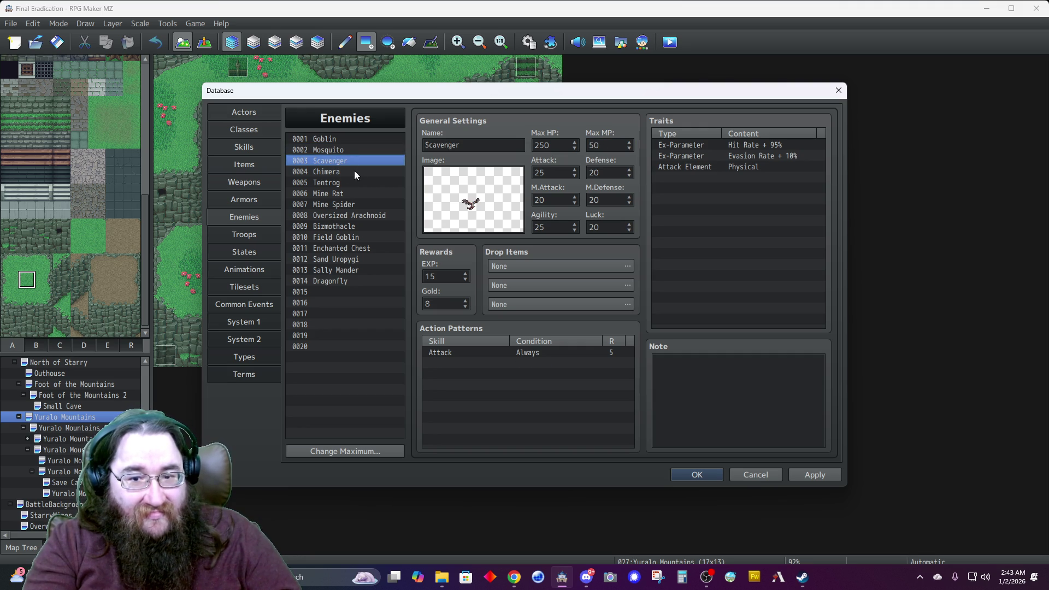
click(353, 173)
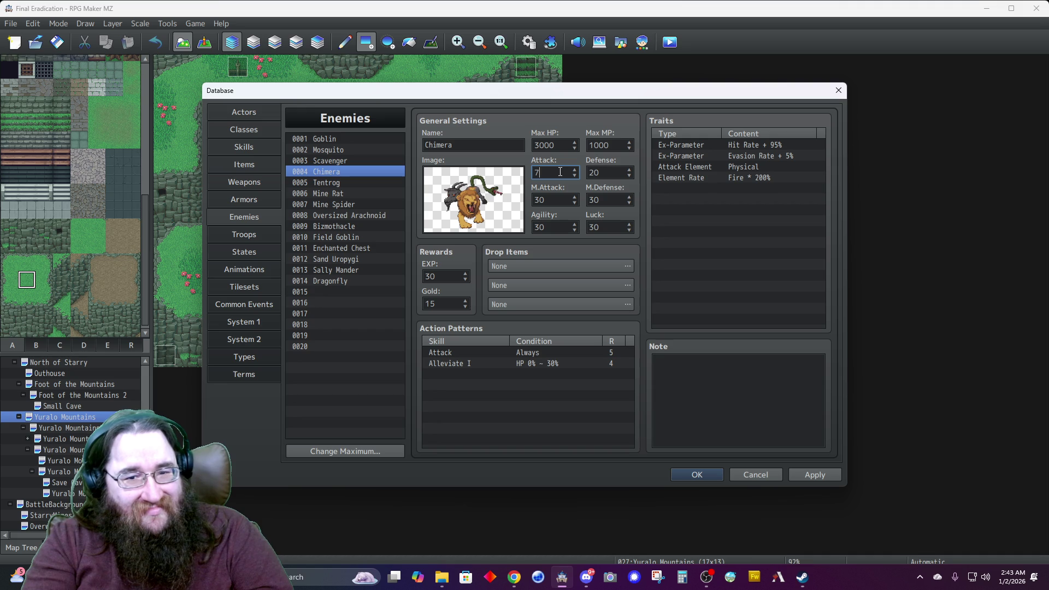
Set the Chimera's Defense to 80, M.Attack to 80 and M.Defense to 0.
key(Tab)
text(80)
key(Tab)
text(80)
key(Tab)
text(0)
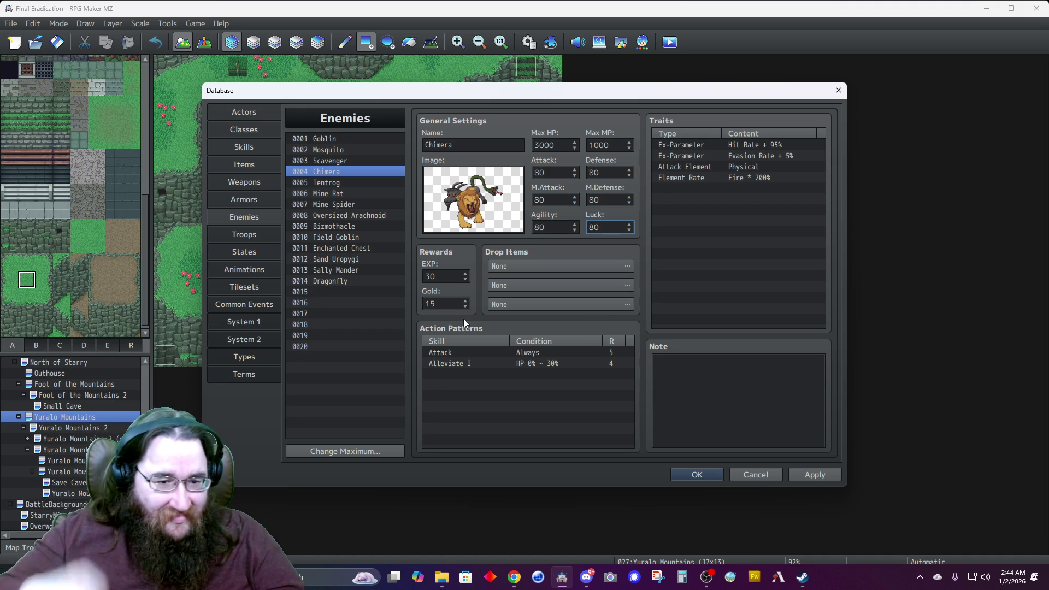
Review the Mine Rat through Dragonfly enemy stats, then close the Database with OK.
click(346, 182)
click(339, 194)
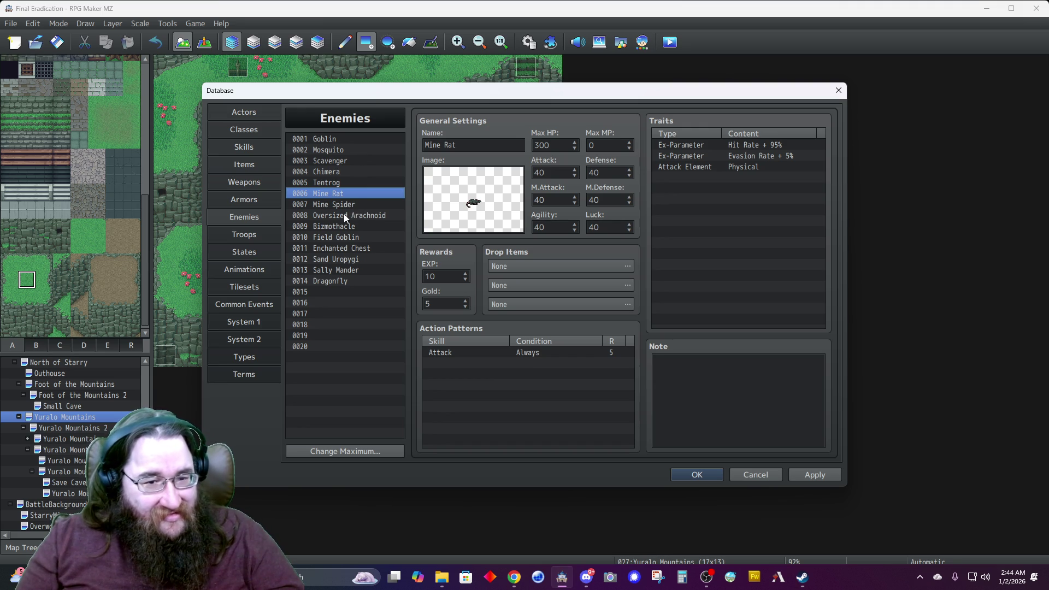
click(337, 204)
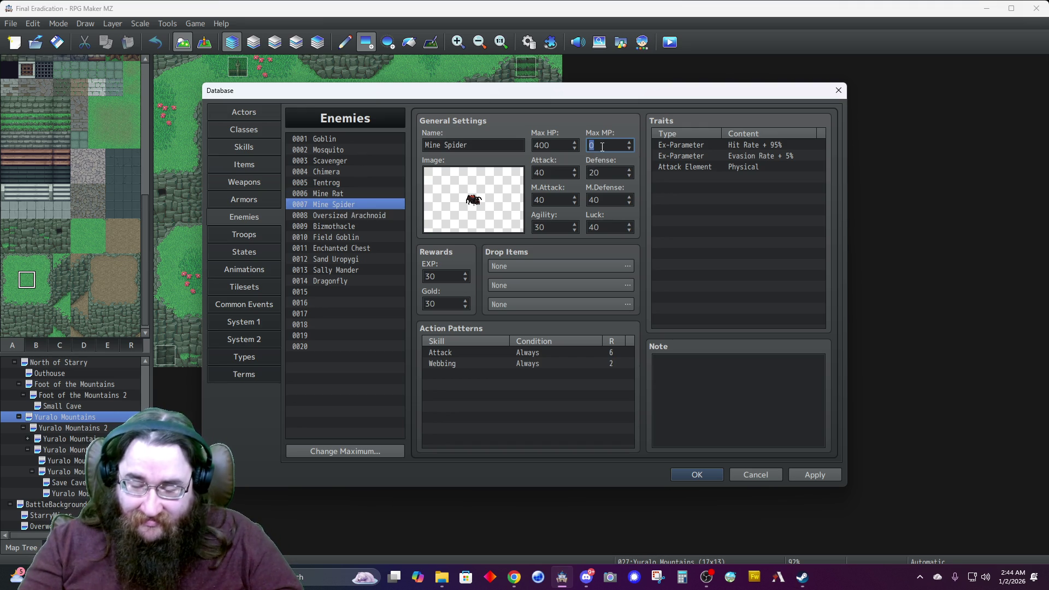
click(358, 216)
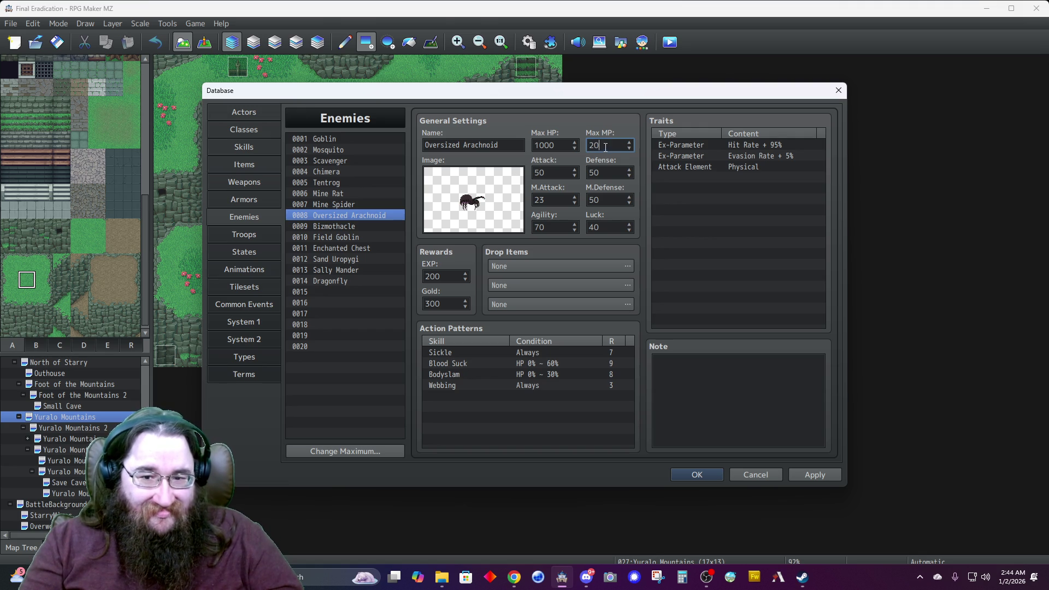
click(334, 226)
click(339, 238)
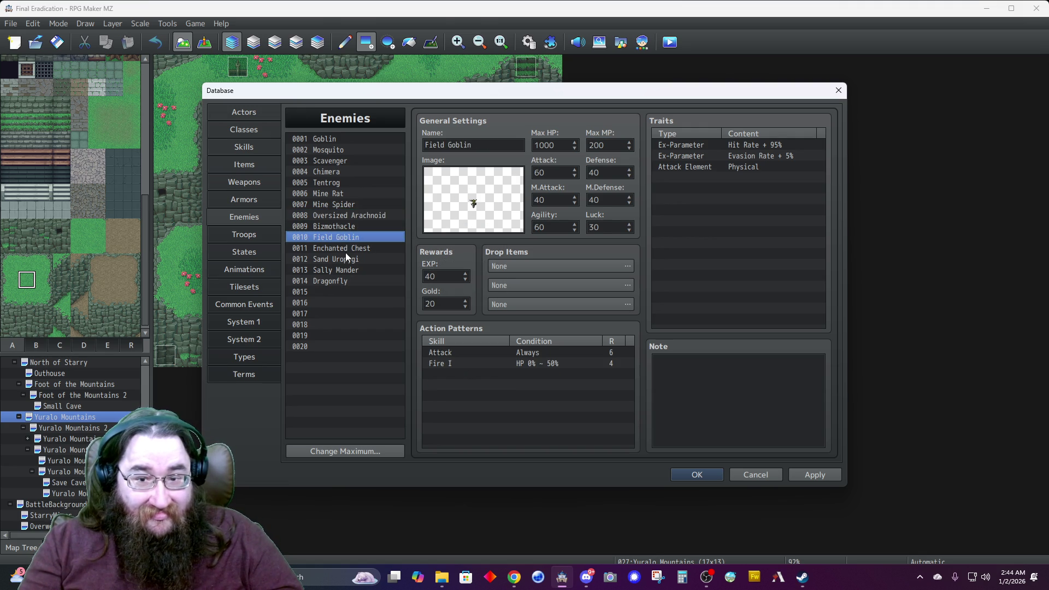
click(346, 251)
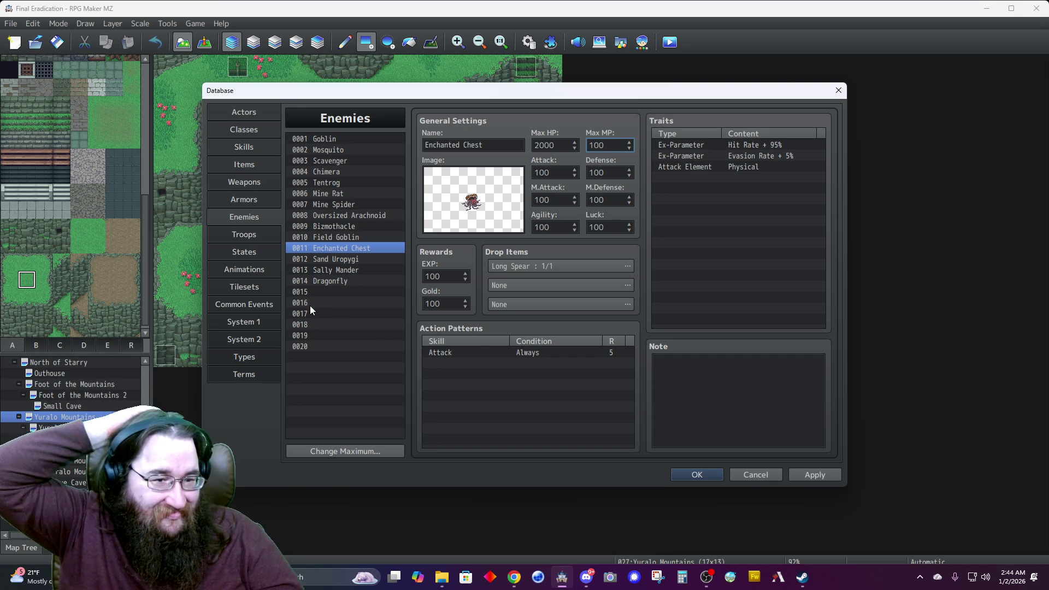
click(356, 281)
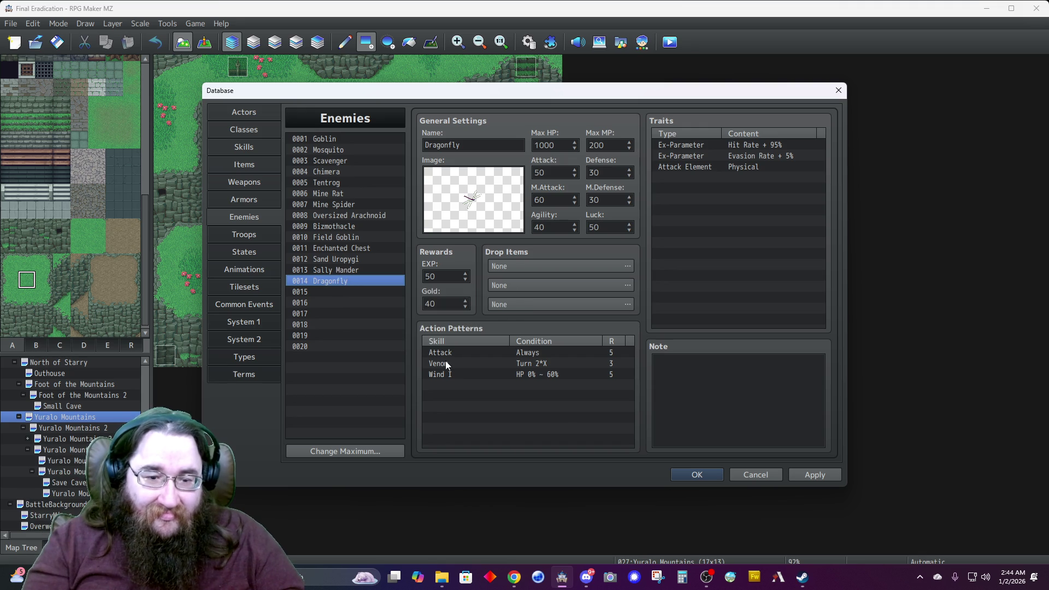
click(683, 474)
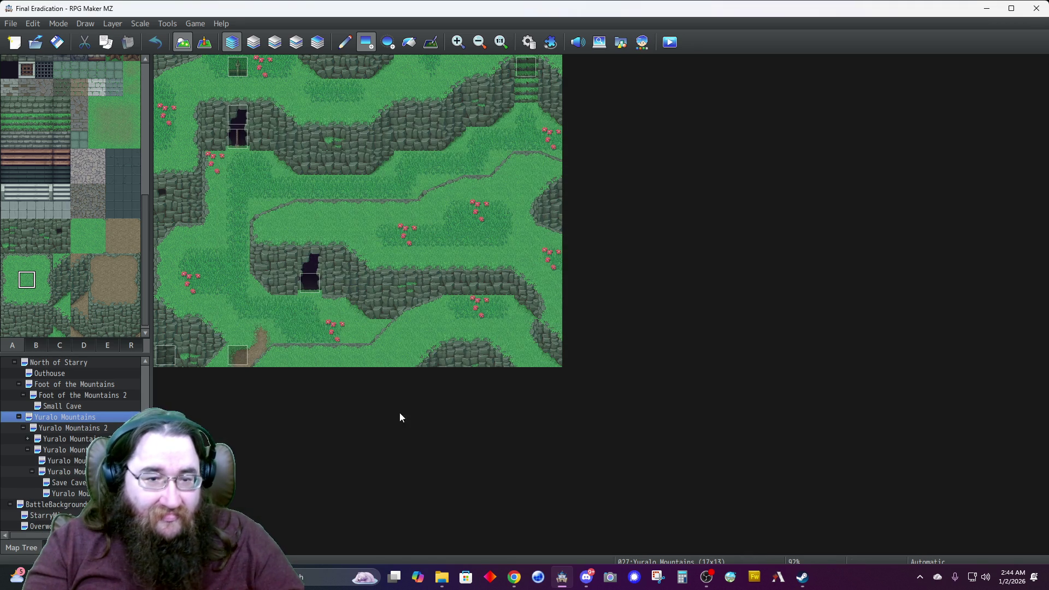
Play the A Beautiful Place track in the sound test.
click(577, 41)
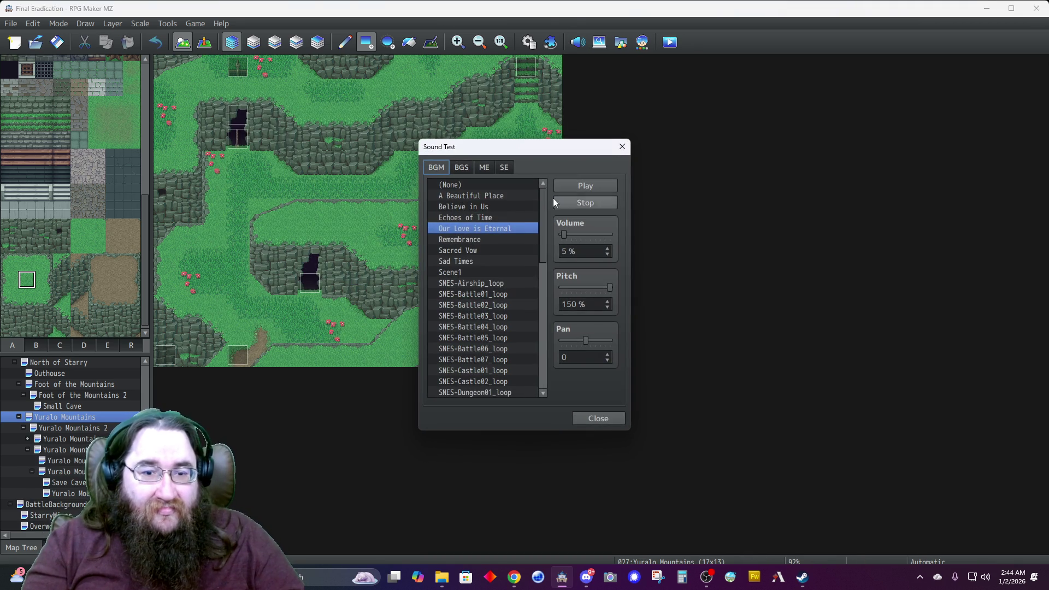
click(477, 191)
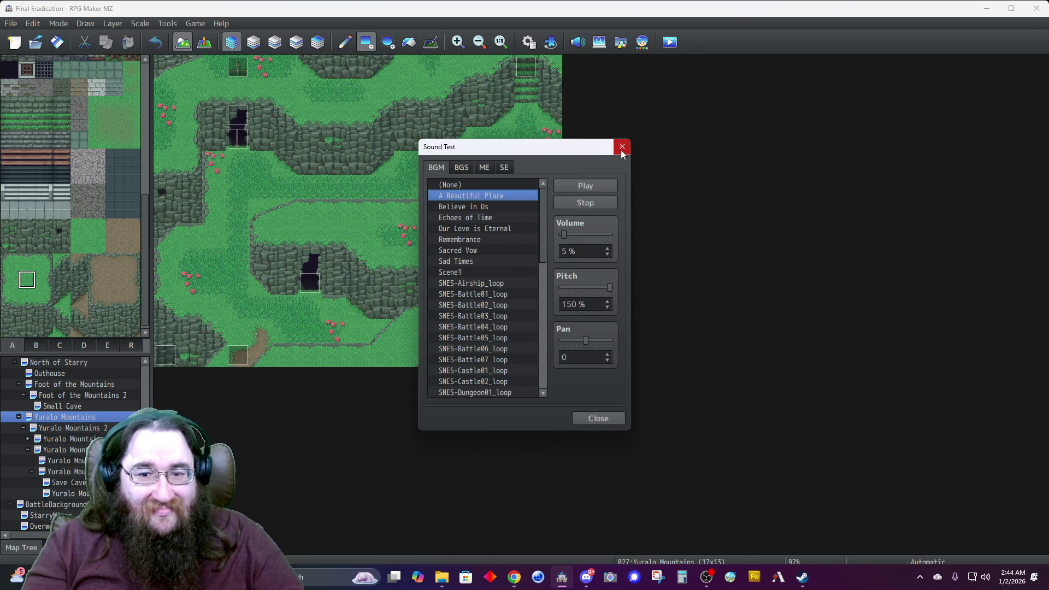
click(622, 146)
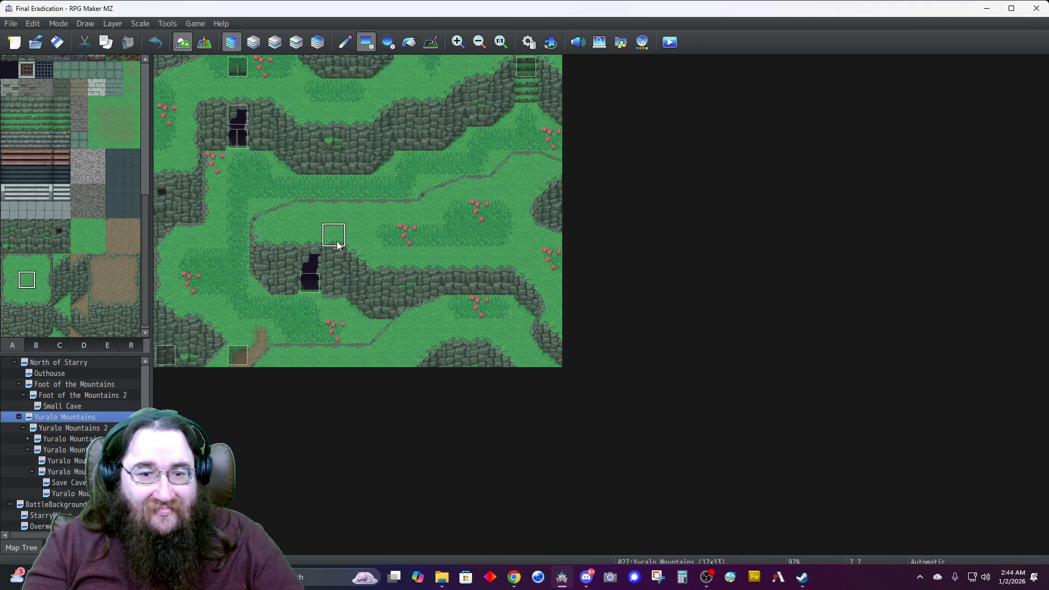
Add a 0025 Field Goblin*1 encounter with weight 90 to Yuralo Mountains.
right_click(62, 416)
click(88, 401)
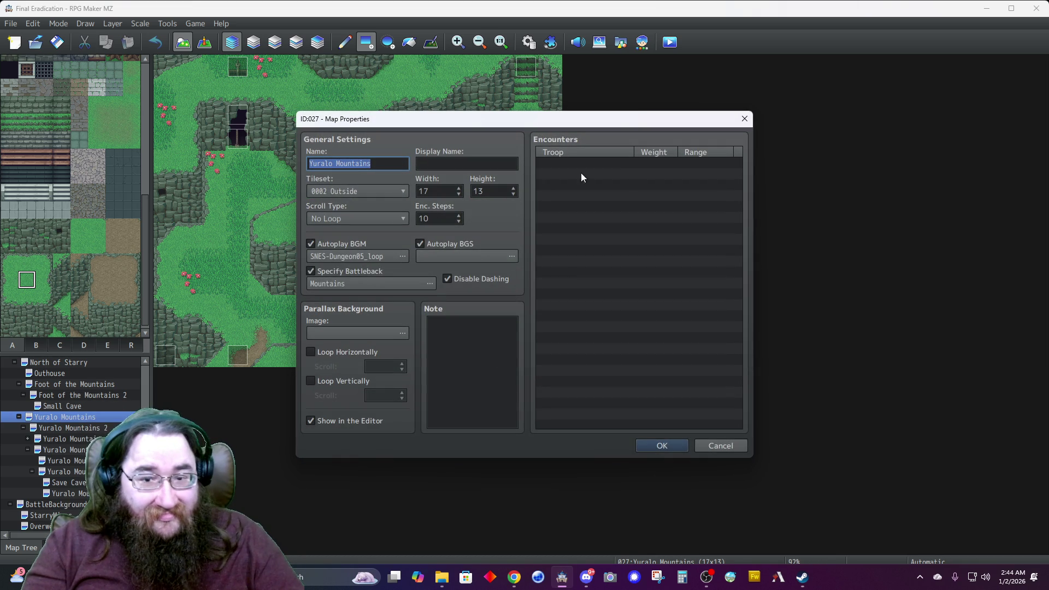
double_click(626, 164)
click(596, 251)
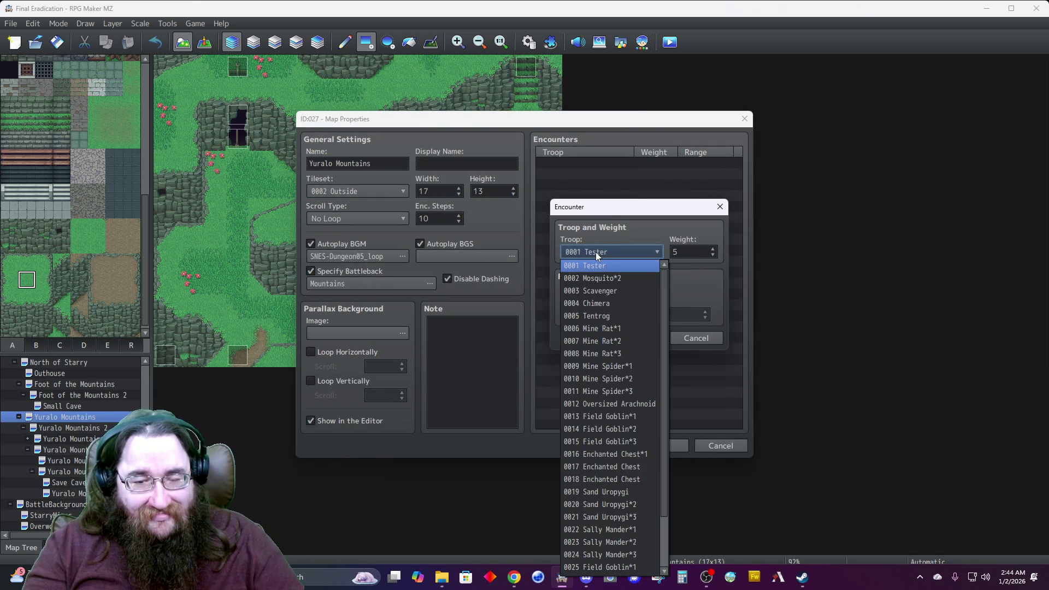
scroll(608, 368, down, 2)
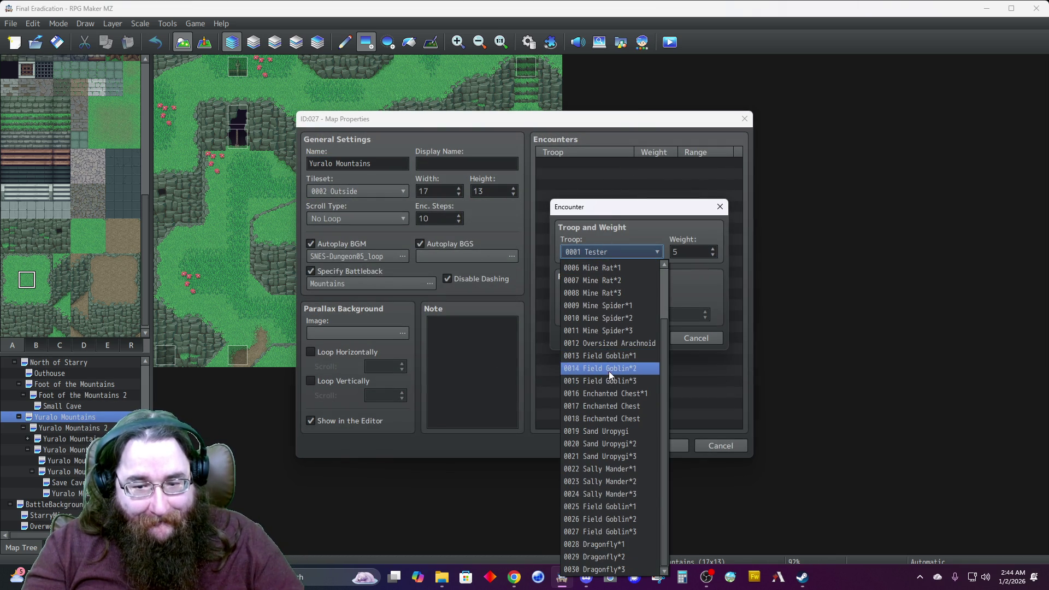
click(607, 503)
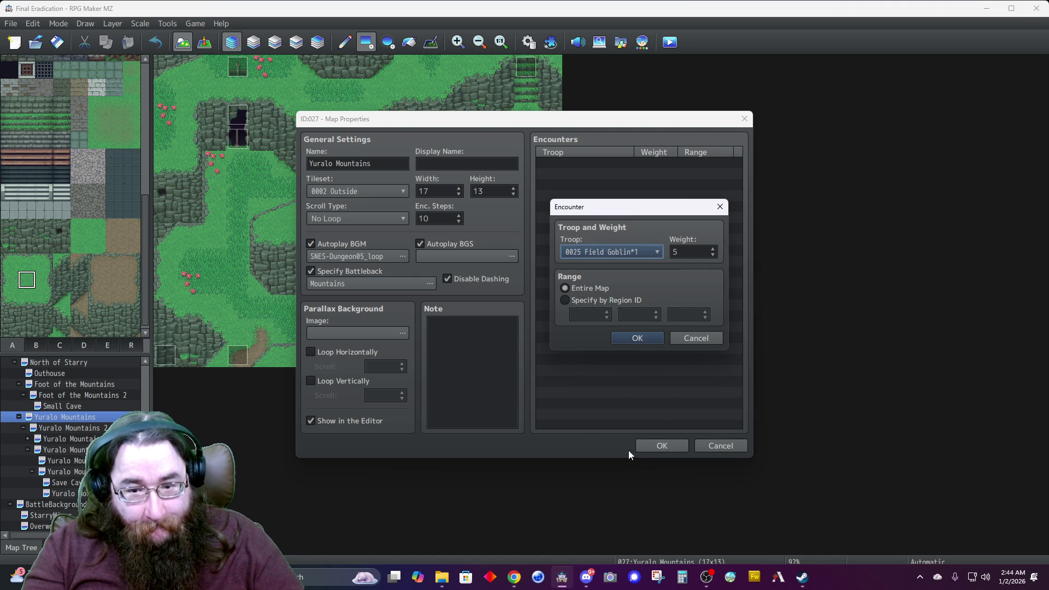
double_click(694, 251)
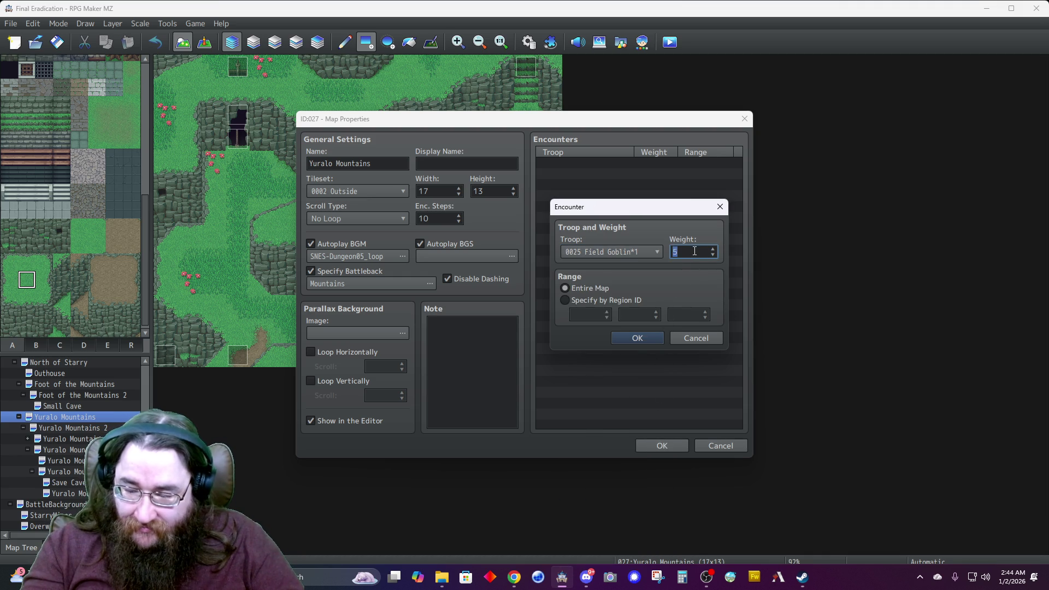
text(90)
click(637, 337)
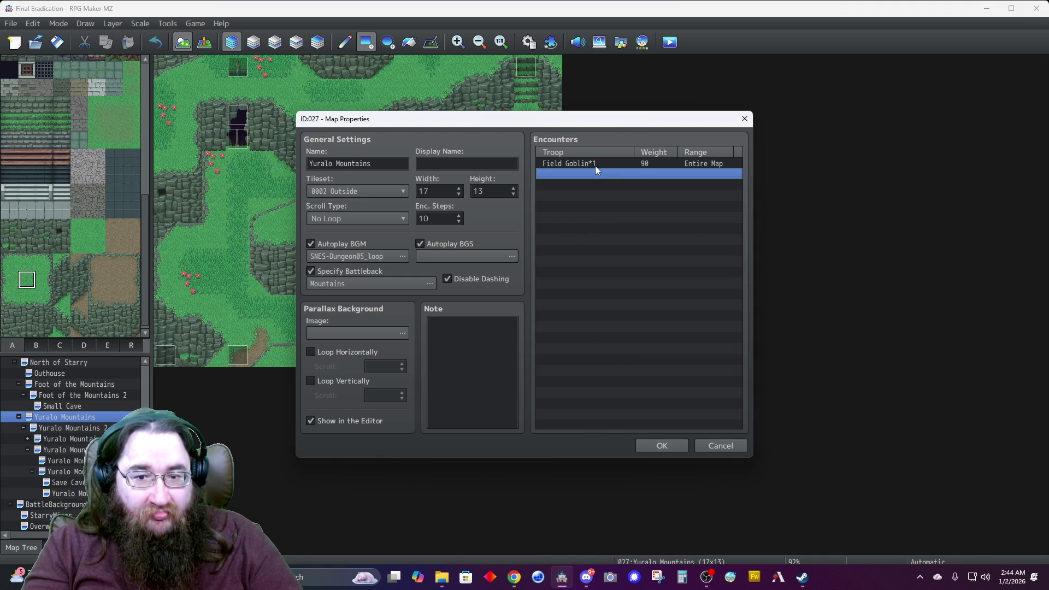
Duplicate that encounter and change the copy to Field Goblin*2 with weight 70.
click(595, 166)
key(ctrl+c)
key(ctrl+v)
key(ctrl+v)
key(ctrl+v)
key(ctrl+v)
key(ctrl+v)
key(Return)
click(633, 250)
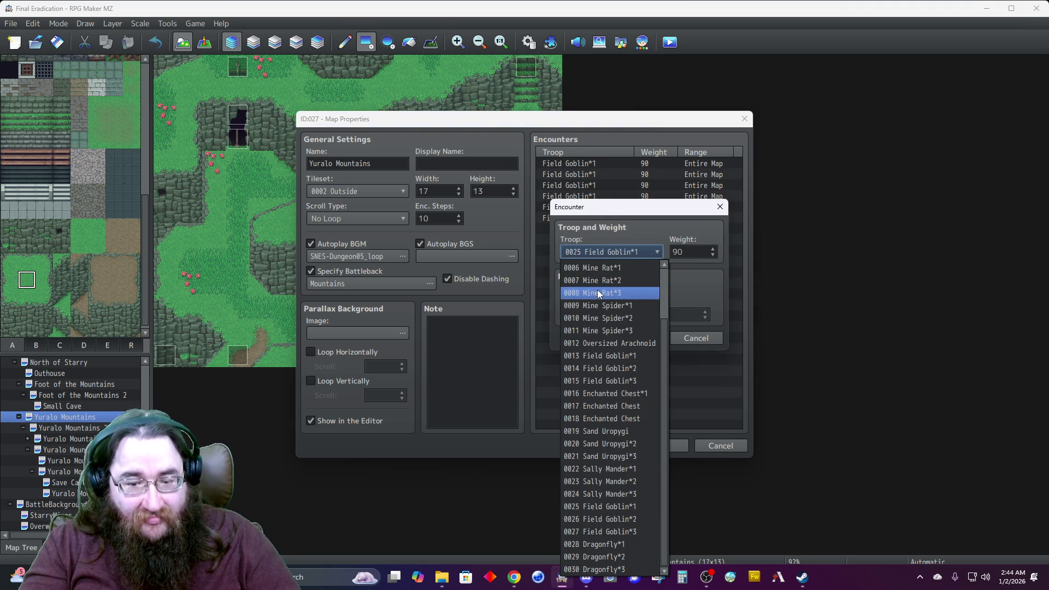
click(607, 518)
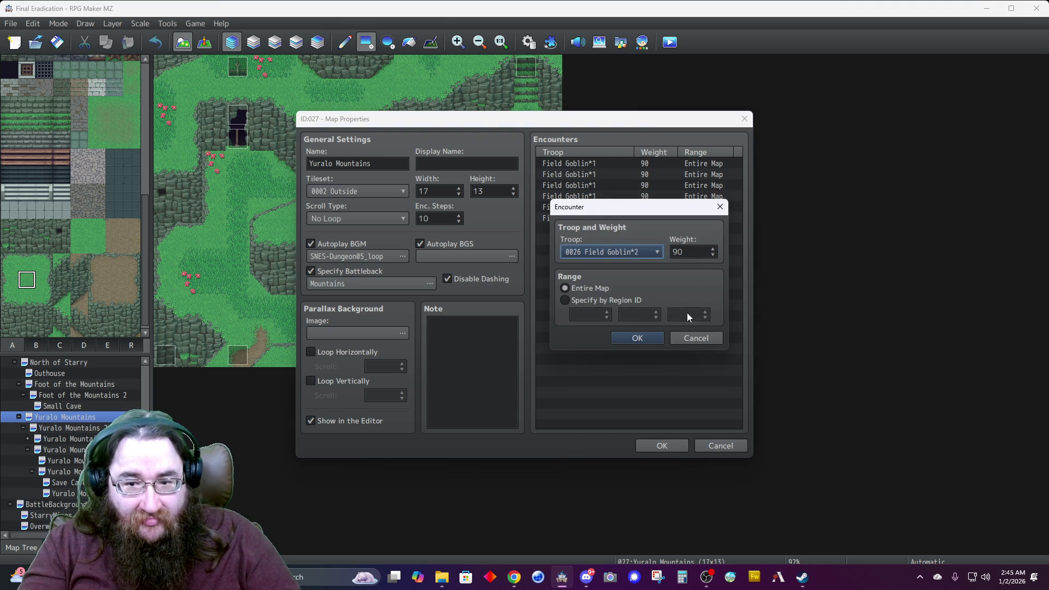
double_click(696, 251)
text(70)
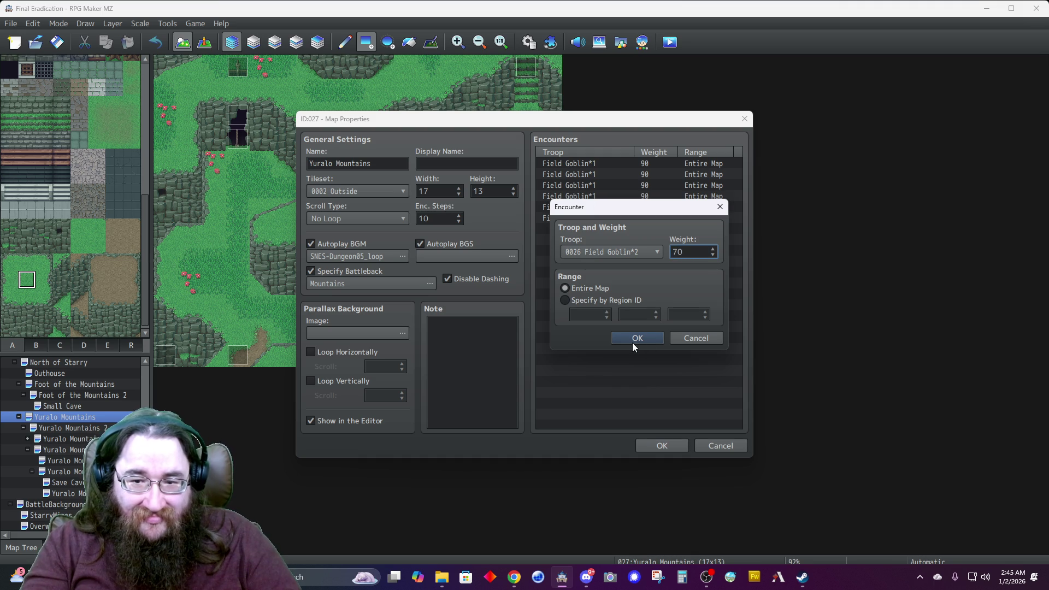
click(633, 344)
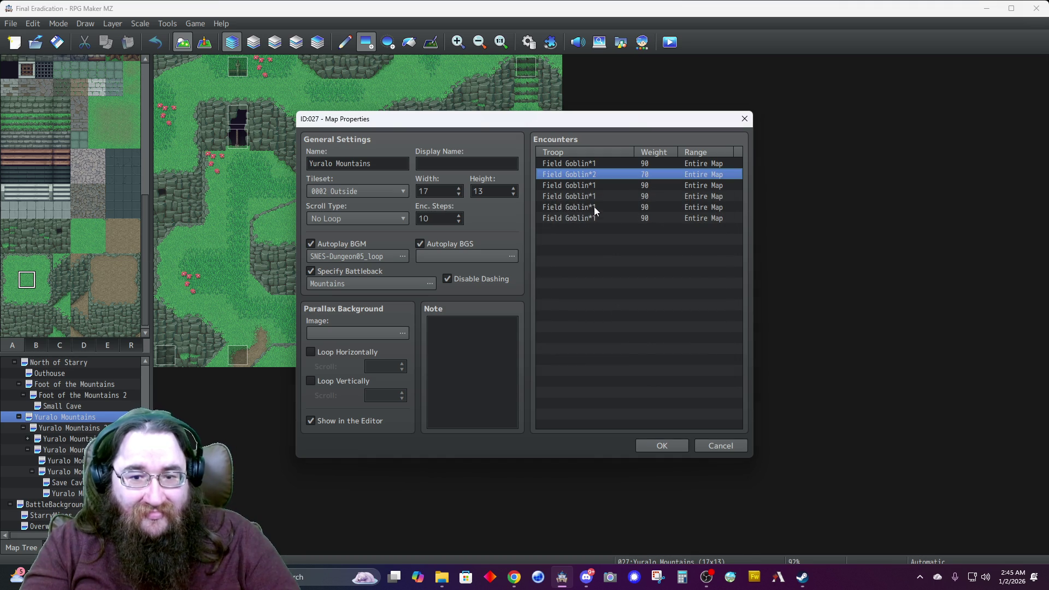
Change the third encounter to Field Goblin*3 with weight 20.
double_click(585, 188)
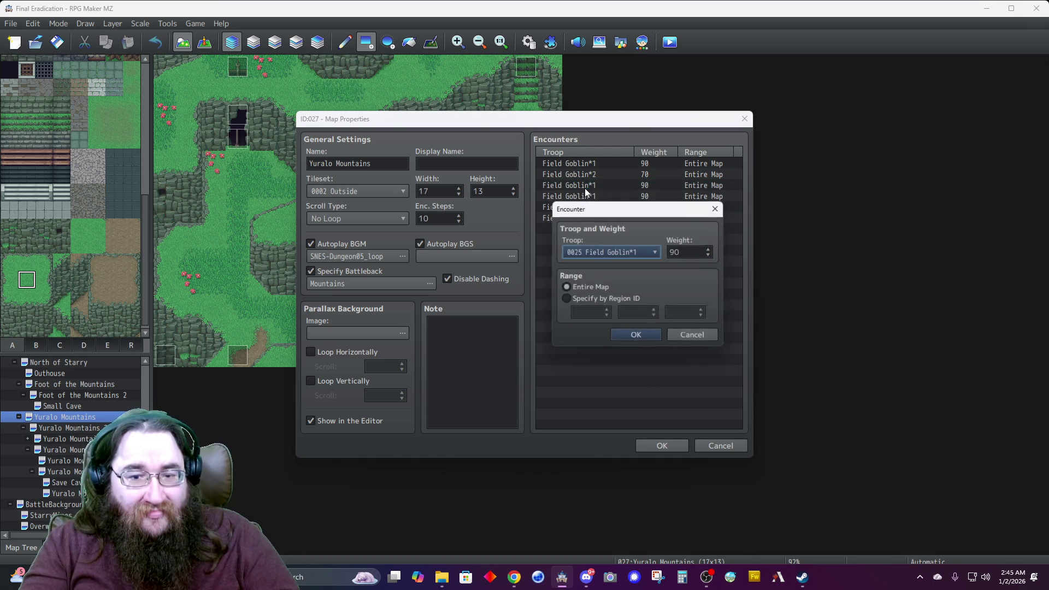
click(615, 252)
click(606, 532)
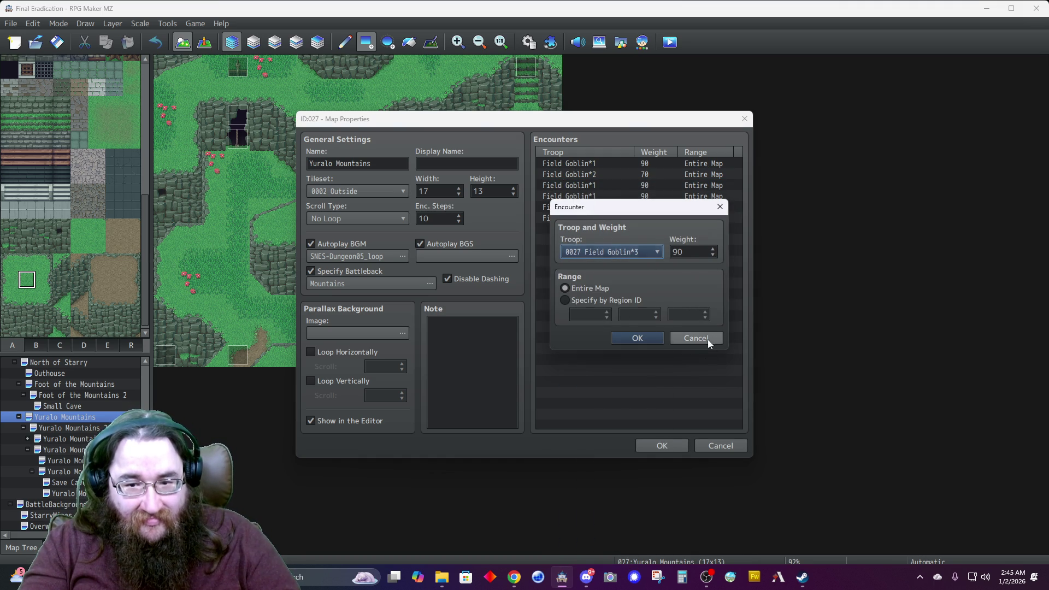
double_click(690, 253)
text(20)
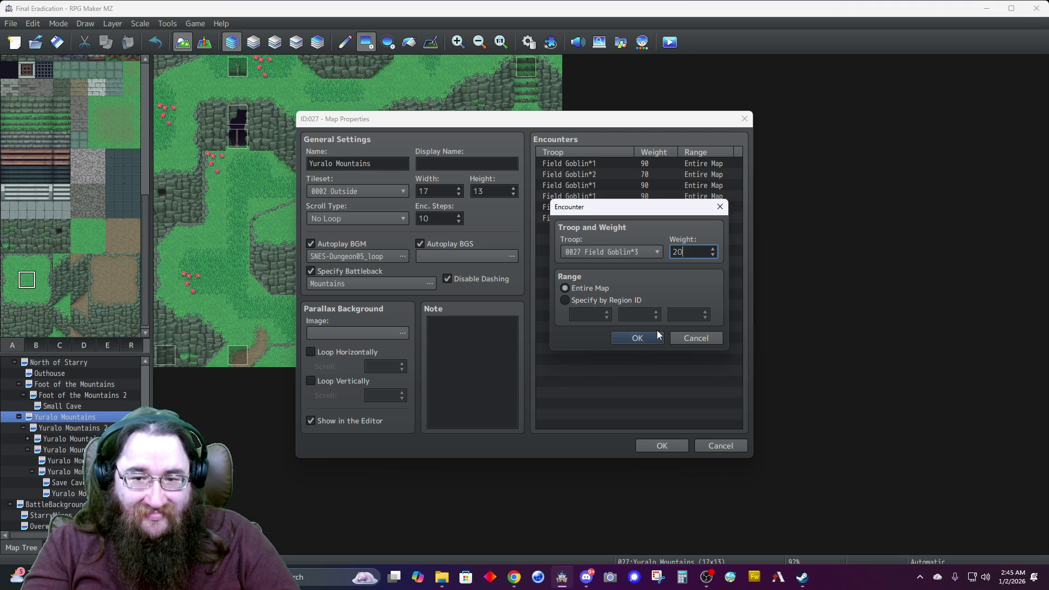
click(630, 336)
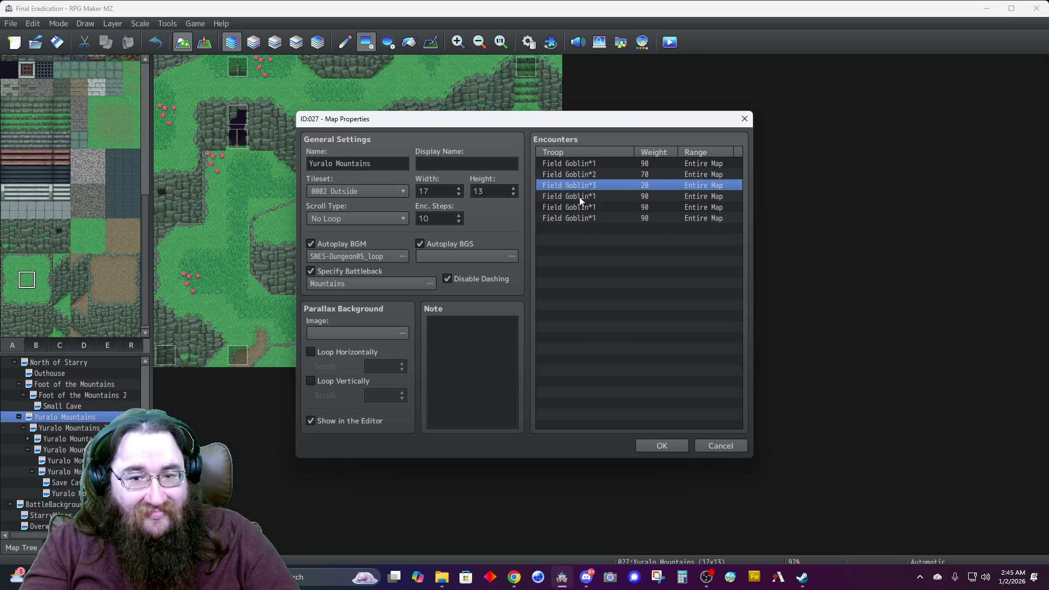
double_click(579, 196)
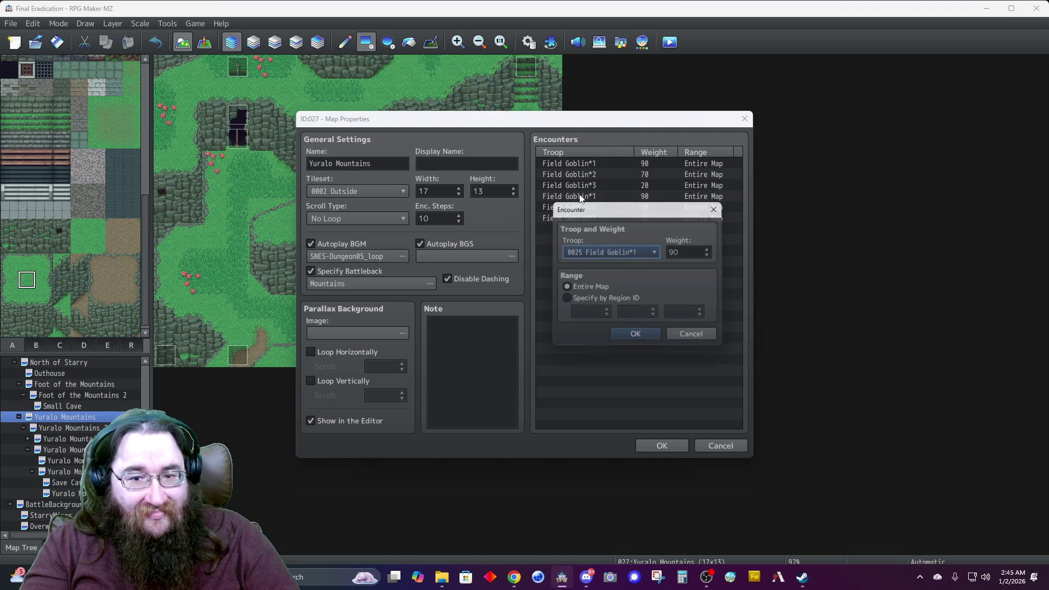
Change the fourth encounter to Dragonfly*1 and the fifth to Dragonfly*2 with weight 70.
click(595, 252)
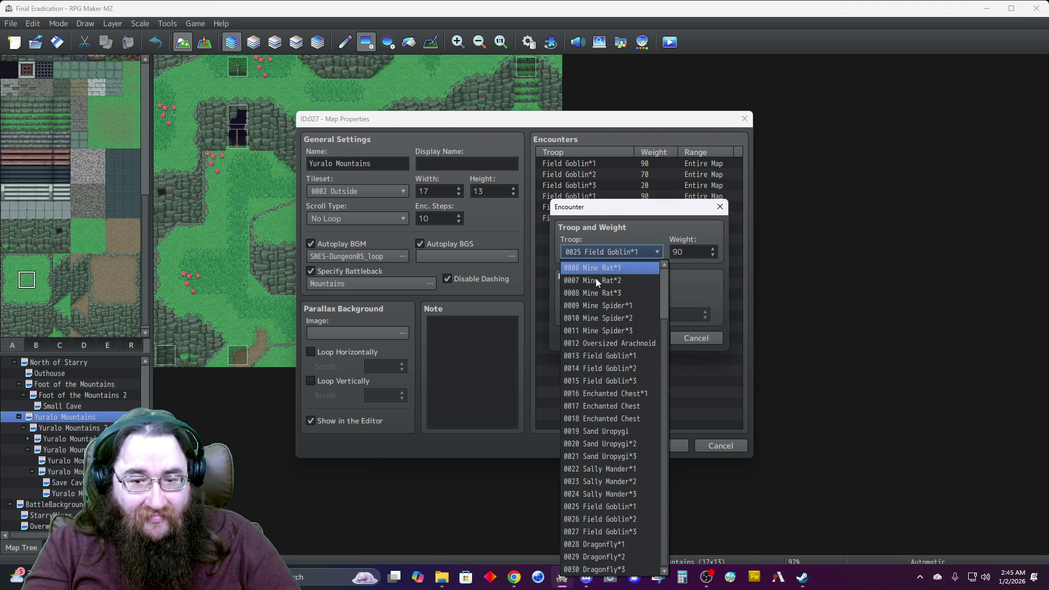
click(593, 544)
click(636, 336)
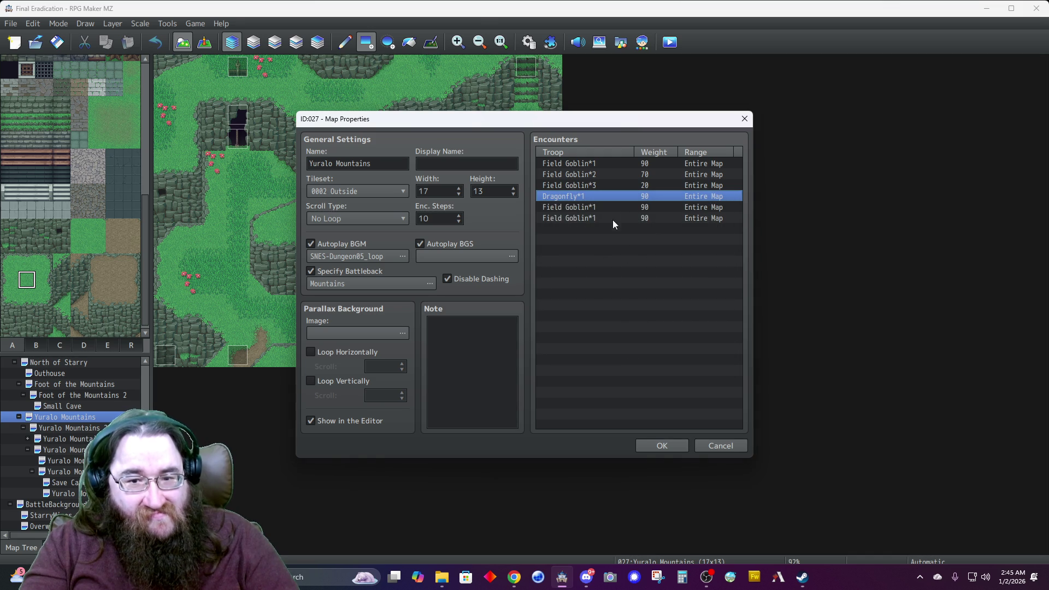
double_click(607, 207)
click(626, 252)
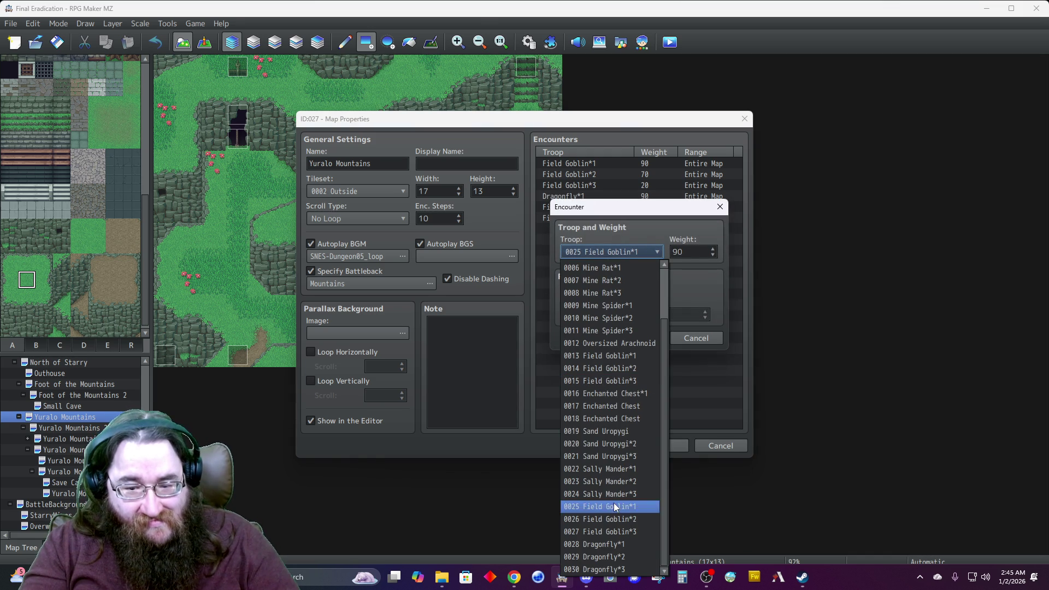
click(605, 557)
double_click(686, 250)
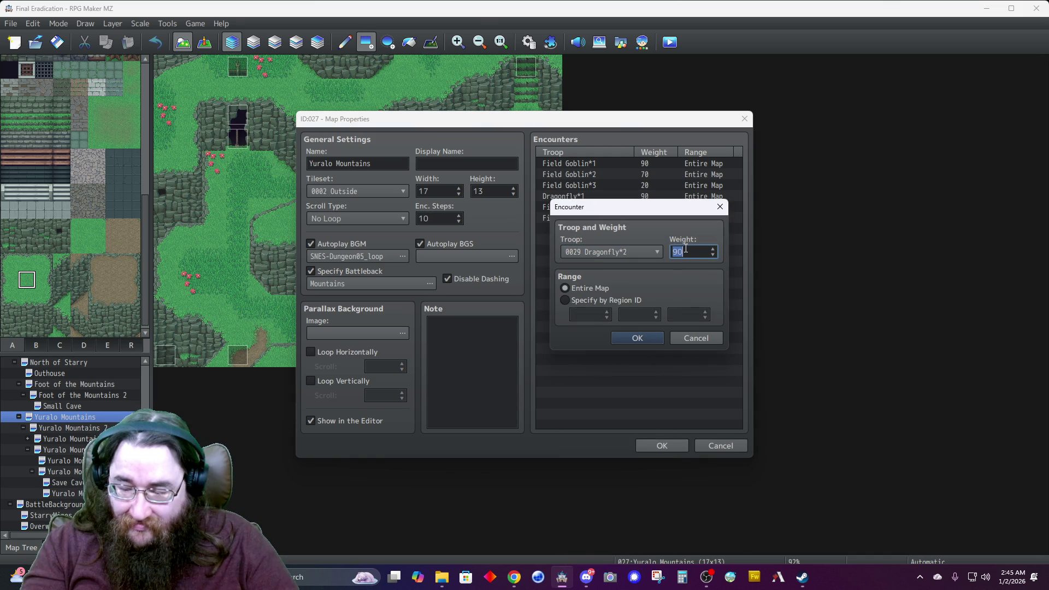
text(70)
click(638, 339)
Make the sixth encounter Dragonfly*3 with weight 20 and save the map properties.
double_click(588, 218)
click(605, 252)
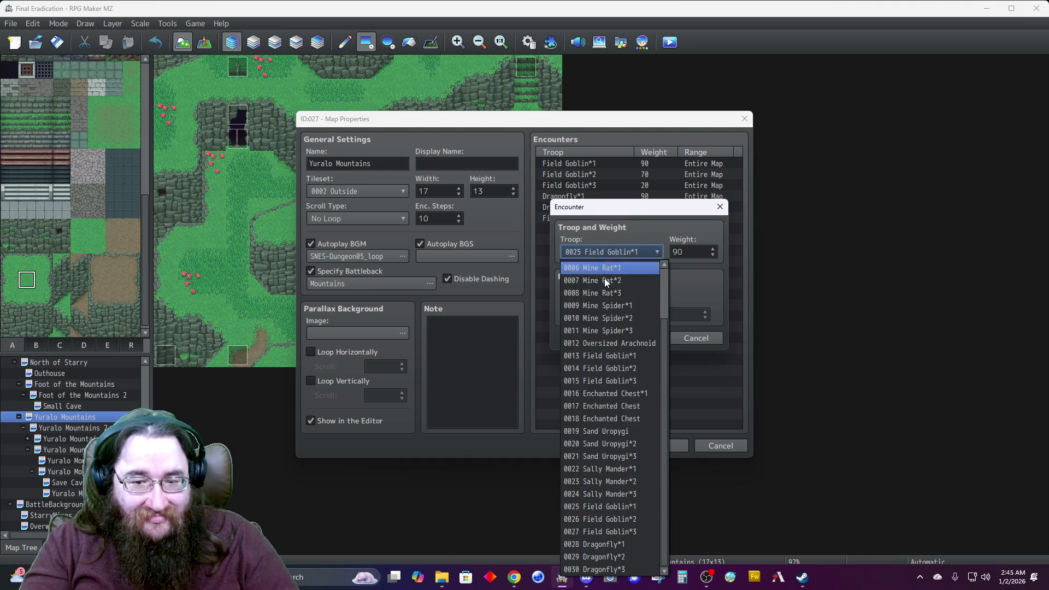
click(599, 569)
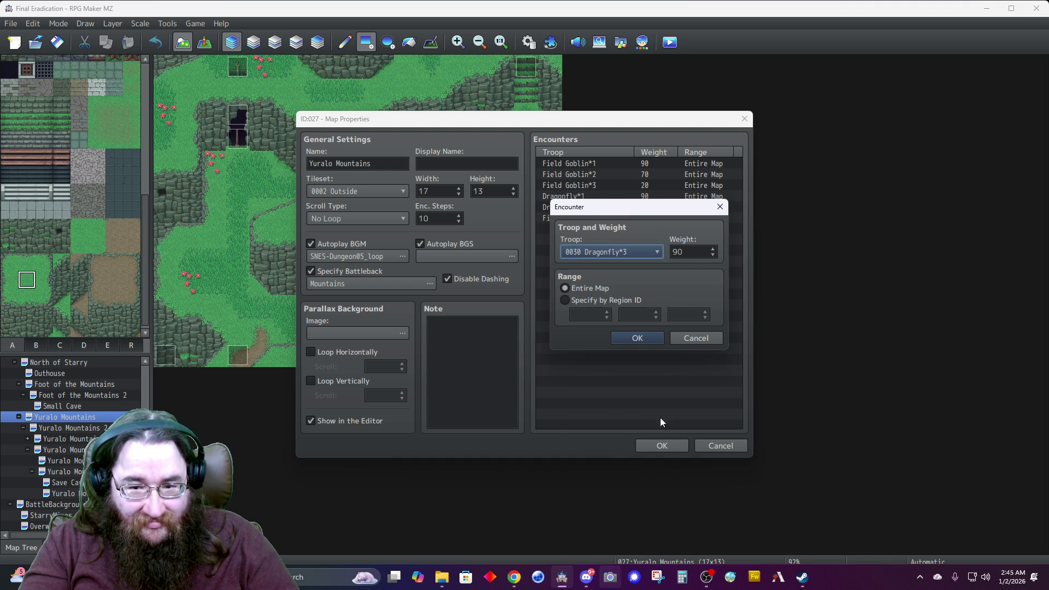
double_click(695, 250)
text(0)
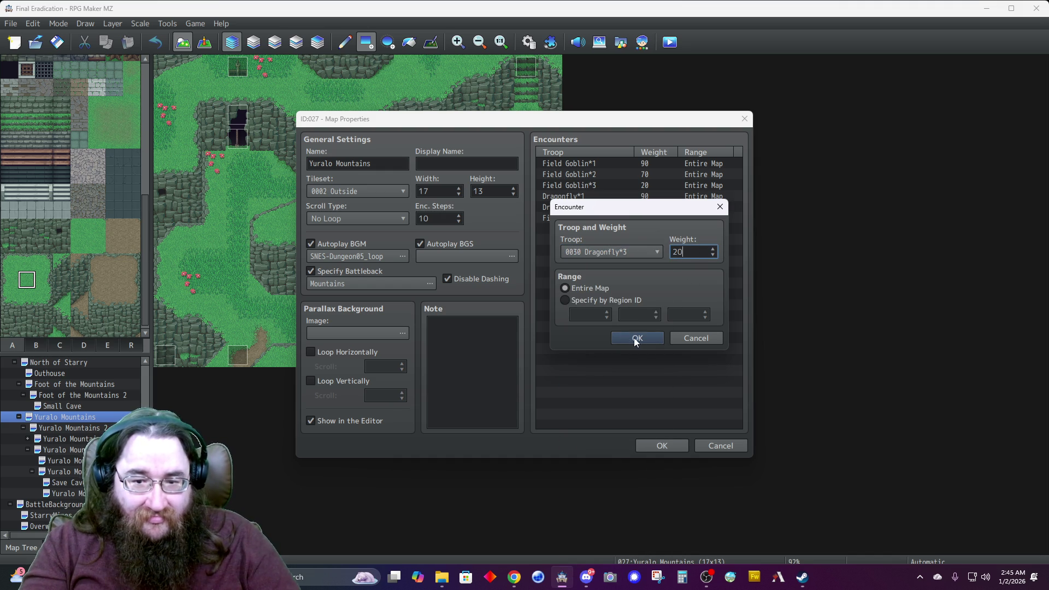
click(630, 337)
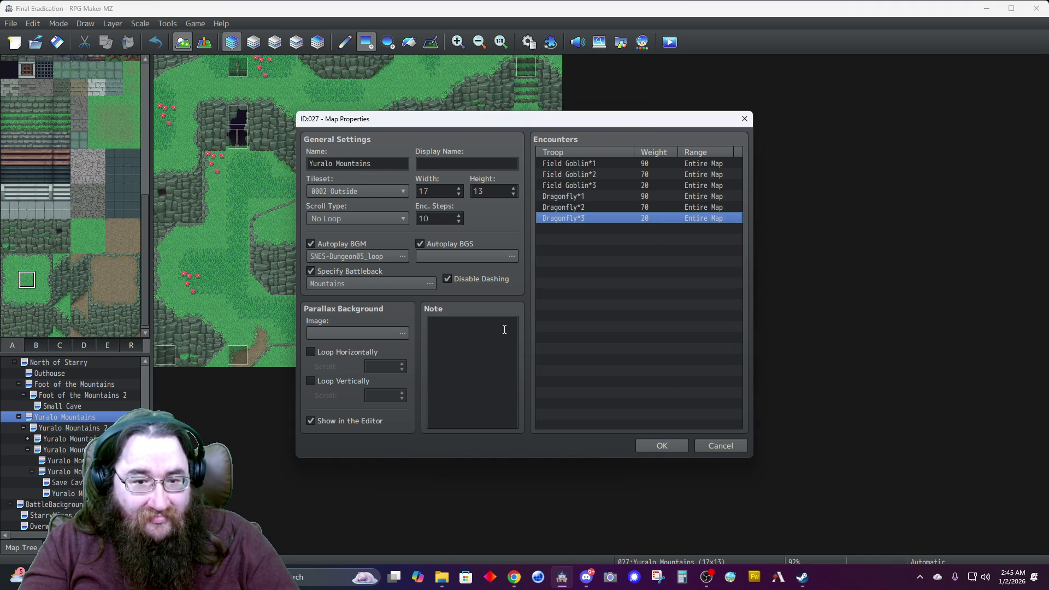
click(660, 445)
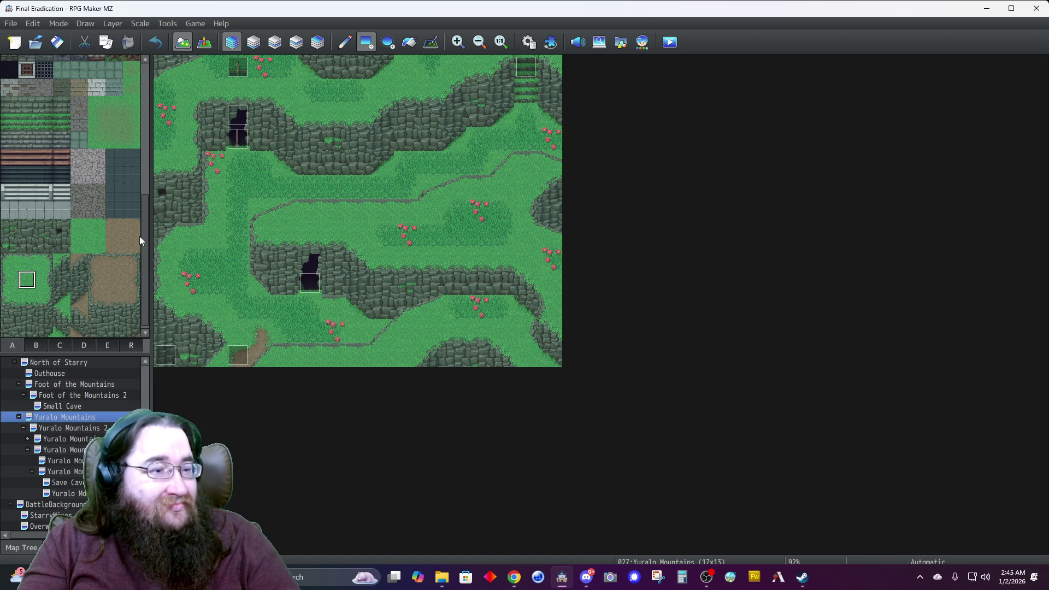
Select and copy all six encounters from Yuralo Mountains' map properties.
double_click(60, 419)
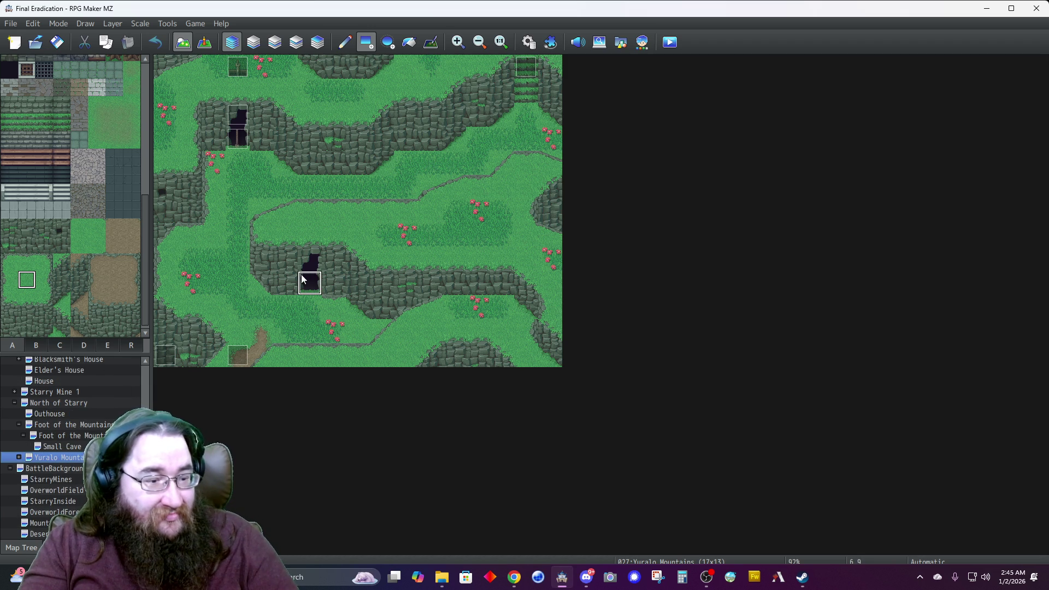
double_click(72, 459)
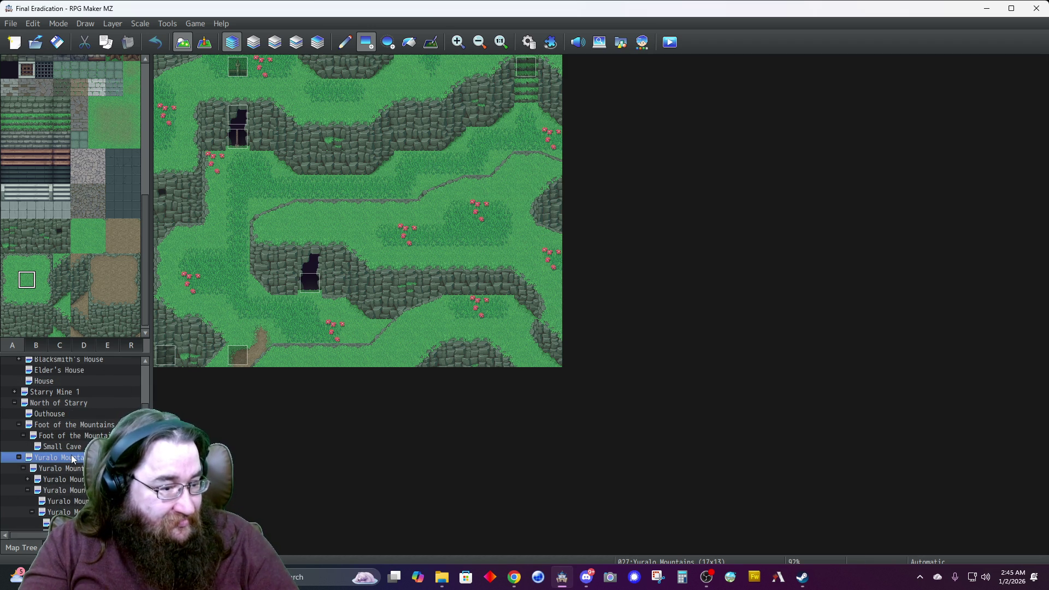
right_click(72, 459)
click(122, 400)
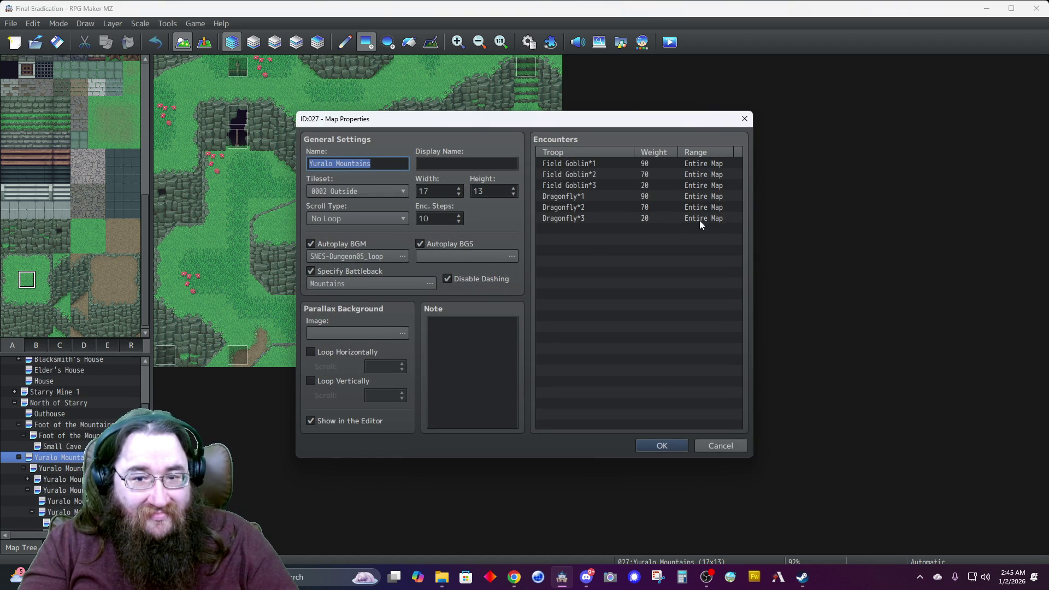
click(639, 185)
click(604, 159)
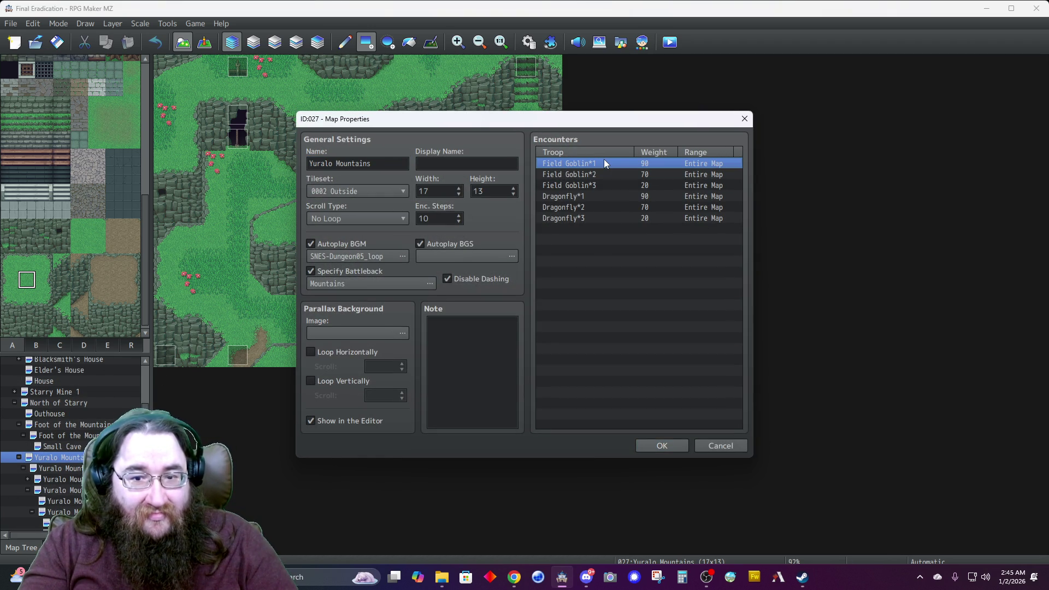
key(ctrl+a)
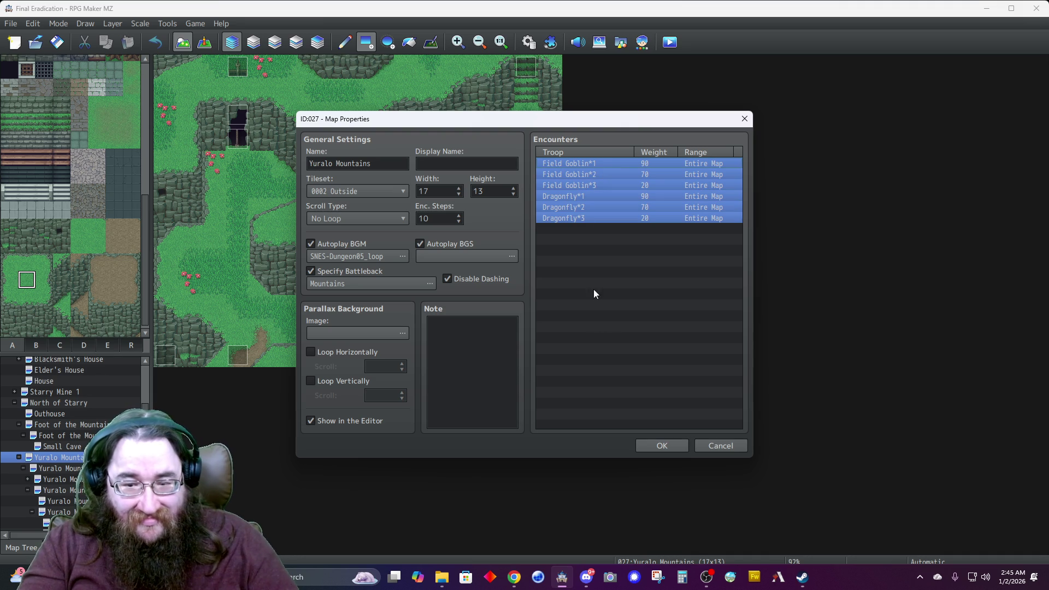
click(640, 447)
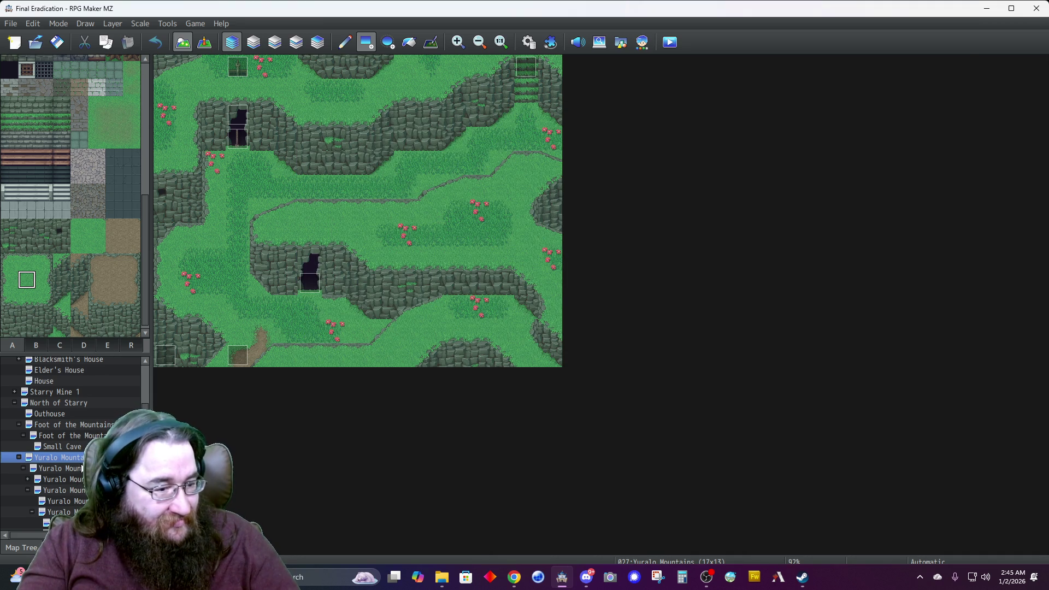
Paste the six encounters into Yuralo Mountains 2 and save.
click(61, 468)
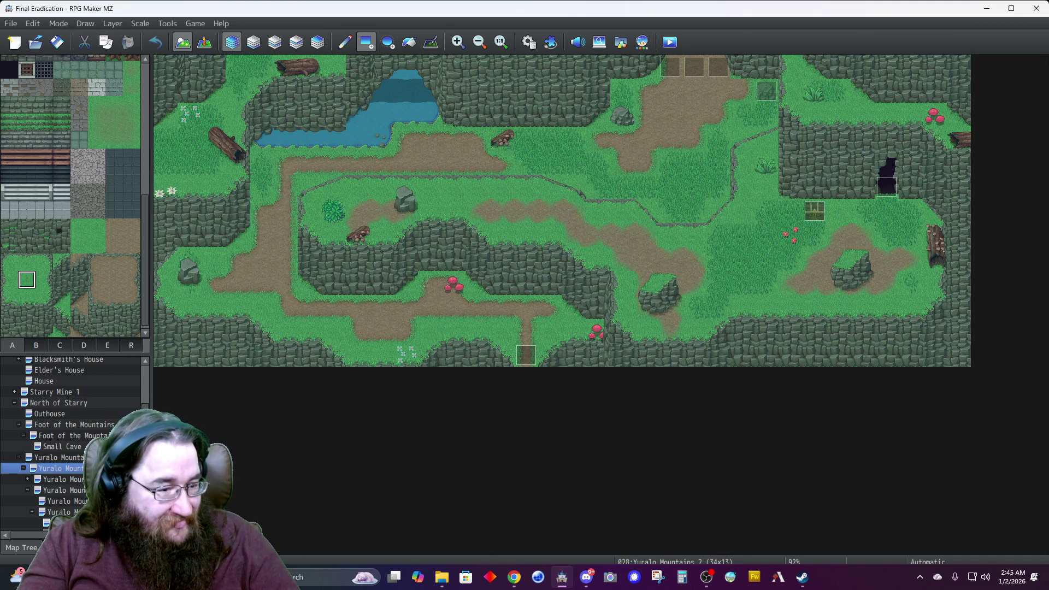
right_click(63, 470)
click(126, 395)
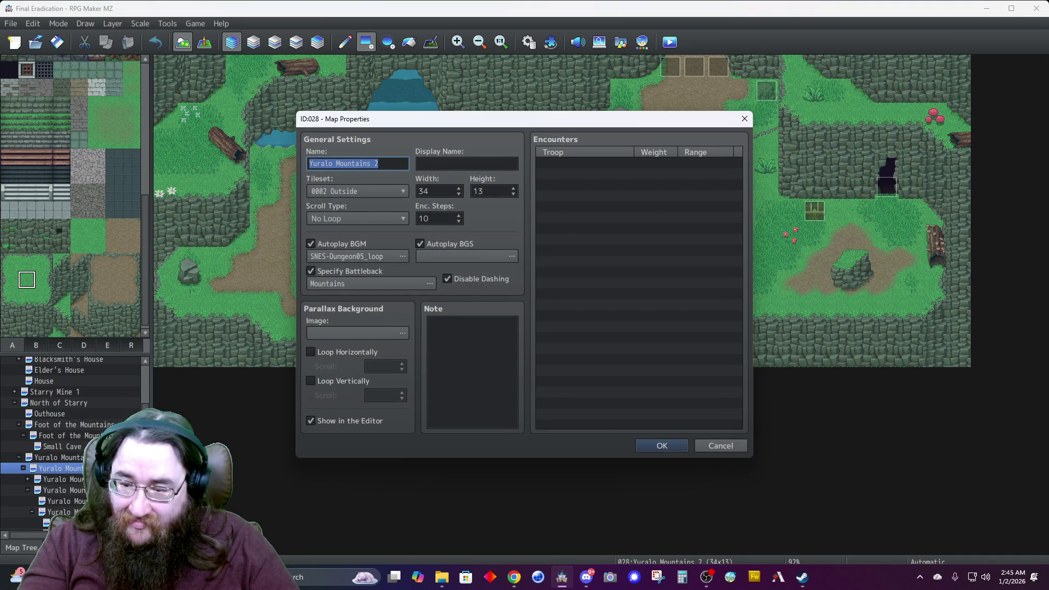
click(592, 161)
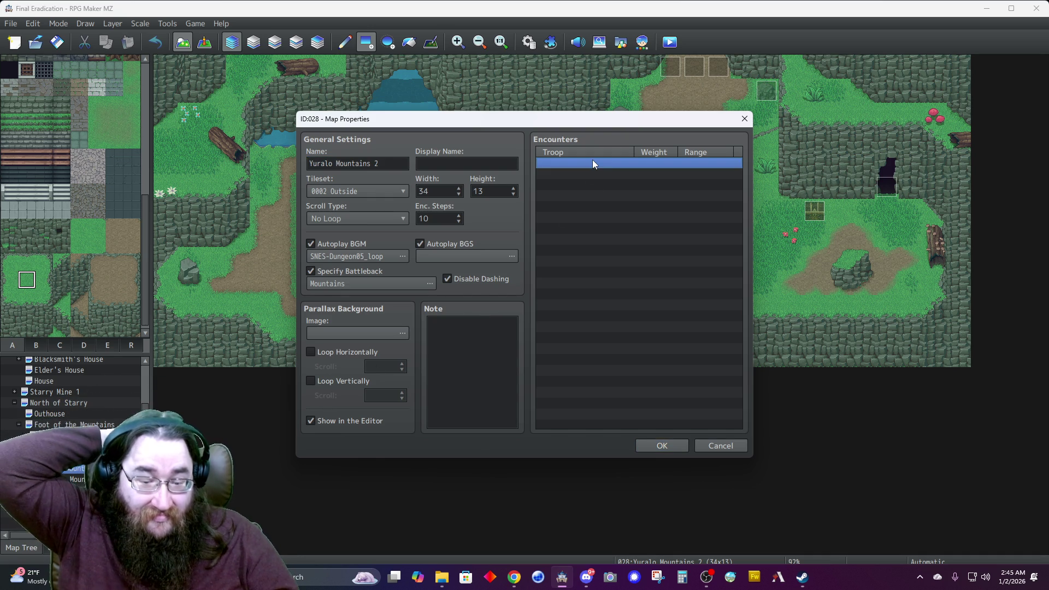
key(ctrl+v)
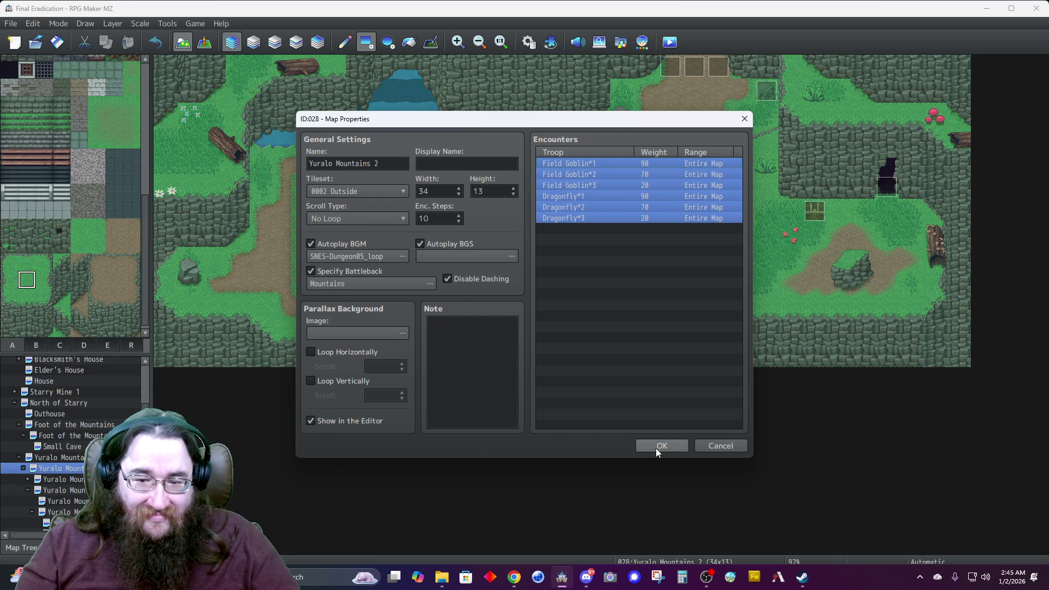
click(656, 446)
Paste the six encounters into Yuralo Mountains 3 and save.
click(70, 479)
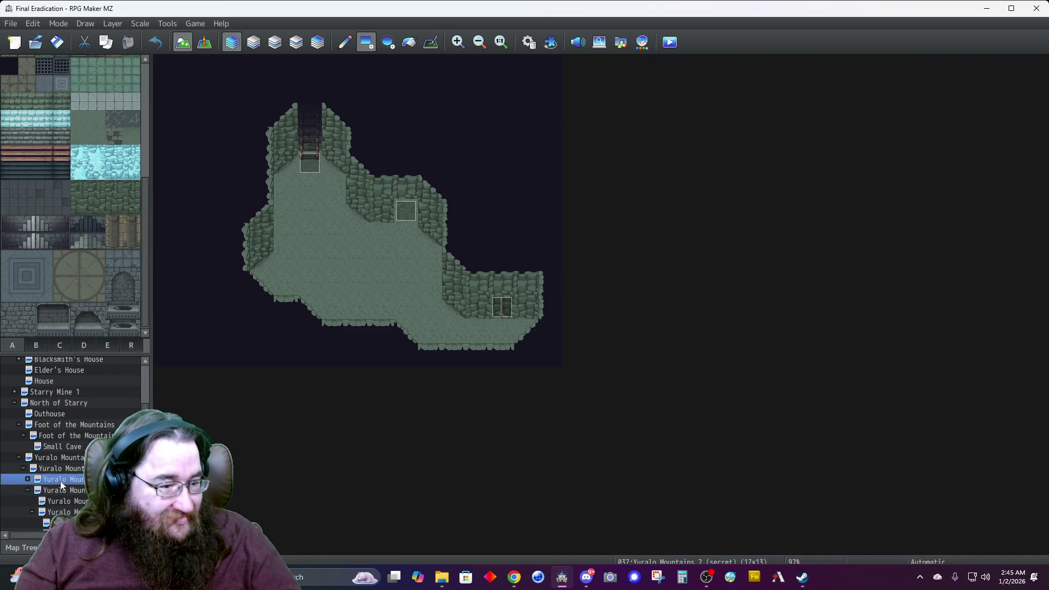
right_click(62, 479)
click(57, 489)
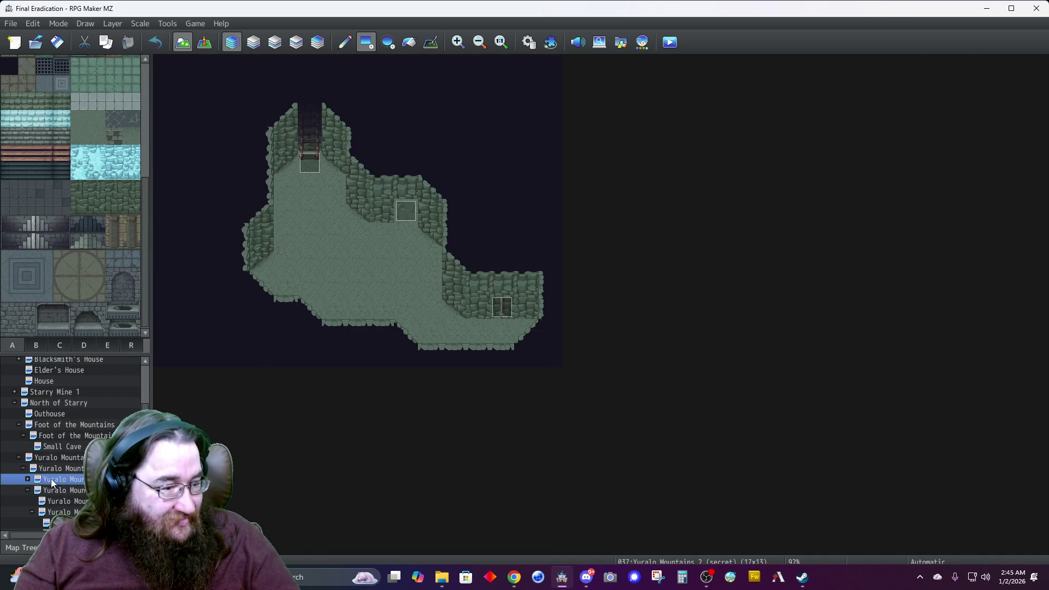
right_click(58, 488)
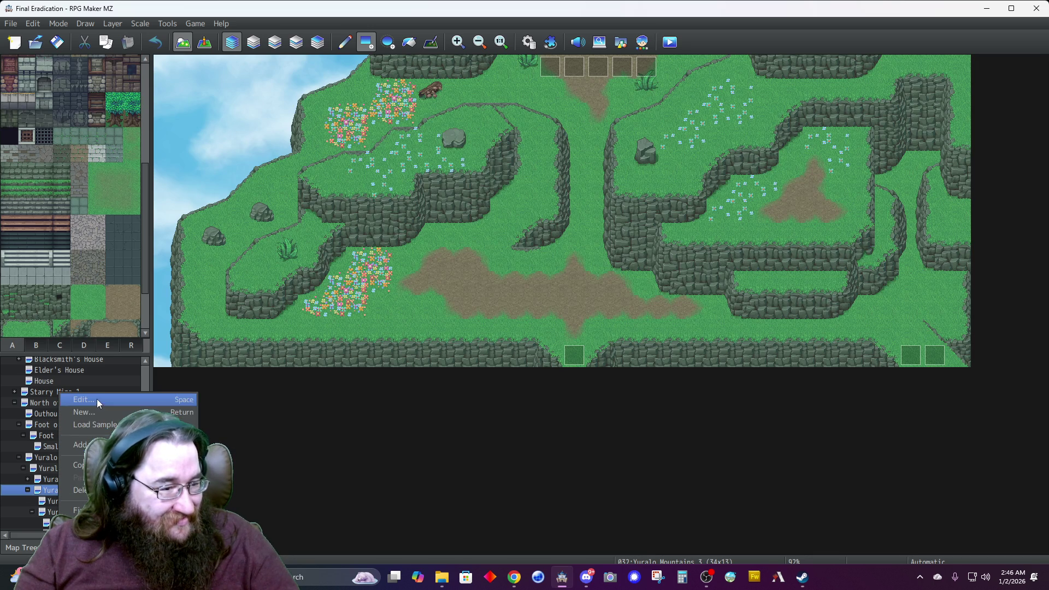
click(96, 399)
click(598, 162)
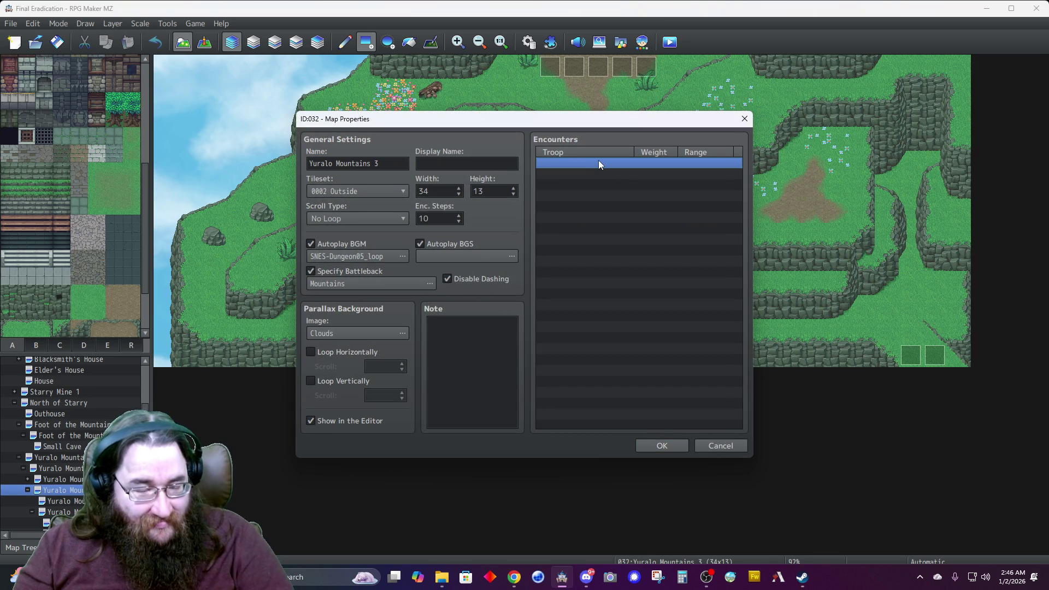
key(ctrl+v)
click(648, 444)
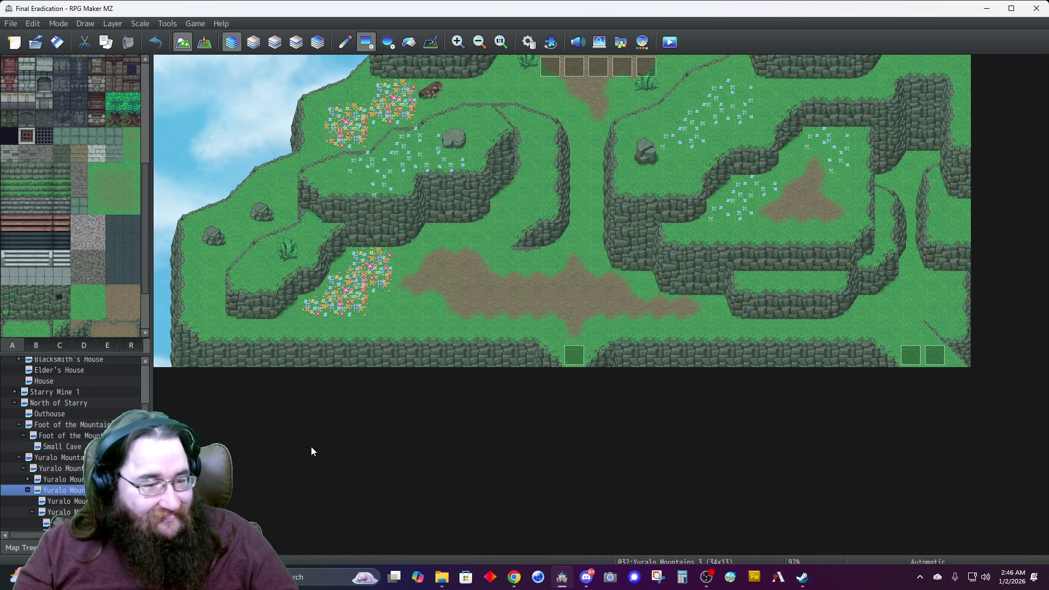
Paste the six encounters into Yuralo Mountains 3 (nook) and save.
click(77, 501)
right_click(77, 501)
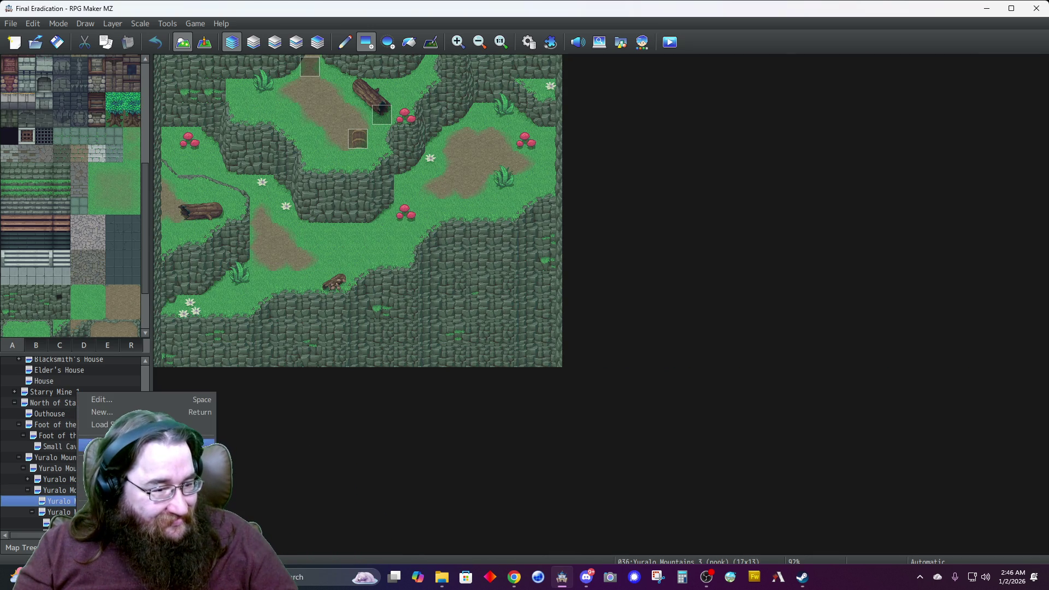
click(123, 400)
click(567, 161)
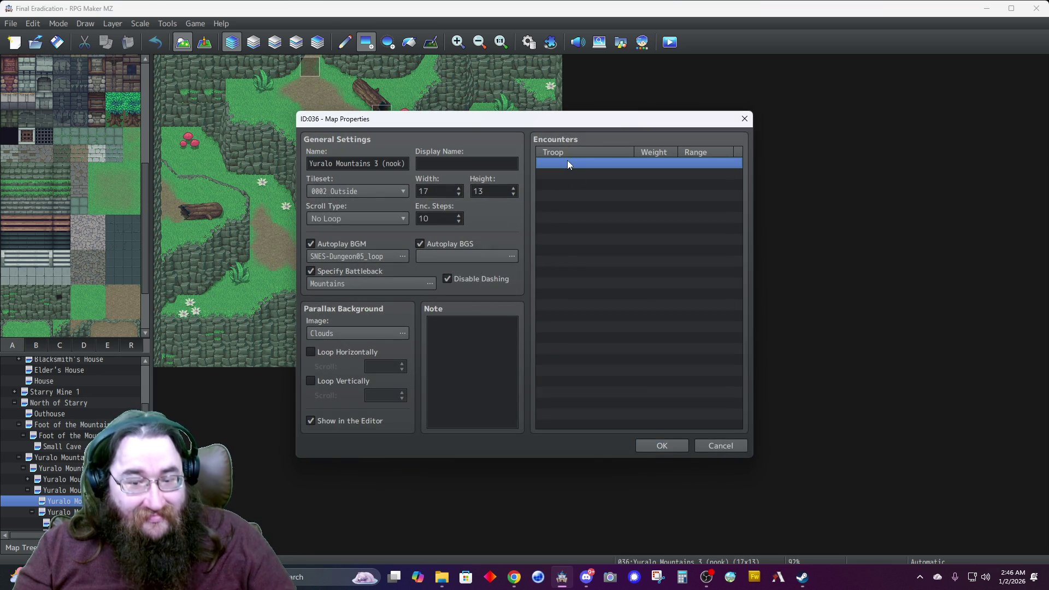
key(ctrl+v)
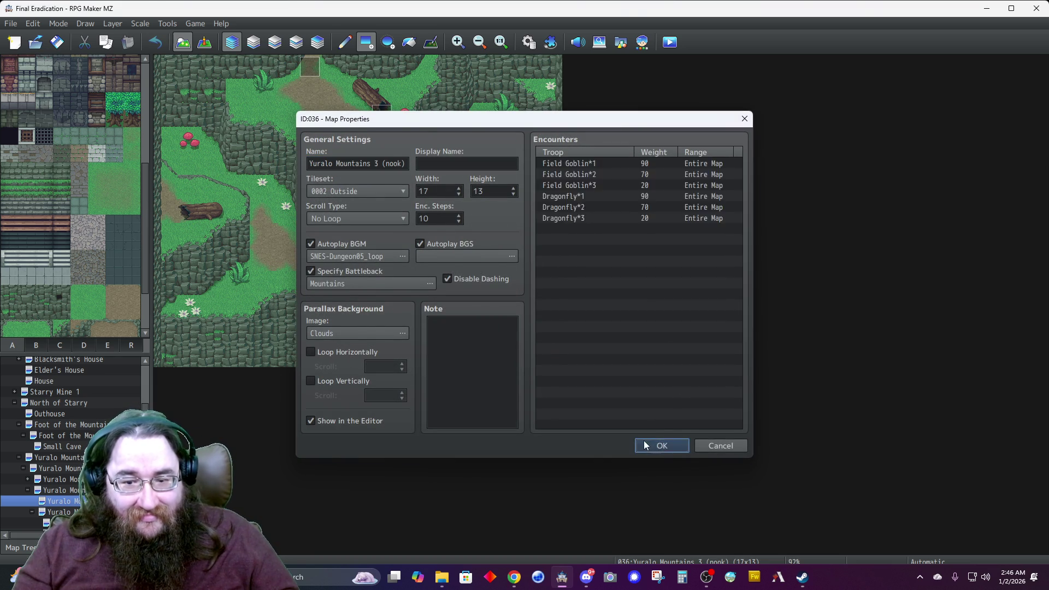
click(650, 445)
Paste the six encounters into Yuralo Mountains 4, save, and return to the Database.
click(60, 511)
right_click(90, 512)
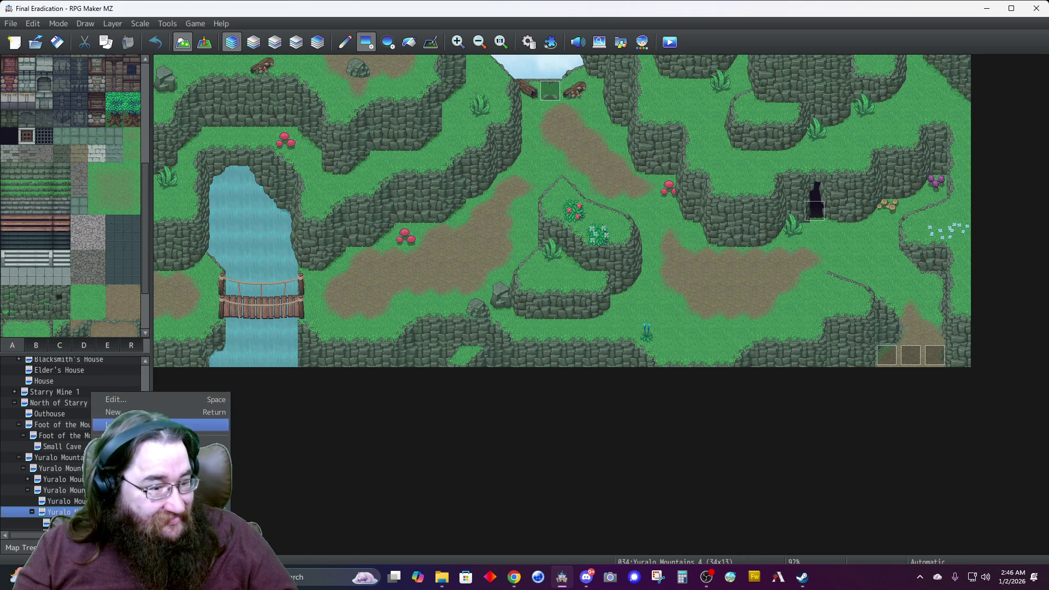
click(142, 395)
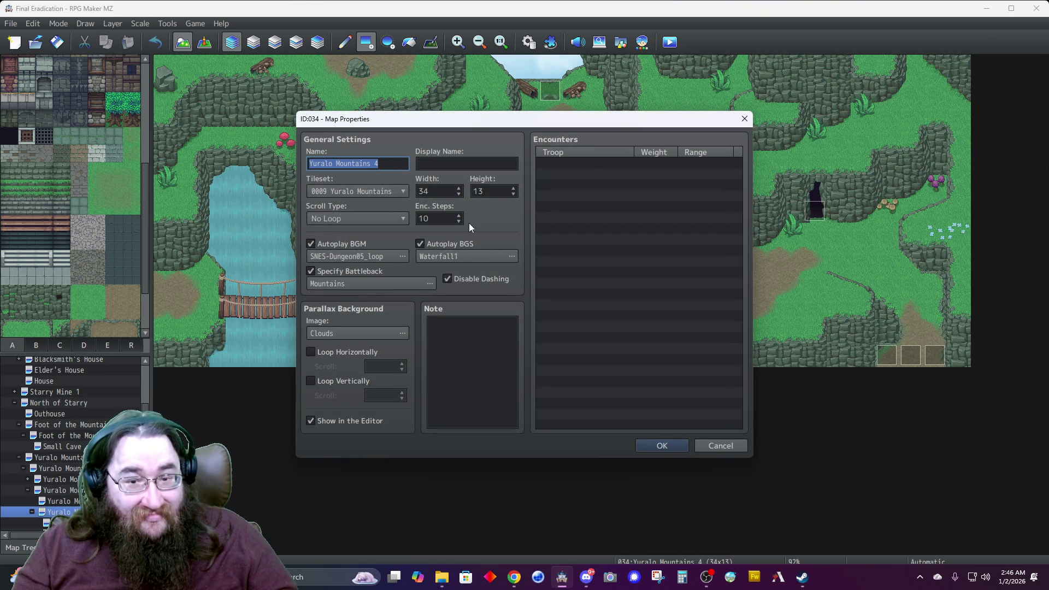
click(589, 161)
key(ctrl+v)
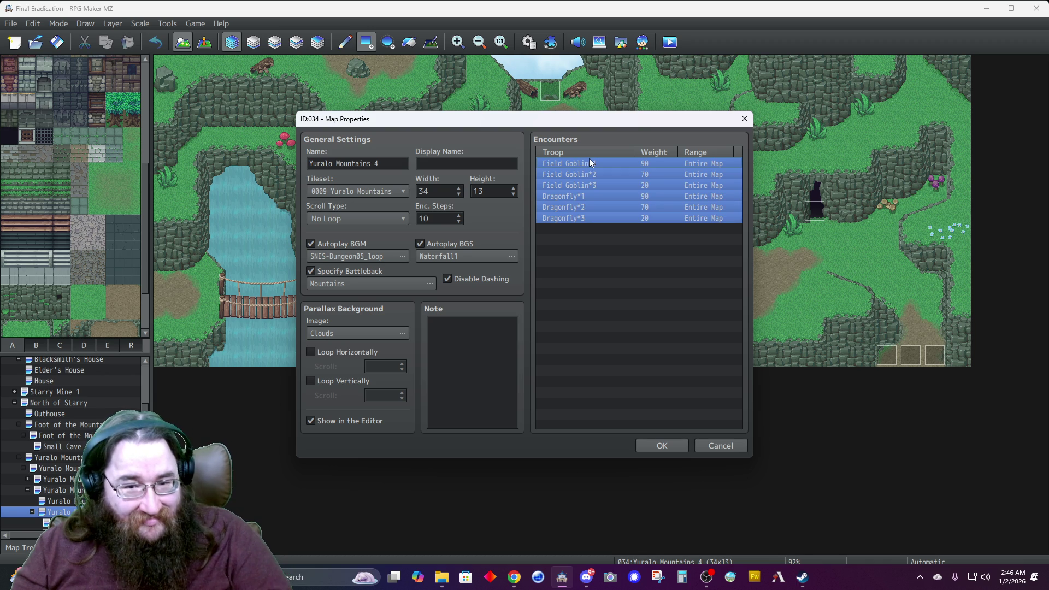
click(656, 446)
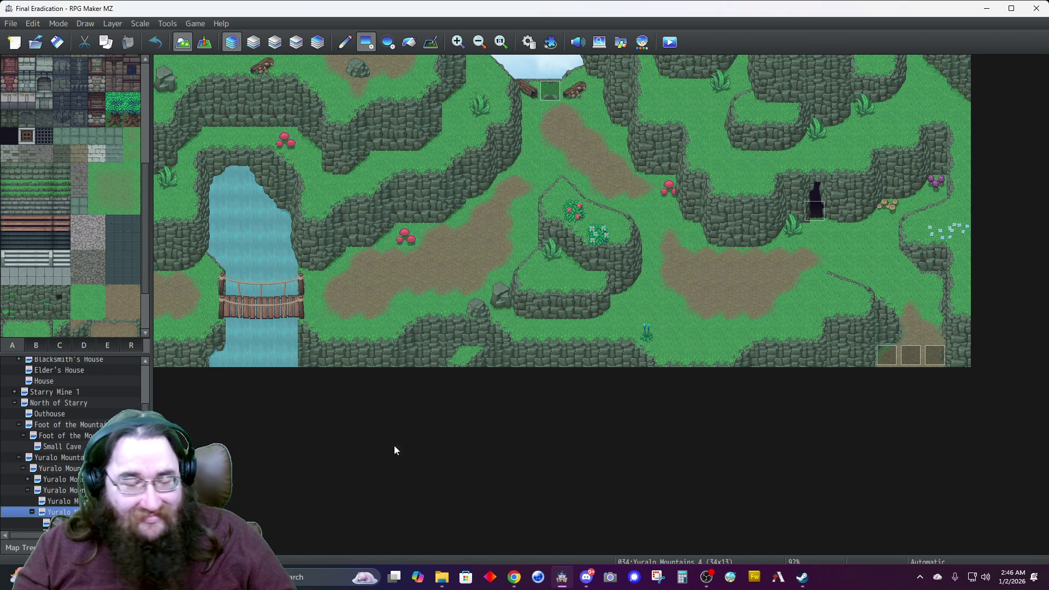
click(528, 42)
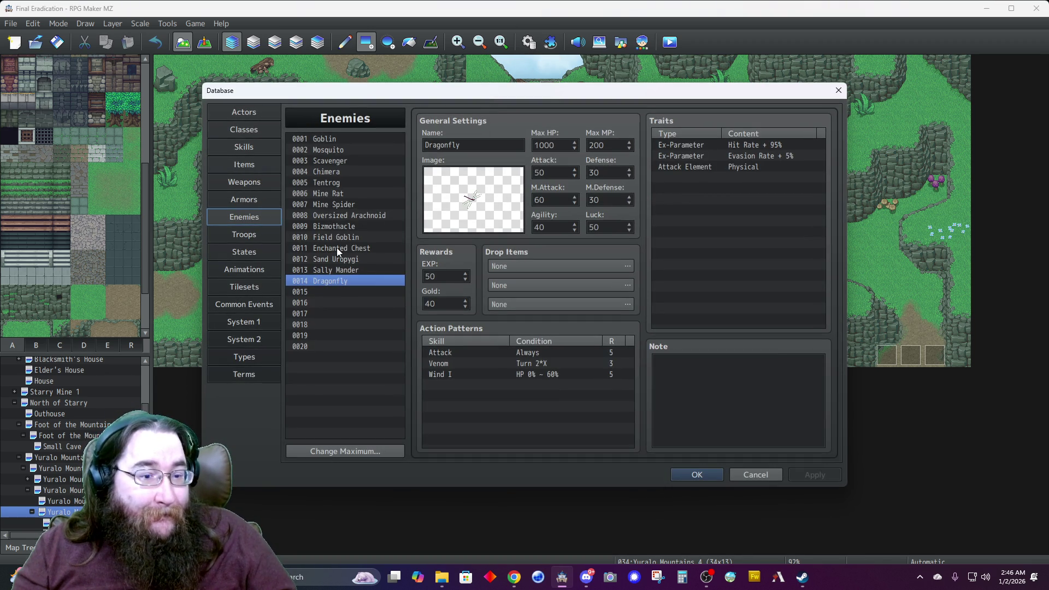
Name empty enemy slot 0015 'Lamprey' and set its action pattern skill to 0017 Blood Suck.
click(312, 291)
click(456, 143)
text(Lamprey)
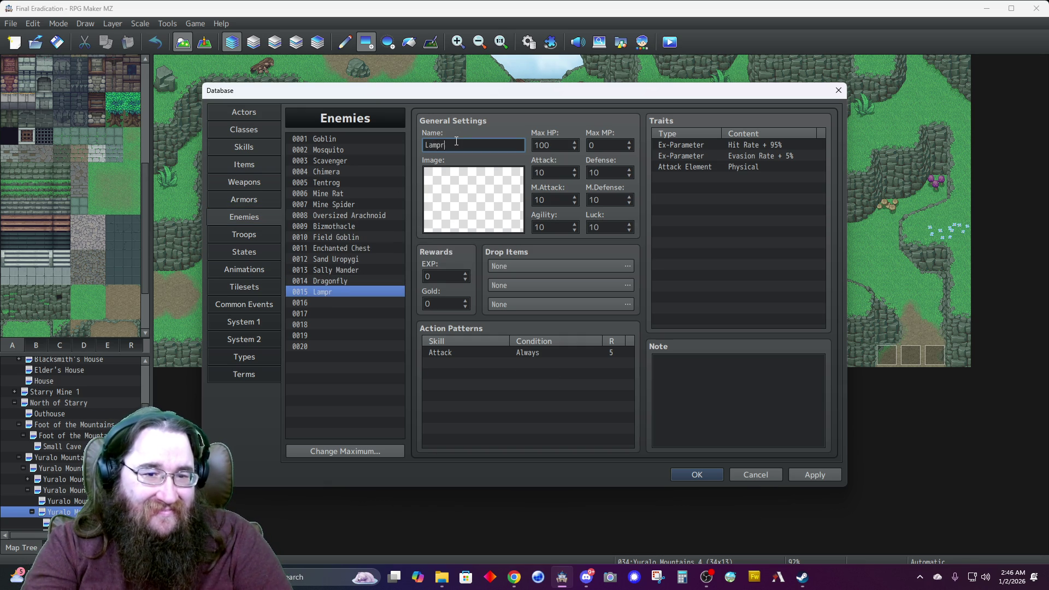
double_click(496, 352)
click(487, 306)
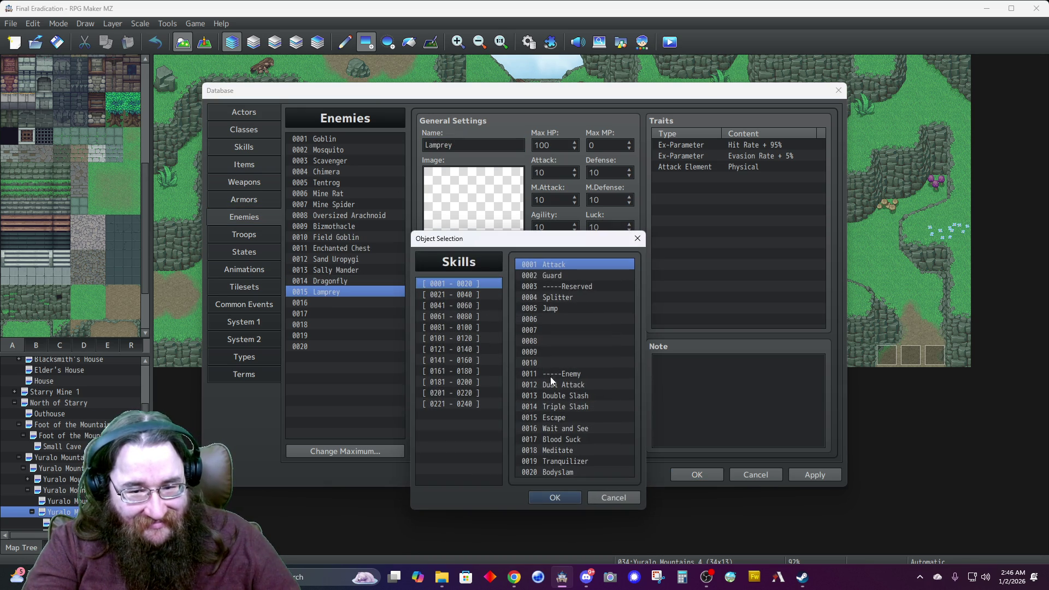
click(550, 439)
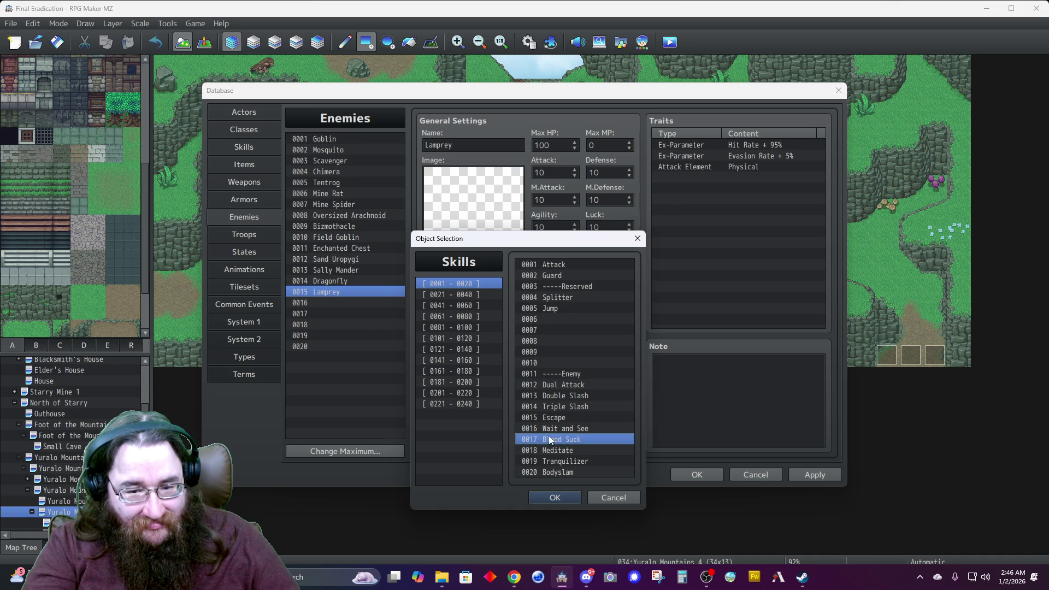
click(554, 497)
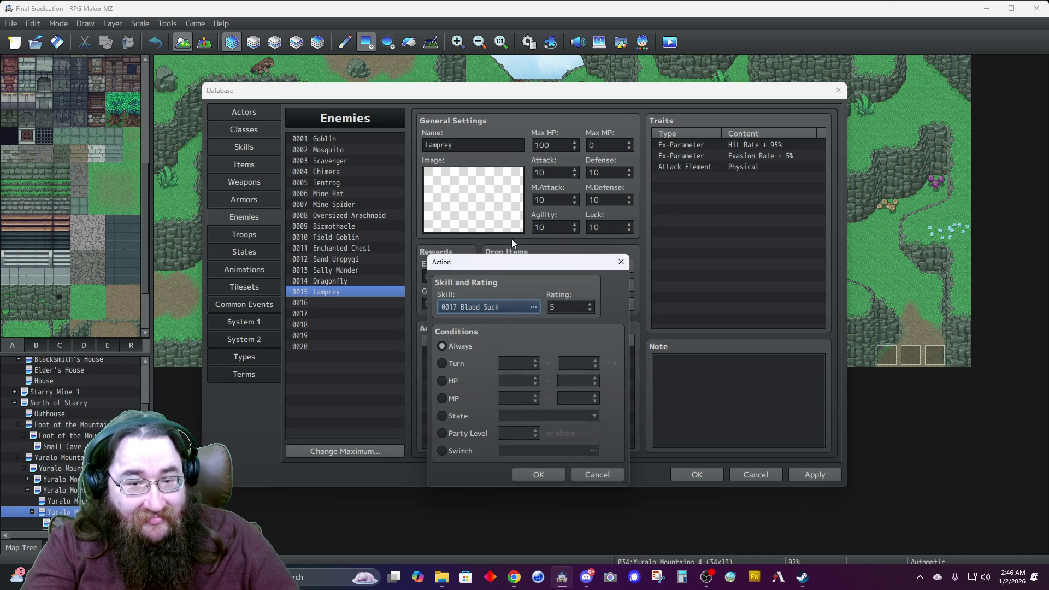
click(532, 474)
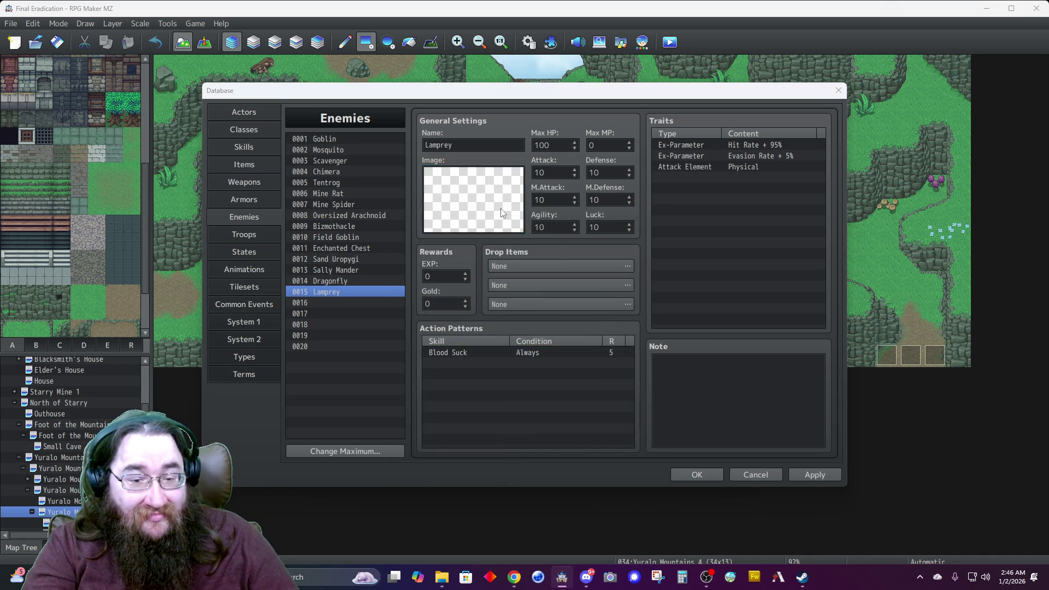
Assign the Lamprey battler image to the enemy with its hue shifted to 209.
double_click(500, 208)
scroll(362, 264, down, 3)
scroll(362, 265, up, 3)
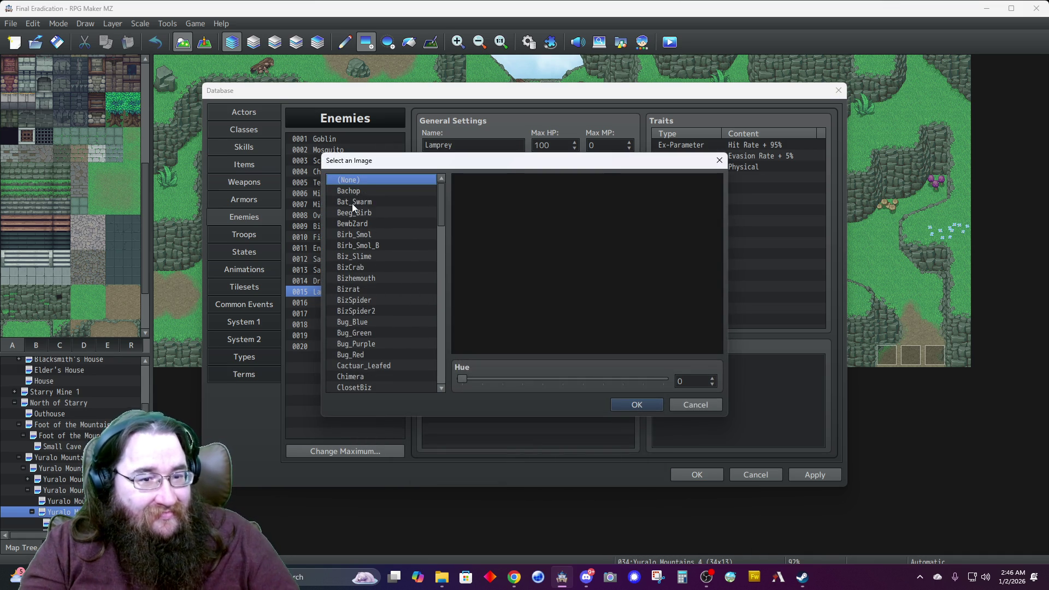
key(Down)
key(Down)
key(Down)
key(Down)
key(Down)
key(Down)
key(Down)
key(Down)
key(Up)
key(Up)
key(Down)
key(Down)
key(Down)
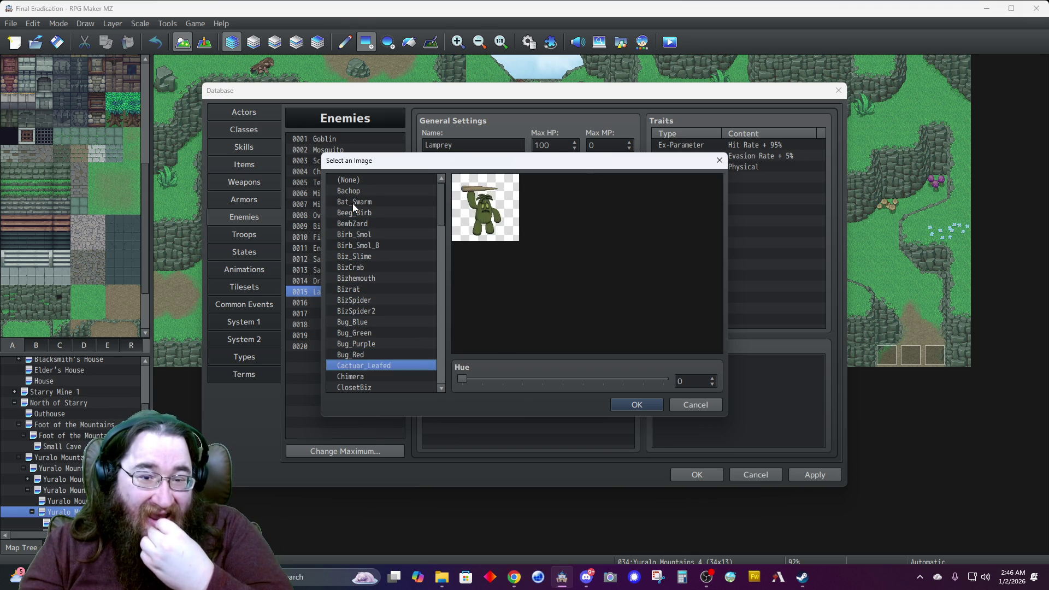
key(Down)
key(Down)
key(Down)
key(Down)
key(Down)
key(Down)
key(Down)
key(Down)
key(Down)
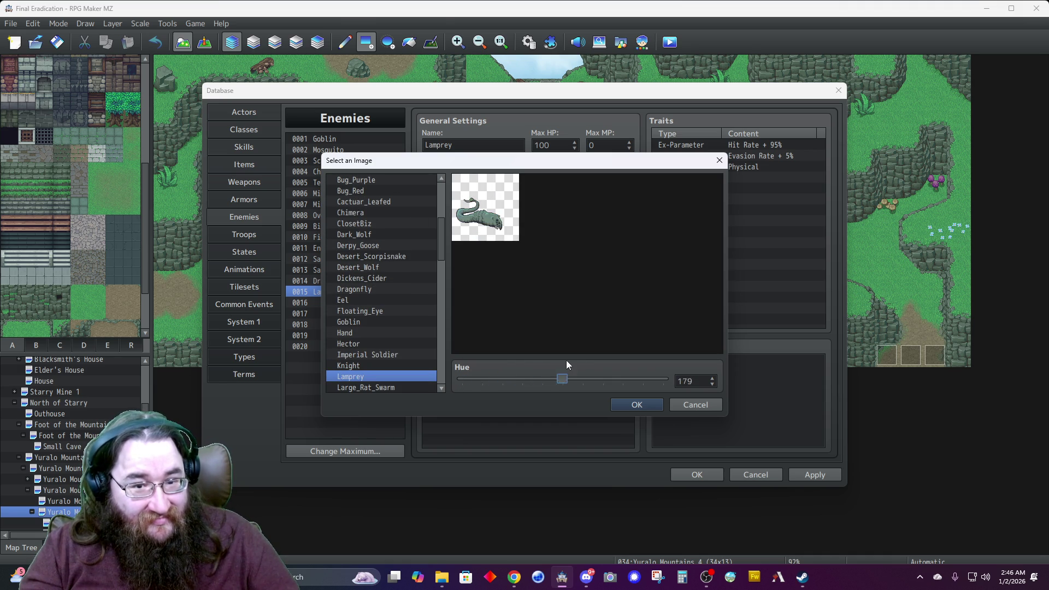
mouse_move(574, 358)
mouse_down()
mouse_move(523, 359)
mouse_move(579, 355)
mouse_up()
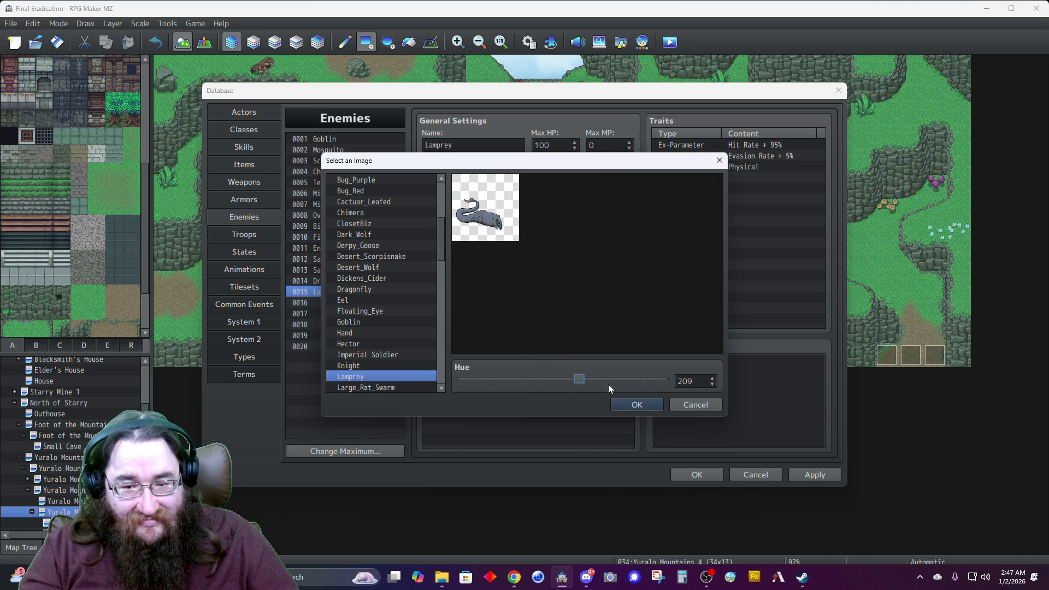
click(626, 405)
Enter Max HP 800, Attack 60, Defense 20, M.Attack 60, M.Defense 20 and Agility 40.
double_click(563, 145)
key(Tab)
key(Tab)
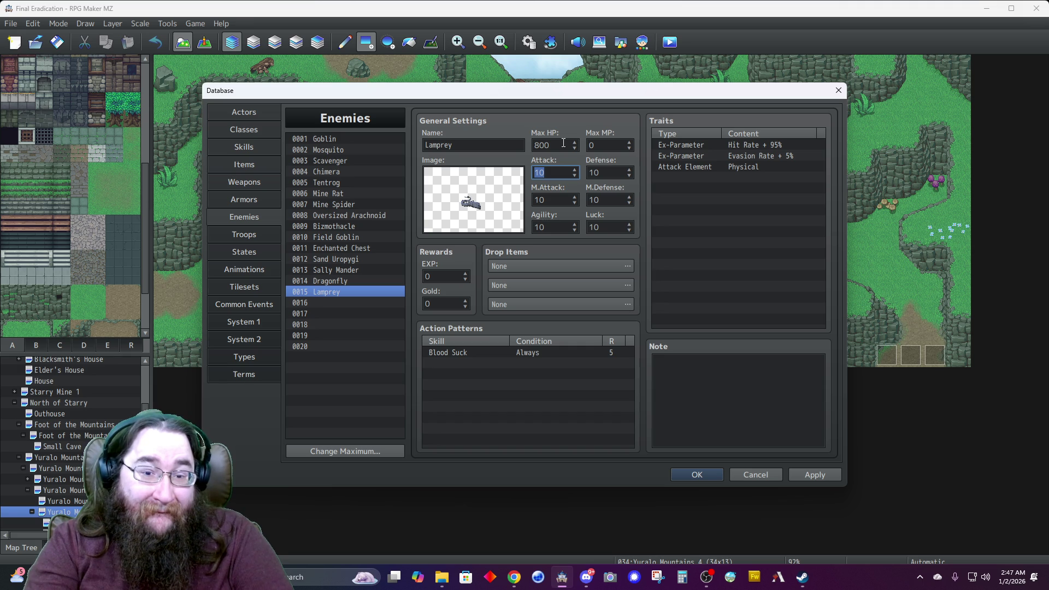
key(Tab)
text(20)
key(Tab)
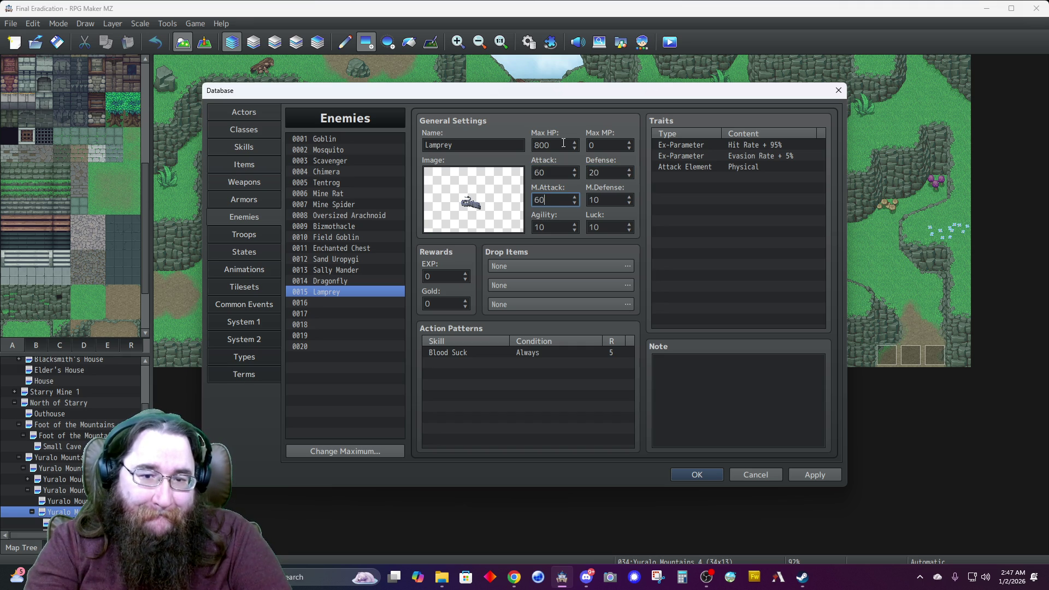
key(Tab)
text(20)
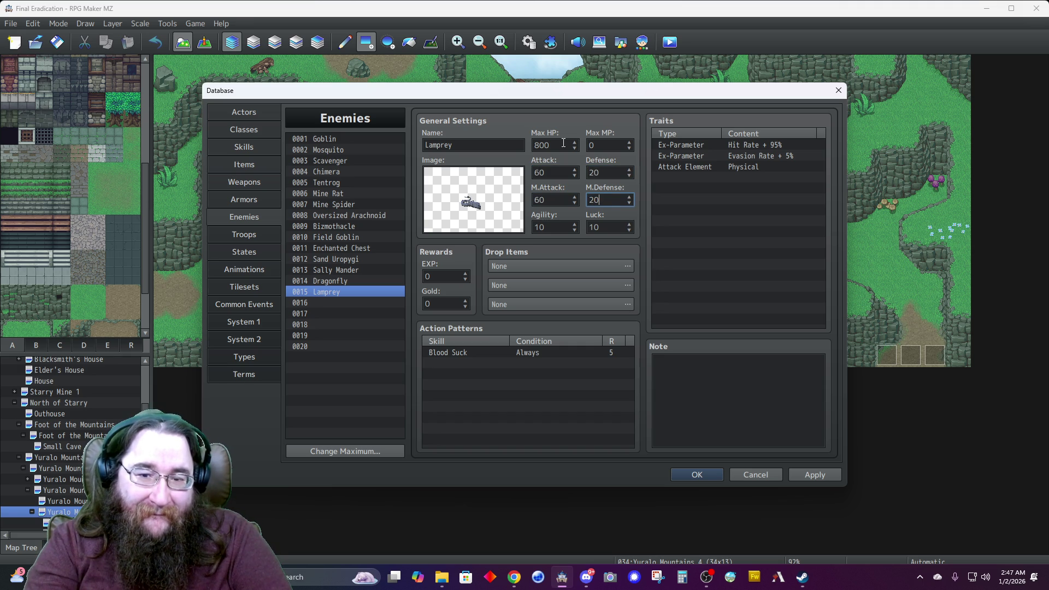
key(Tab)
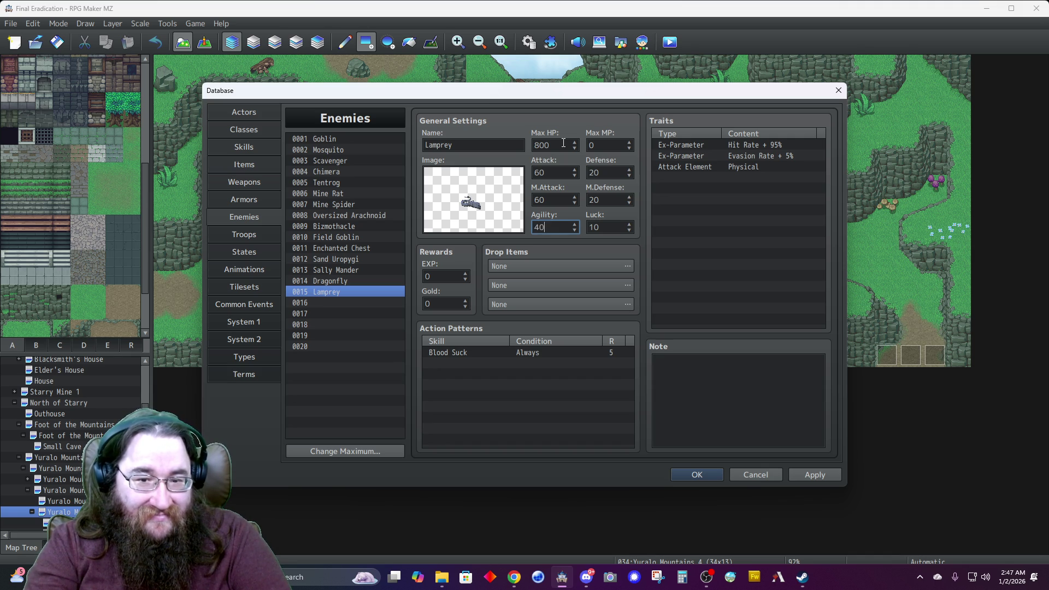
key(Tab)
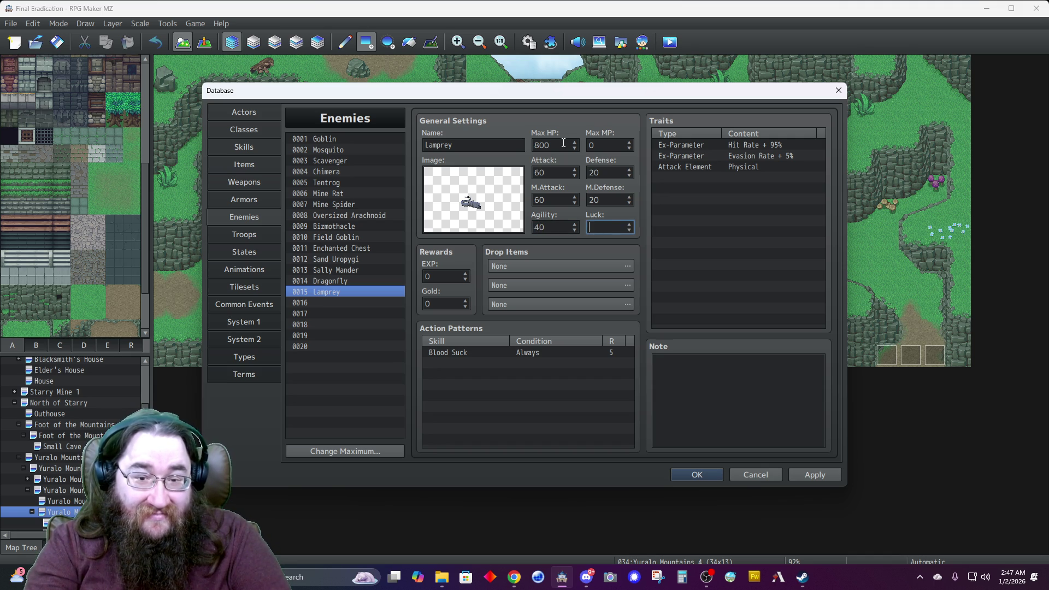
text(30)
Set Max MP 200, EXP 50 and Gold 30, apply, then go to the Troops maximum setting.
double_click(596, 144)
text(200)
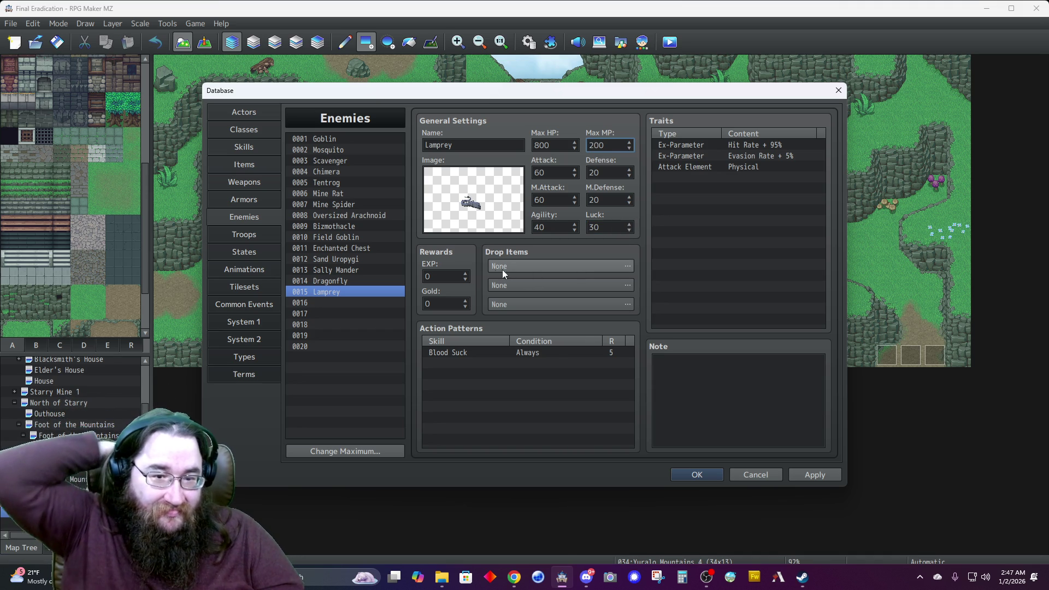
double_click(456, 277)
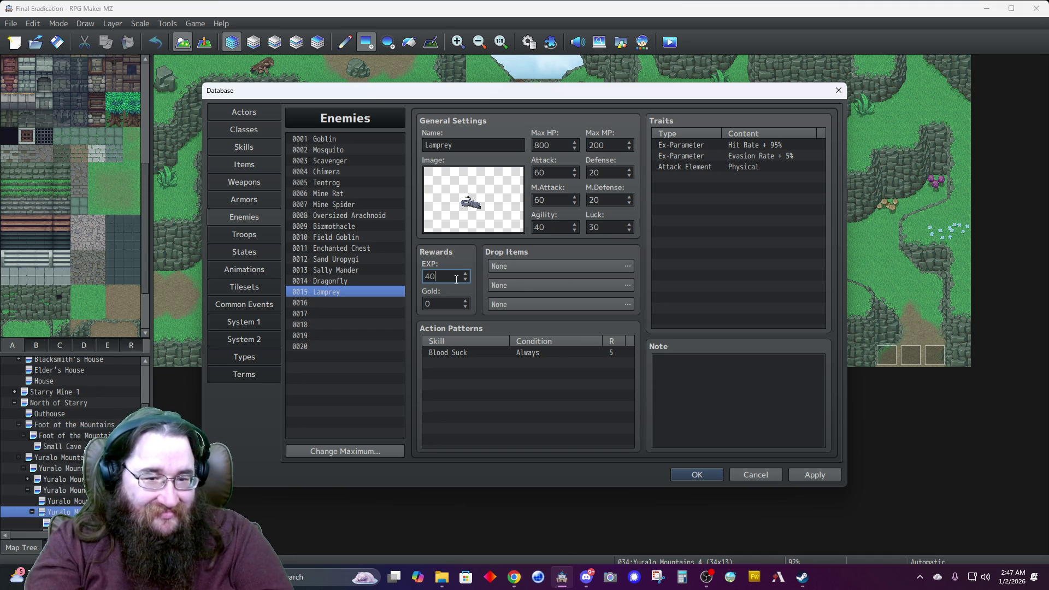
text(50)
key(Tab)
text(30)
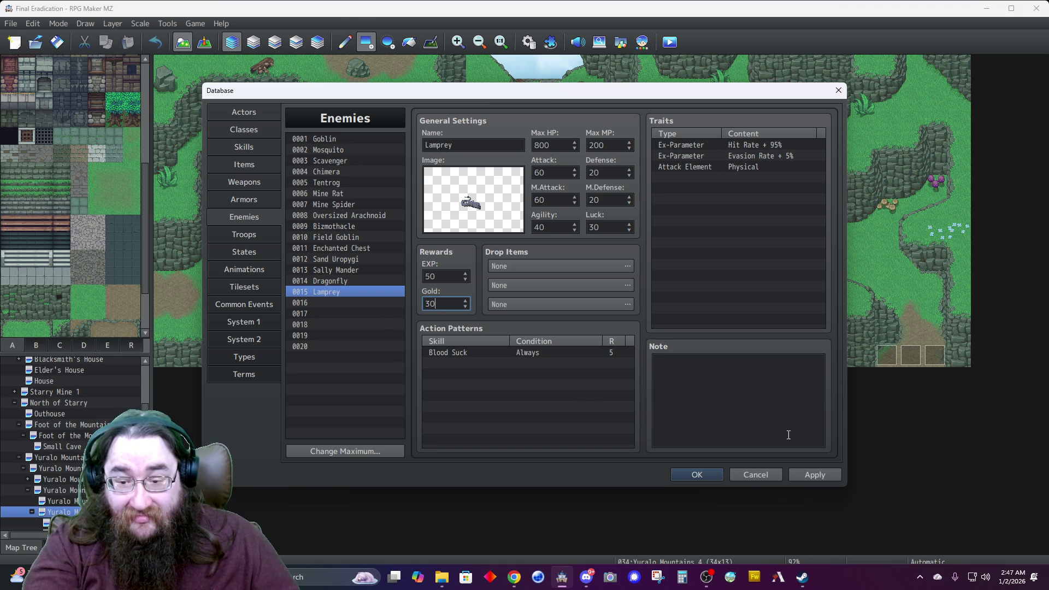
click(827, 476)
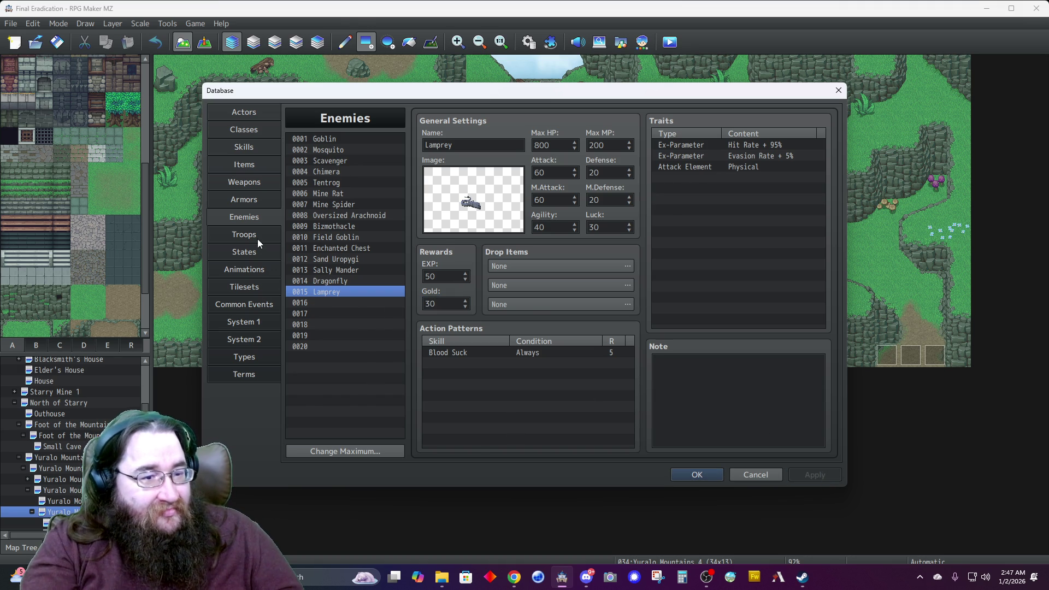
click(259, 243)
click(335, 451)
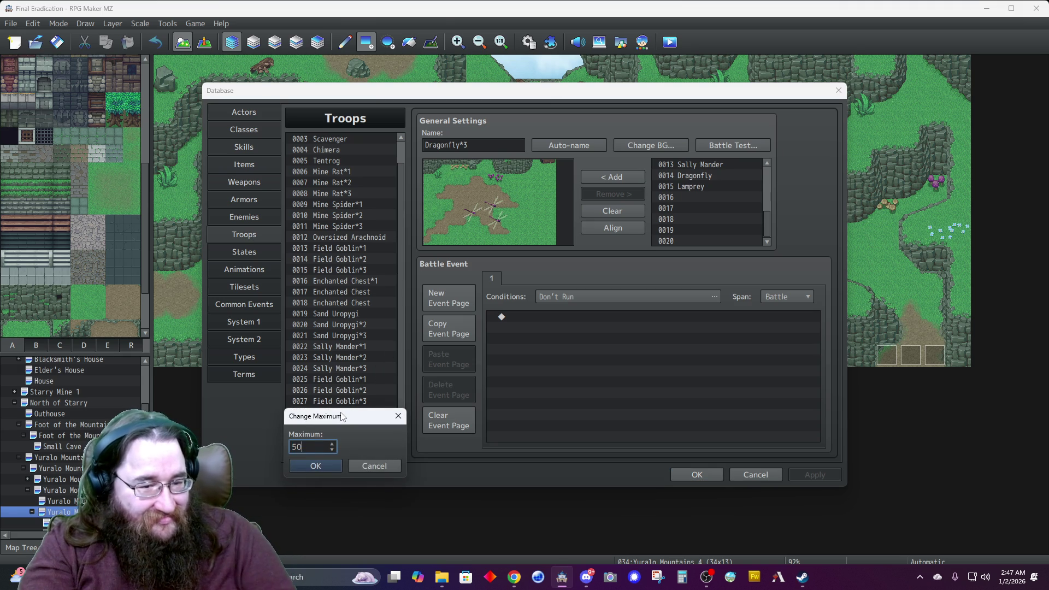
Raise the troop maximum to 50 and create troop 0031 with one Lamprey.
click(315, 463)
scroll(315, 417, down, 3)
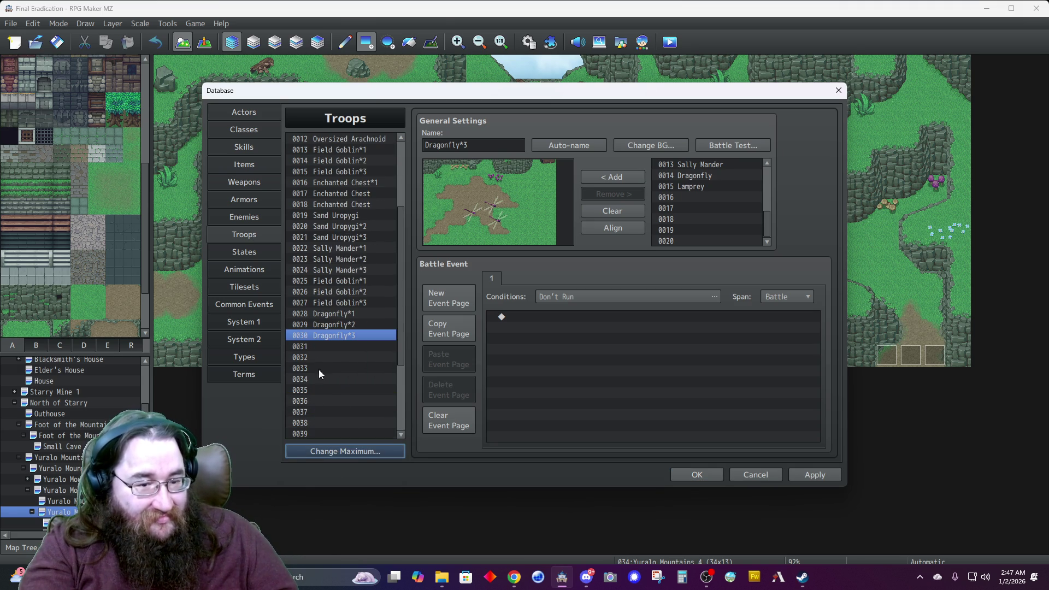
click(319, 346)
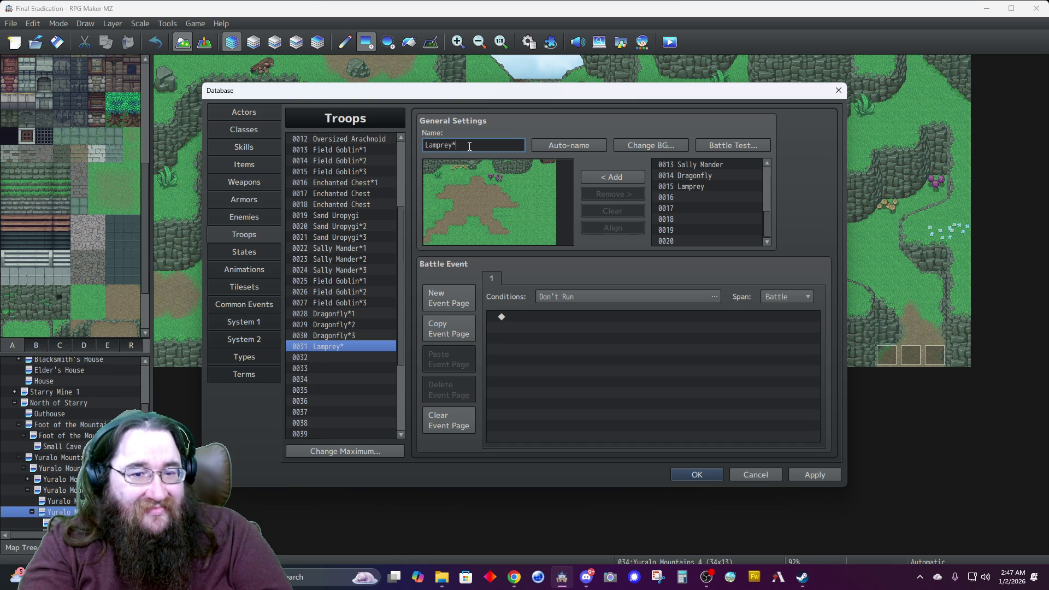
text(1)
double_click(680, 188)
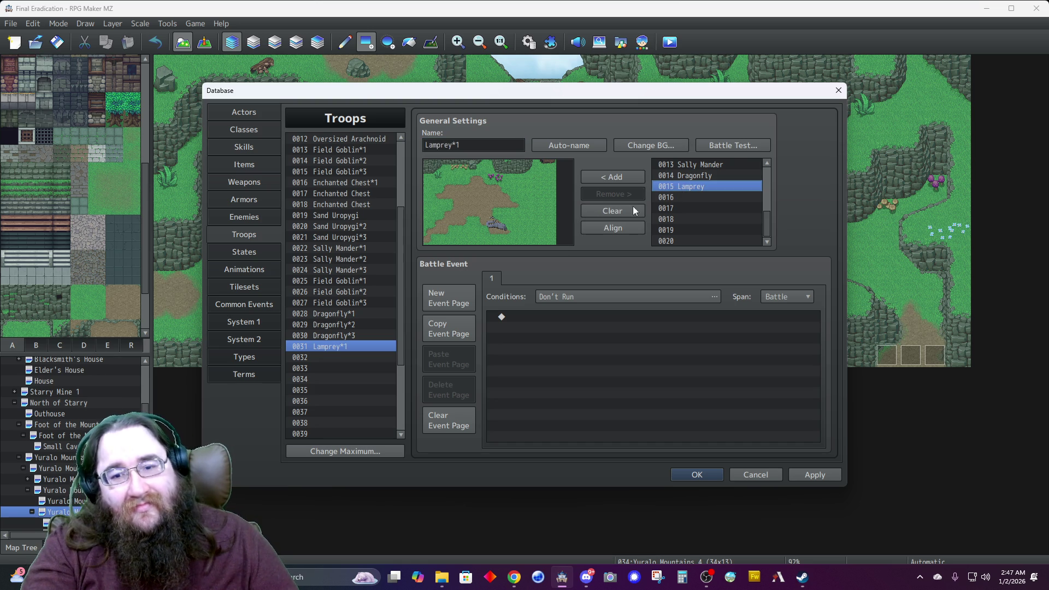
drag(495, 225, 481, 214)
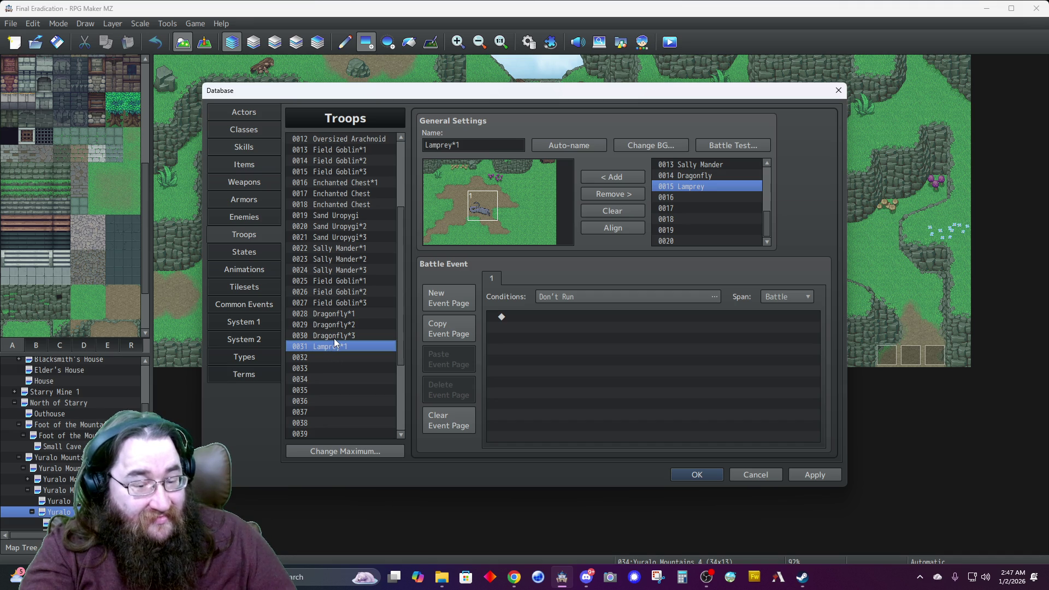
Paste Lamprey*2 and Lamprey*3 troops into slots 0032–0033, arrange lampreys, apply and close the Database.
click(344, 358)
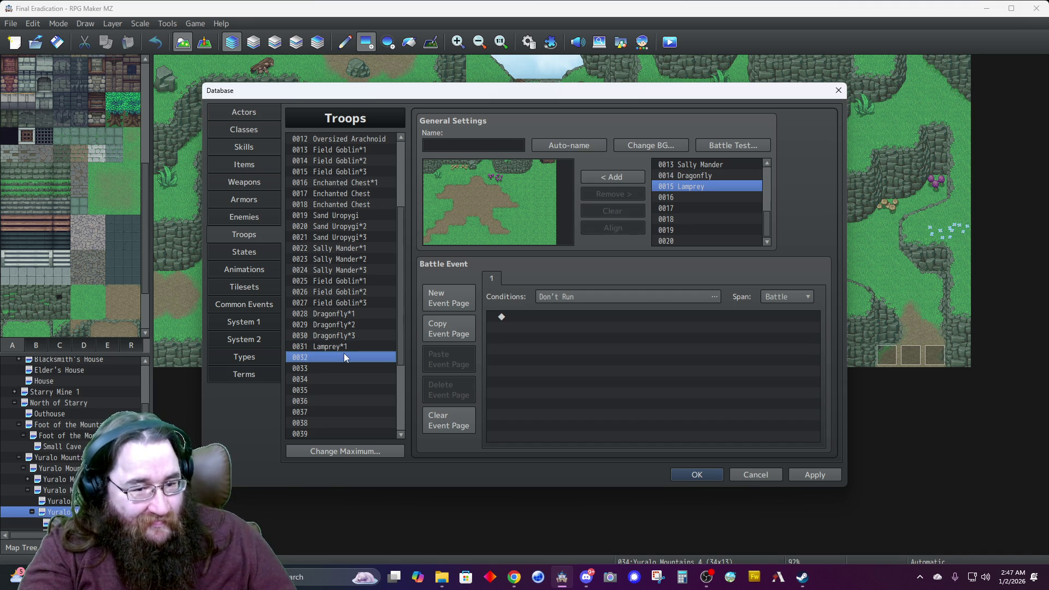
key(ctrl+v)
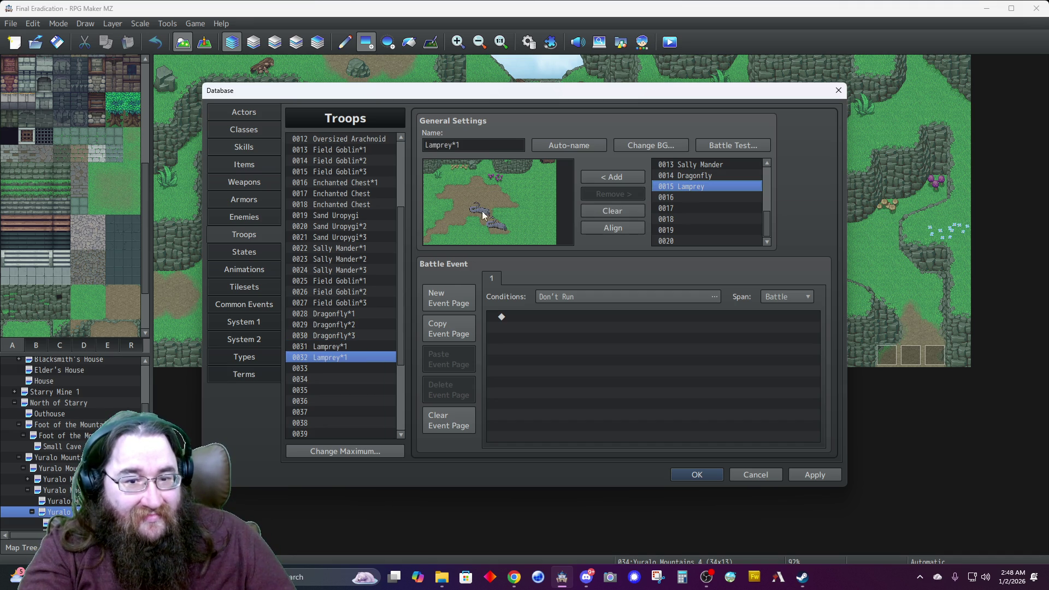
triple_click(481, 143)
text(2)
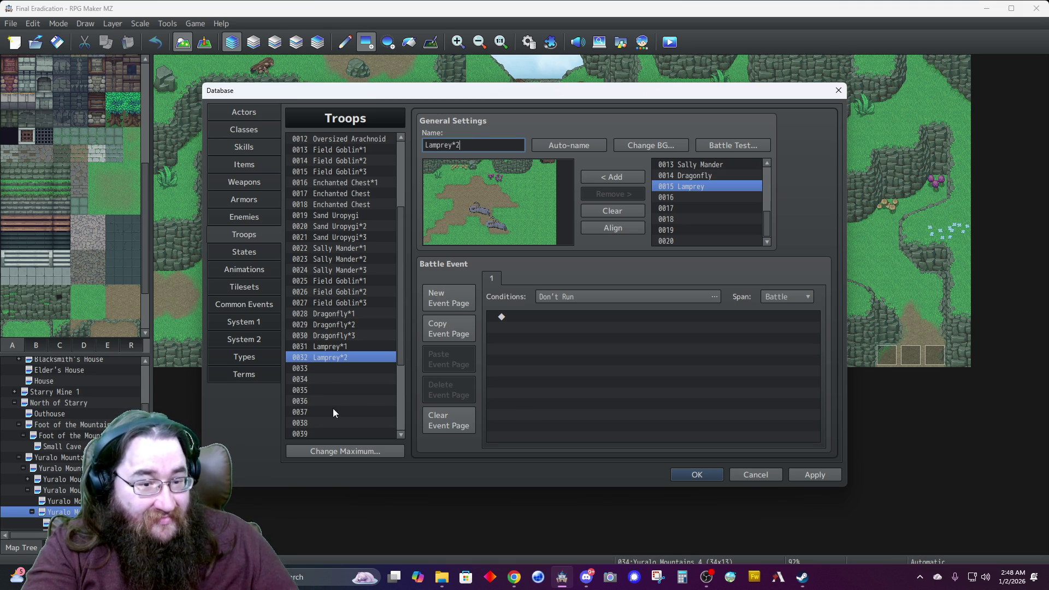
key(Down)
key(ctrl+v)
click(471, 143)
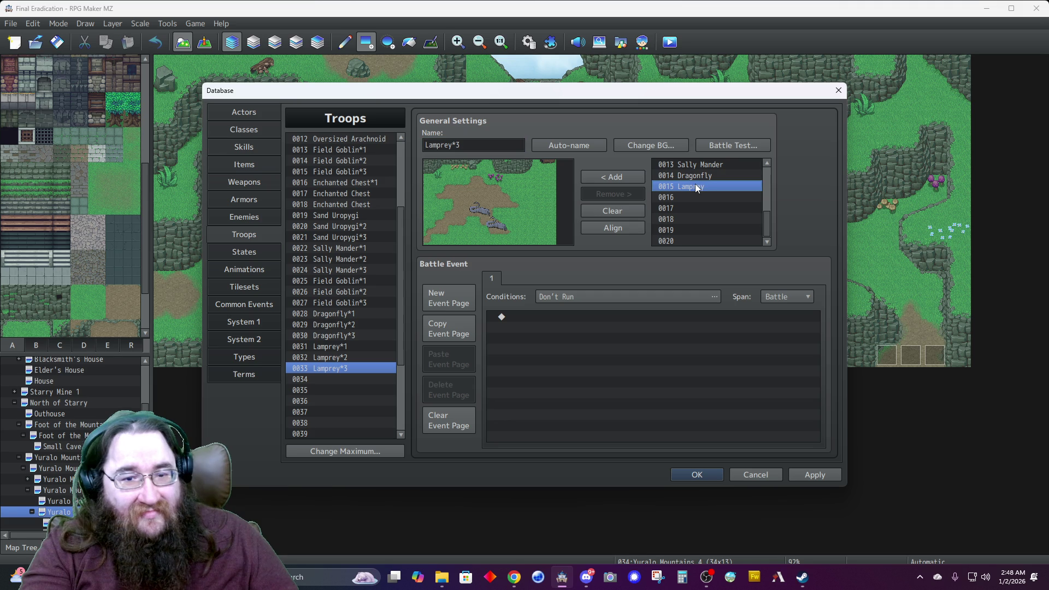
mouse_move(496, 234)
mouse_down()
mouse_move(496, 199)
mouse_move(505, 215)
mouse_move(490, 202)
mouse_move(460, 224)
mouse_move(450, 198)
mouse_move(482, 188)
mouse_move(493, 202)
mouse_up()
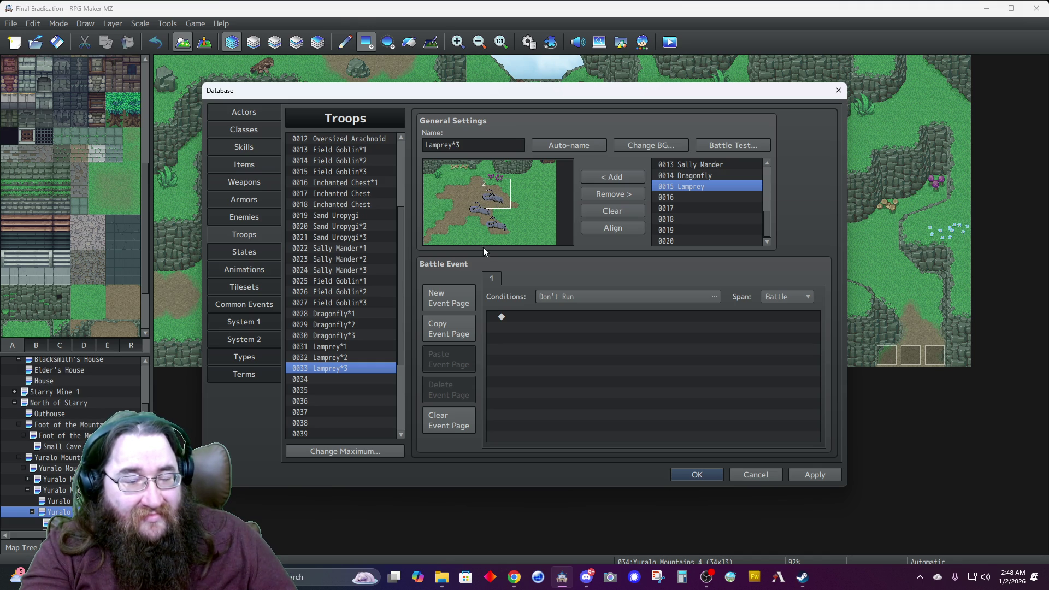
click(802, 474)
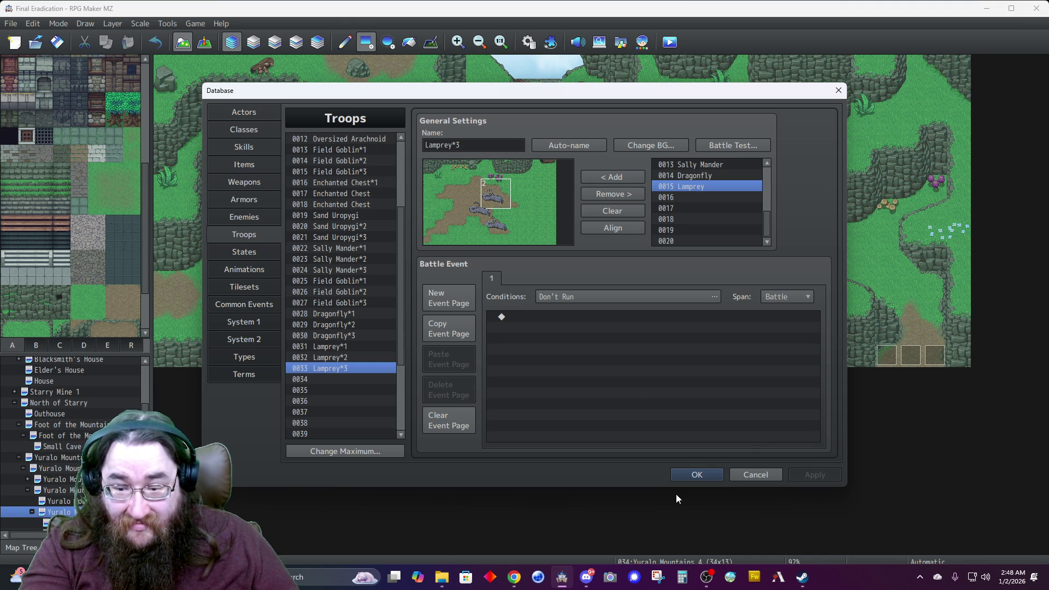
key(Return)
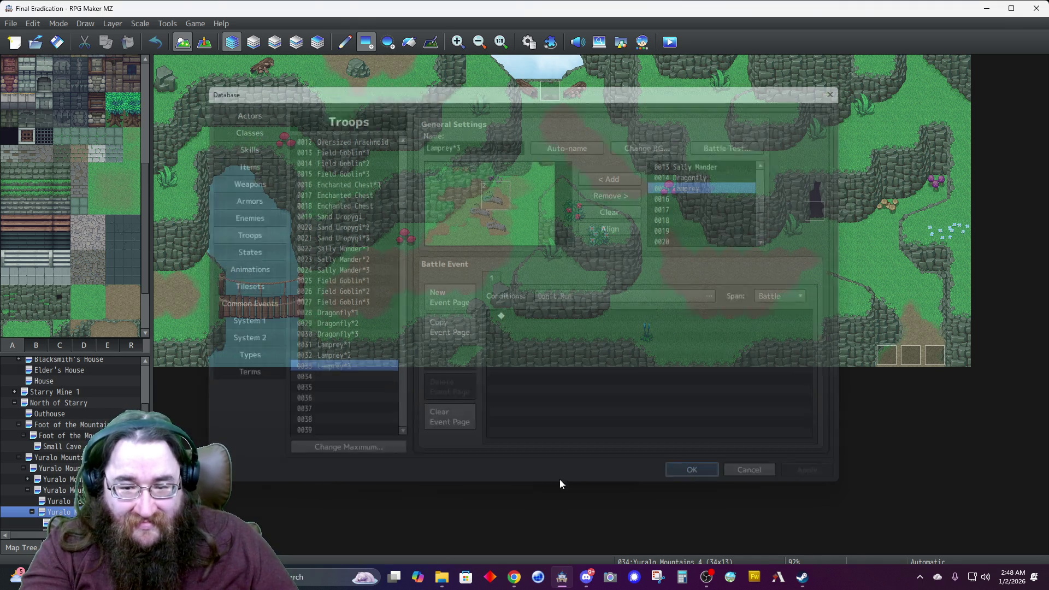
Select Yuralo Mountains 2 (secret) in the Map Tree below Small Cave and expand its child maps.
scroll(58, 457, down, 1)
scroll(58, 458, up, 2)
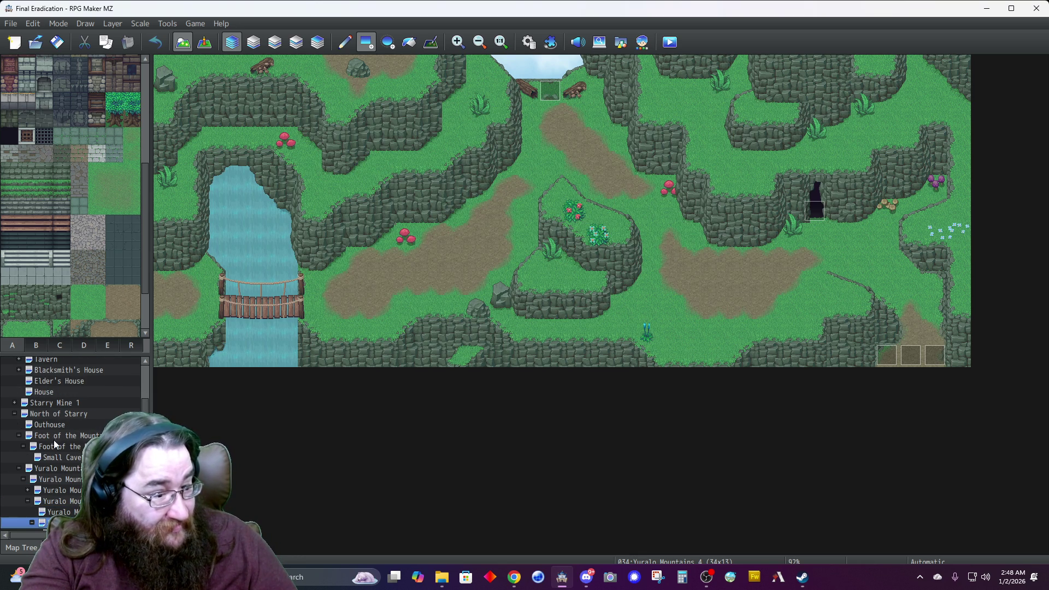
click(64, 449)
click(65, 457)
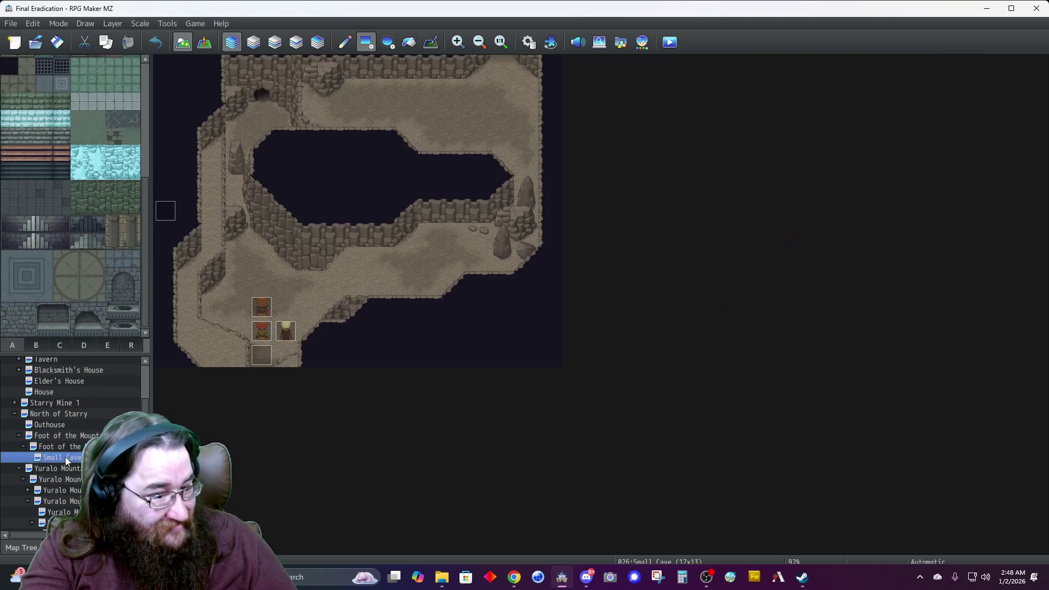
click(59, 468)
click(64, 490)
scroll(64, 490, down, 4)
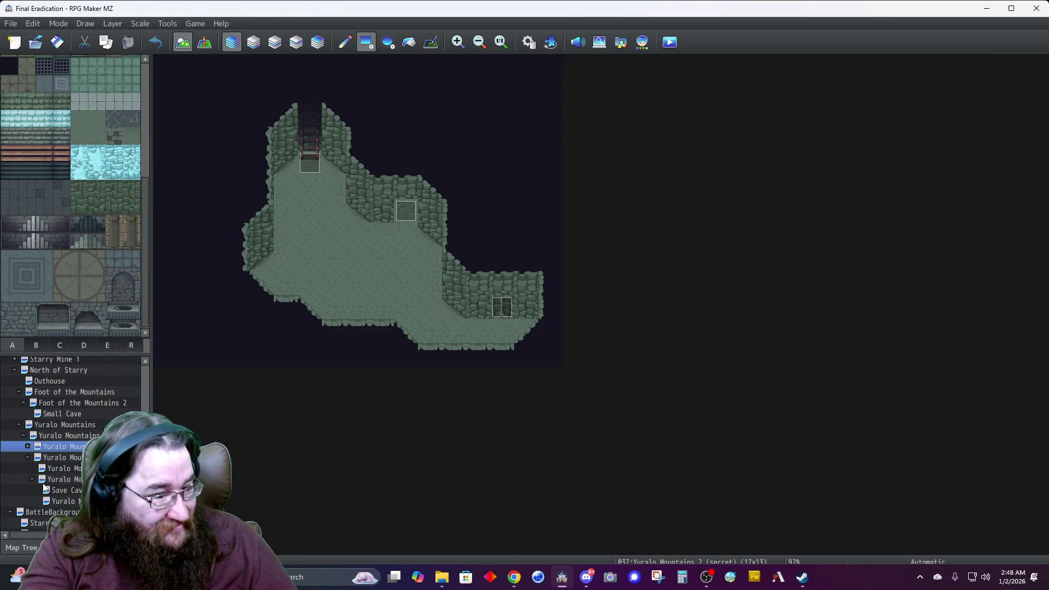
click(27, 445)
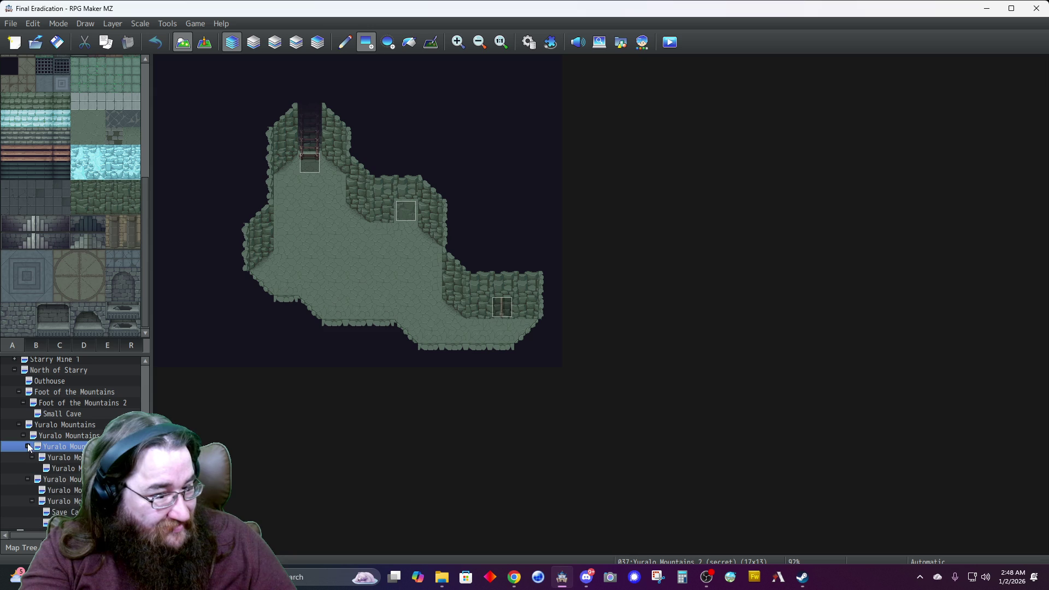
right_click(61, 448)
In the secret map's properties, add a Lamprey*1 (0031) encounter with weight 60.
click(93, 401)
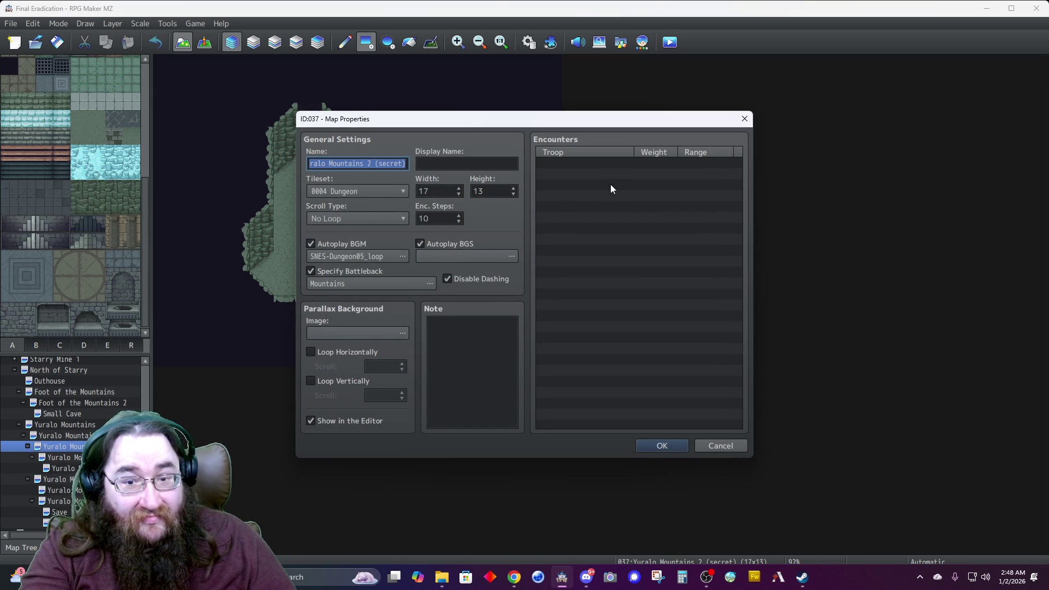
double_click(602, 163)
click(606, 251)
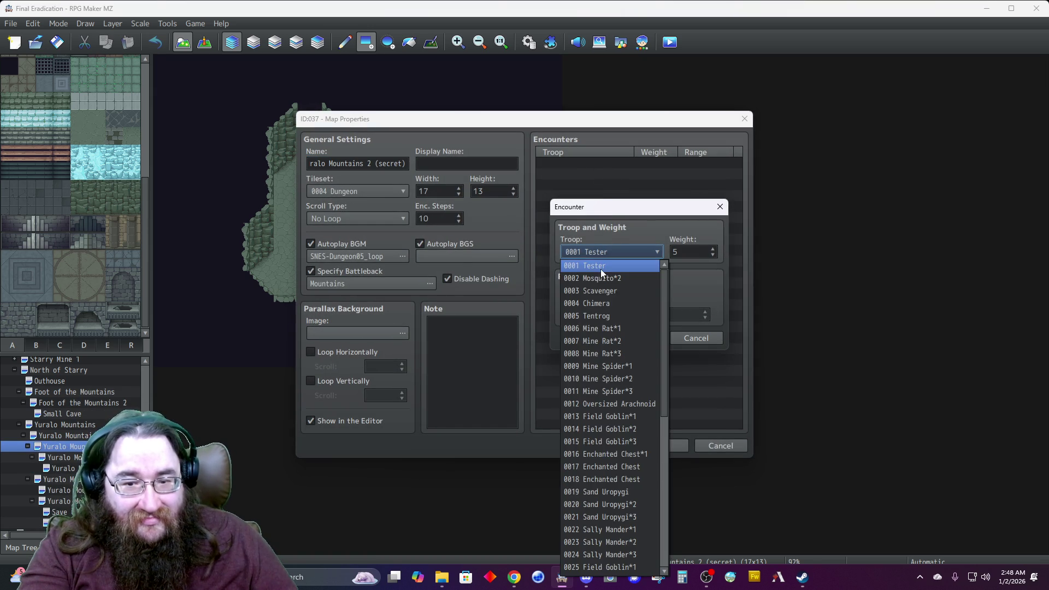
scroll(618, 371, down, 5)
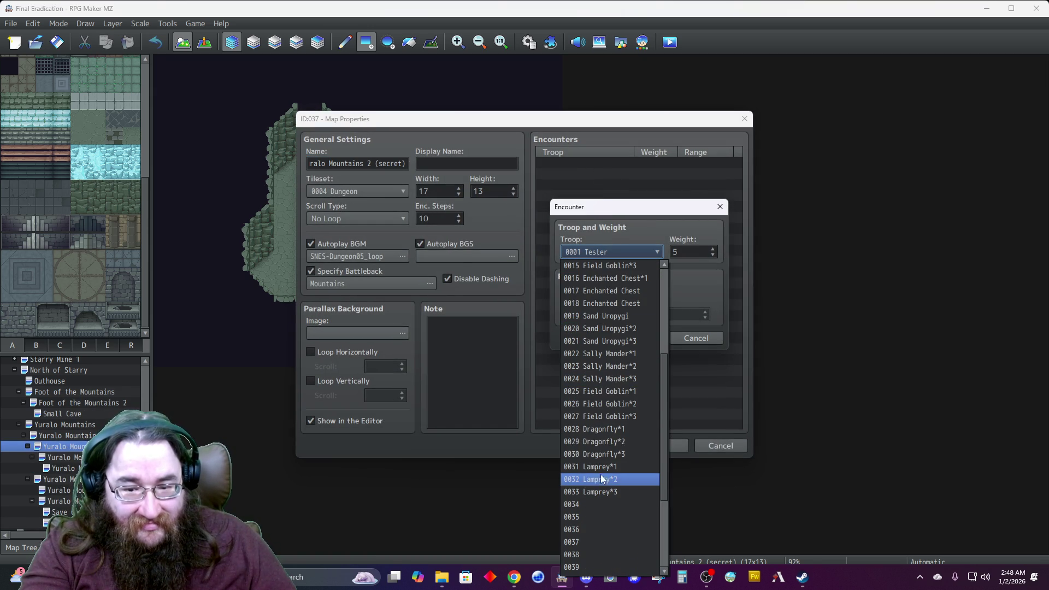
key(Escape)
text(0031)
click(686, 256)
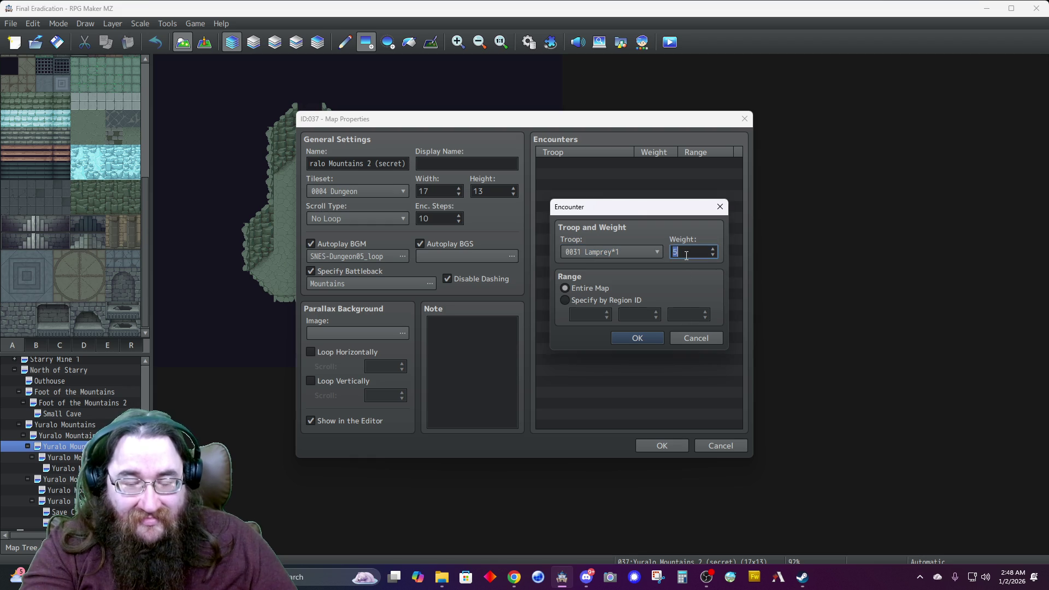
text(7060)
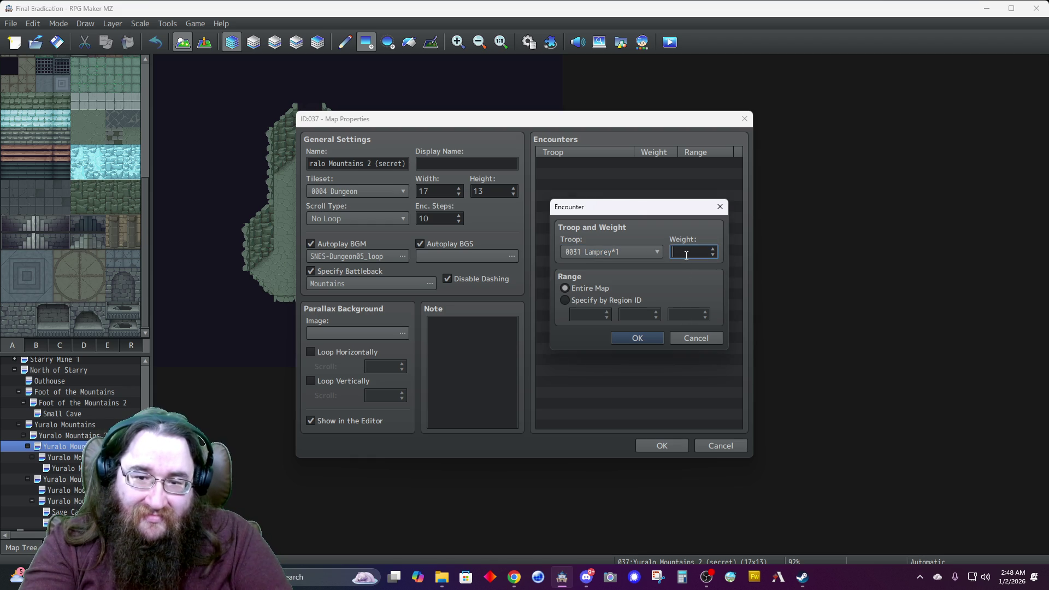
click(643, 339)
Add a Lamprey*2 encounter with weight 30.
double_click(578, 169)
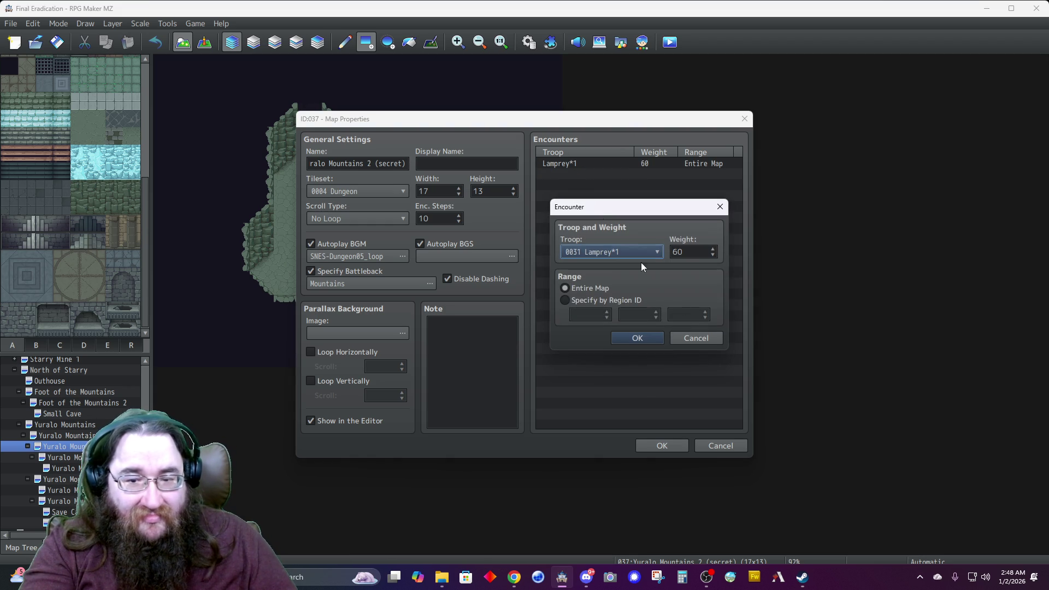
click(701, 338)
double_click(591, 174)
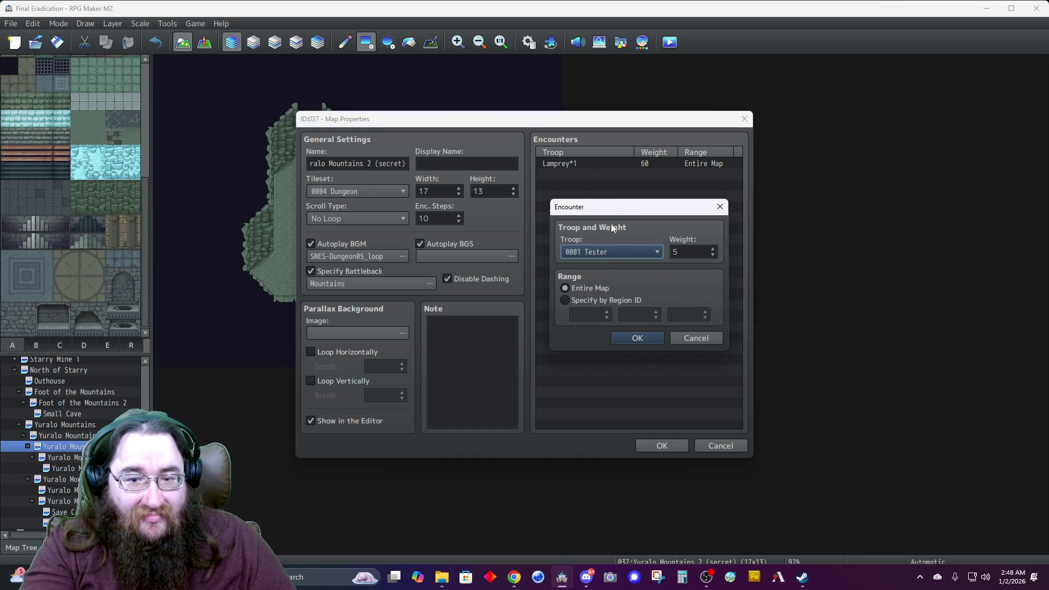
click(608, 251)
scroll(620, 372, down, 5)
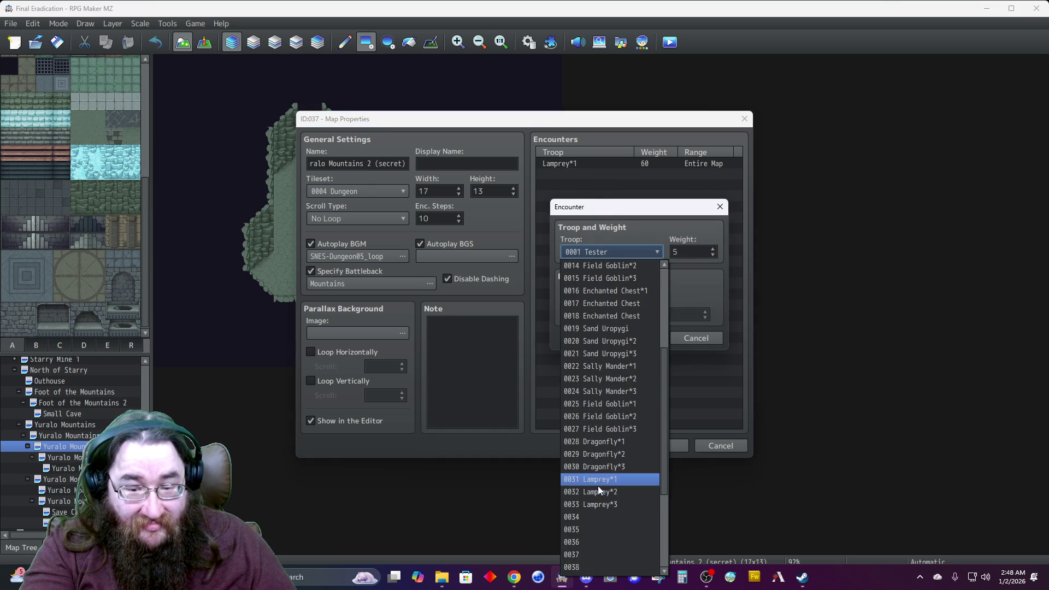
click(595, 490)
double_click(687, 251)
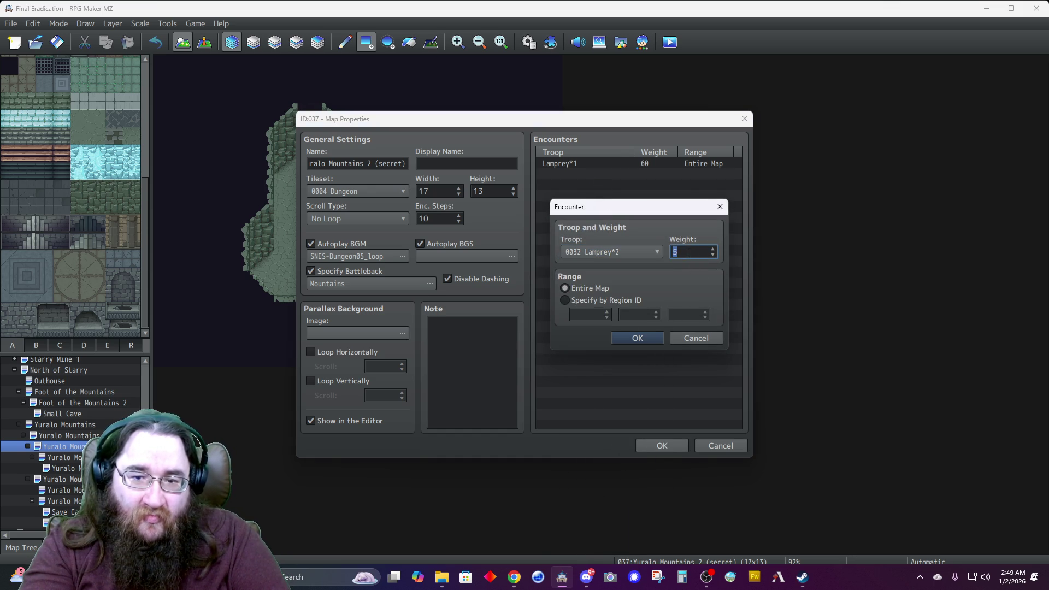
text(30)
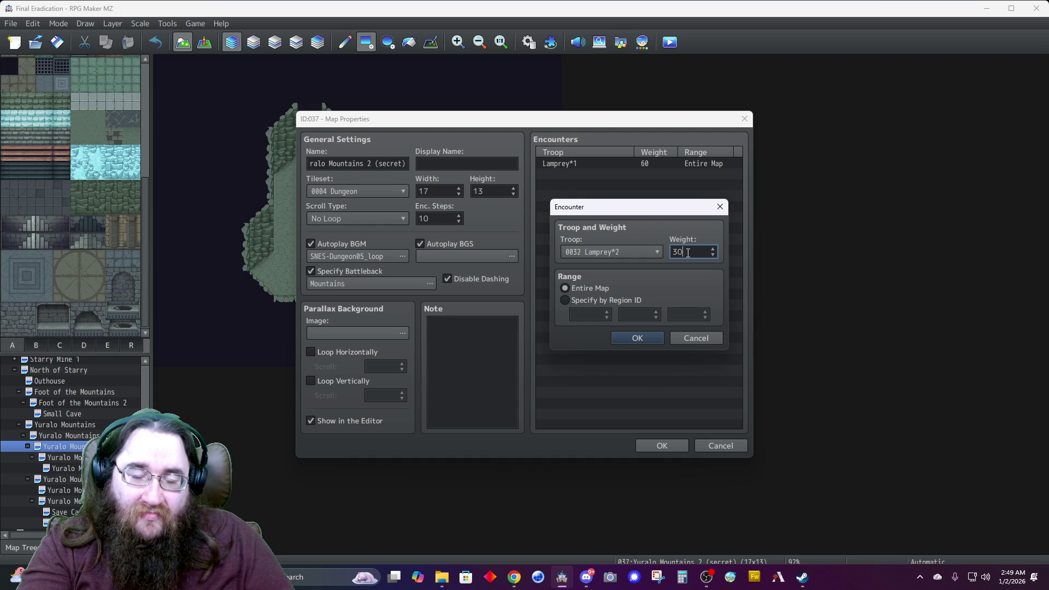
click(637, 338)
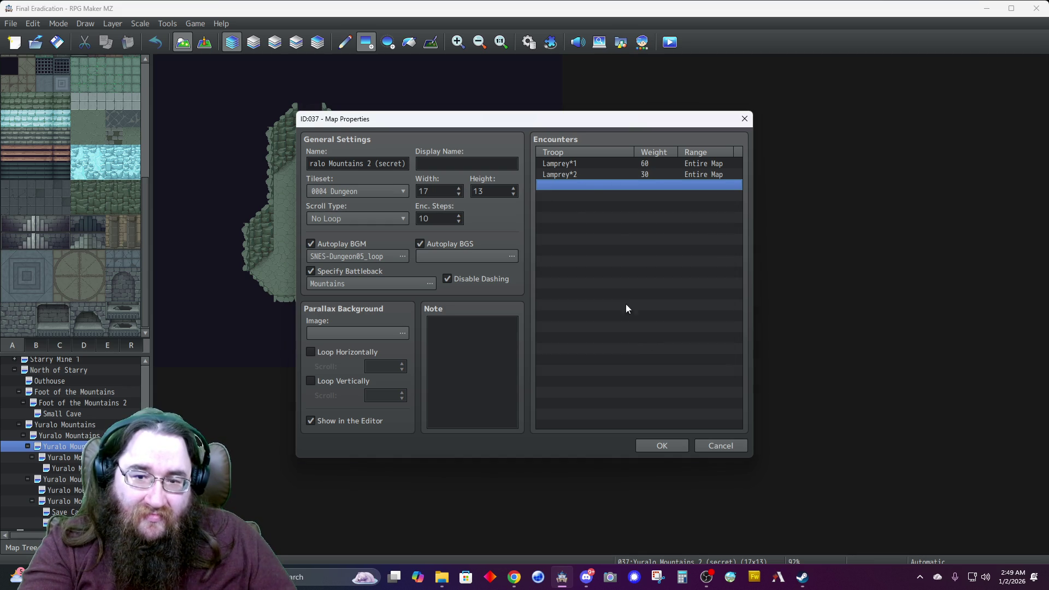
Add a Lamprey*3 encounter with weight 5 and save the map properties.
double_click(575, 181)
click(607, 249)
scroll(598, 357, down, 4)
click(588, 504)
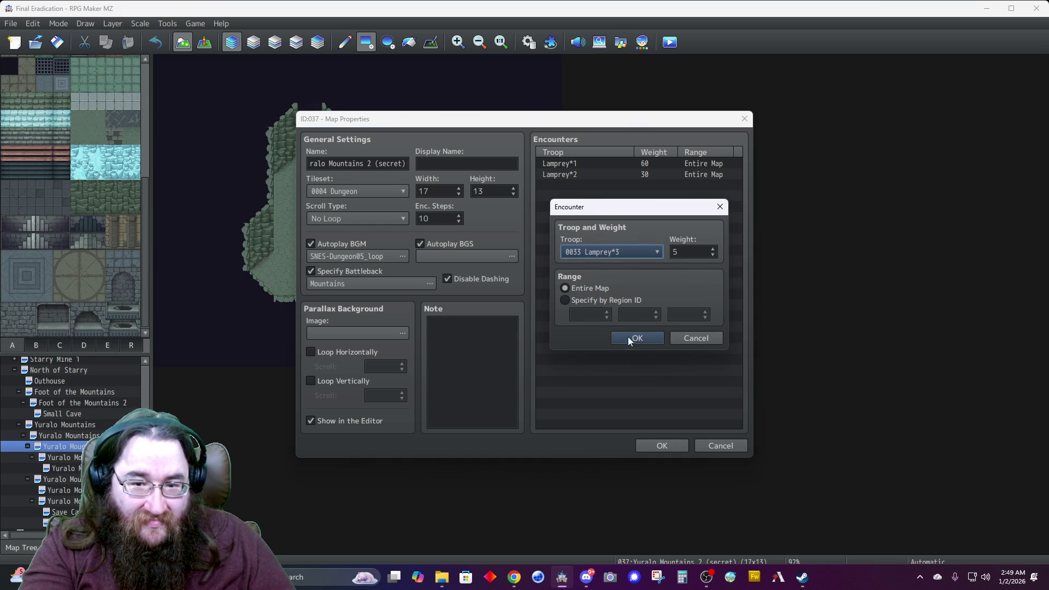
click(627, 336)
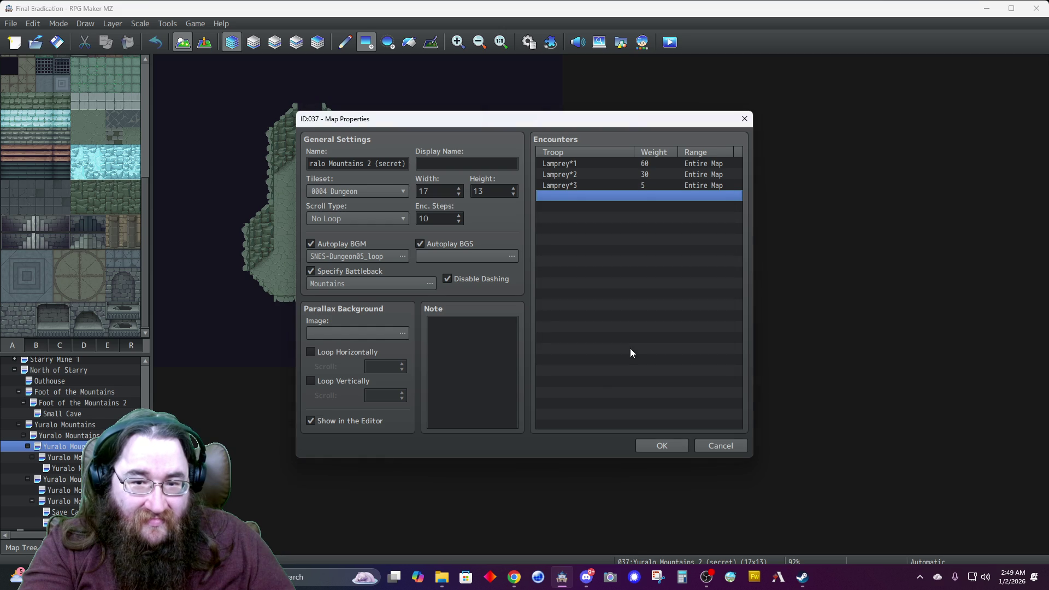
click(652, 446)
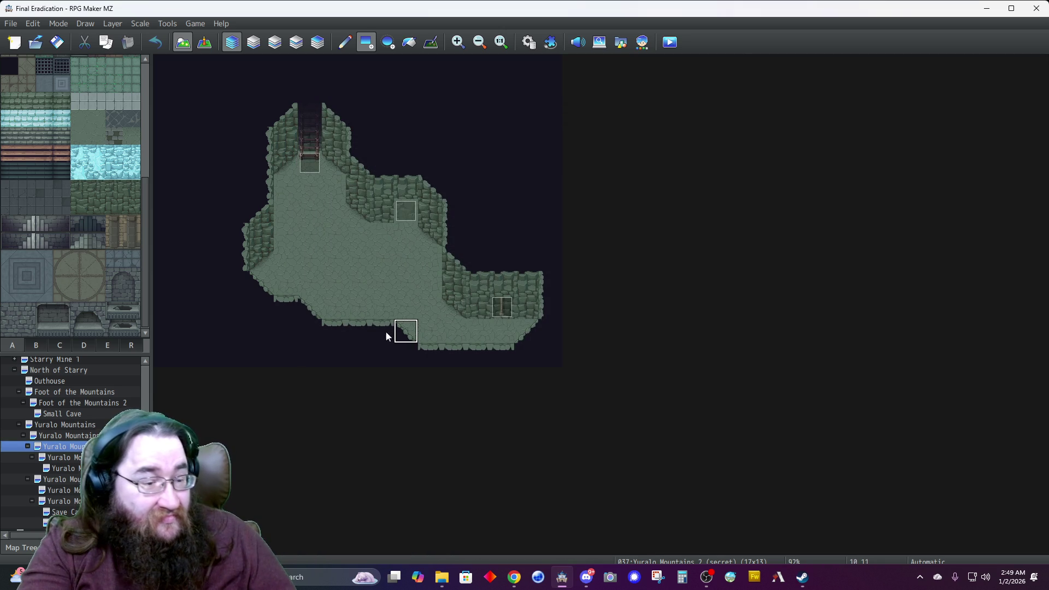
right_click(71, 443)
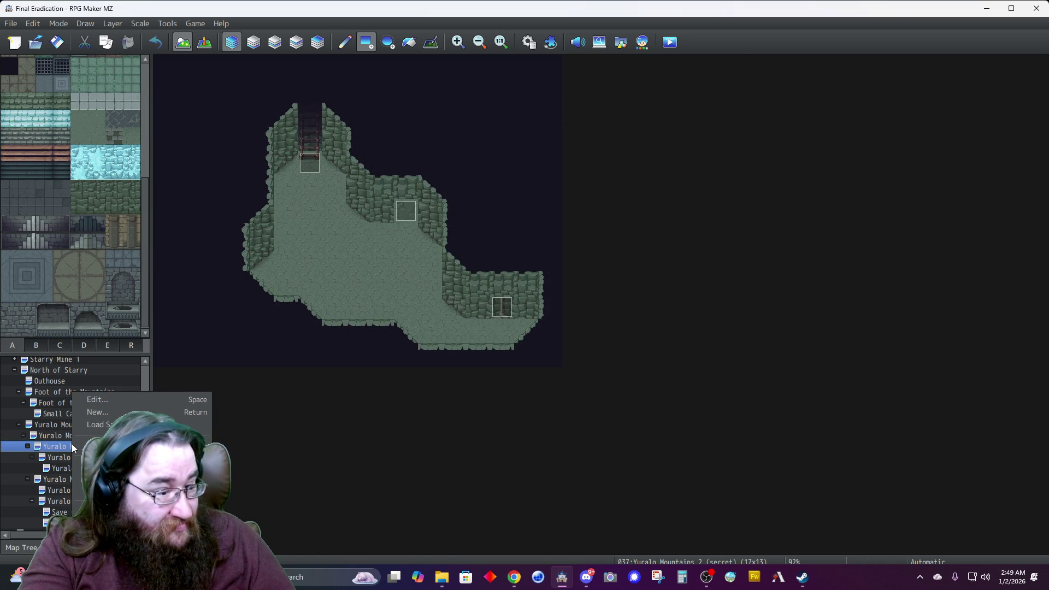
click(108, 398)
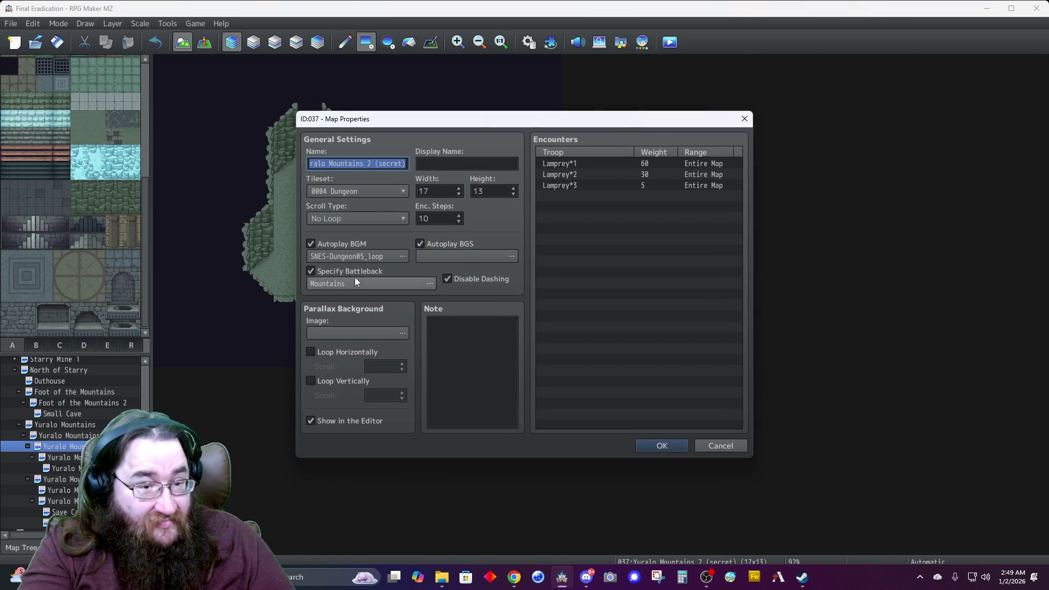
click(652, 447)
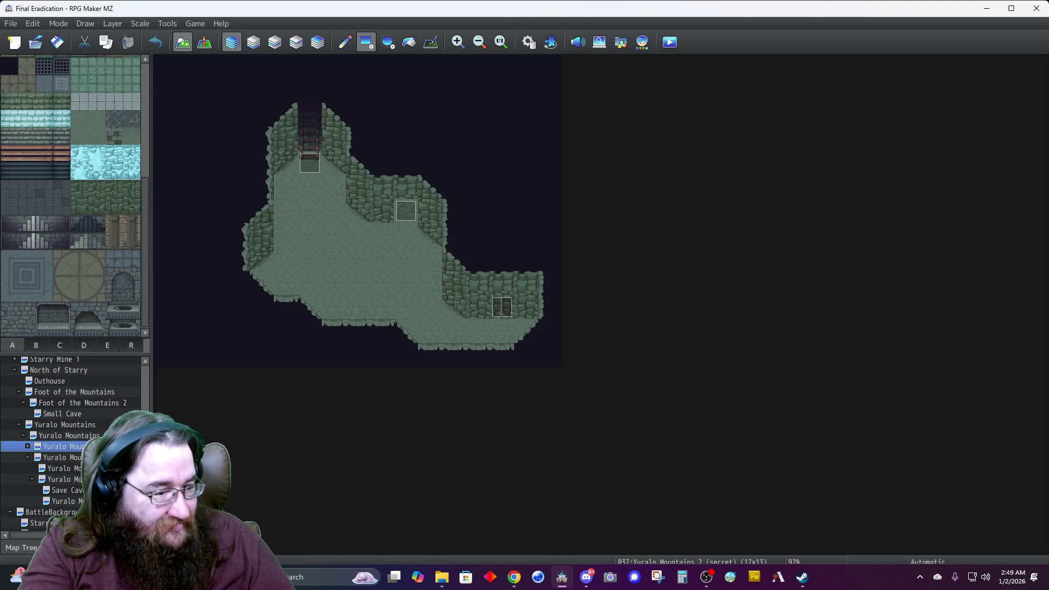
right_click(107, 446)
click(108, 399)
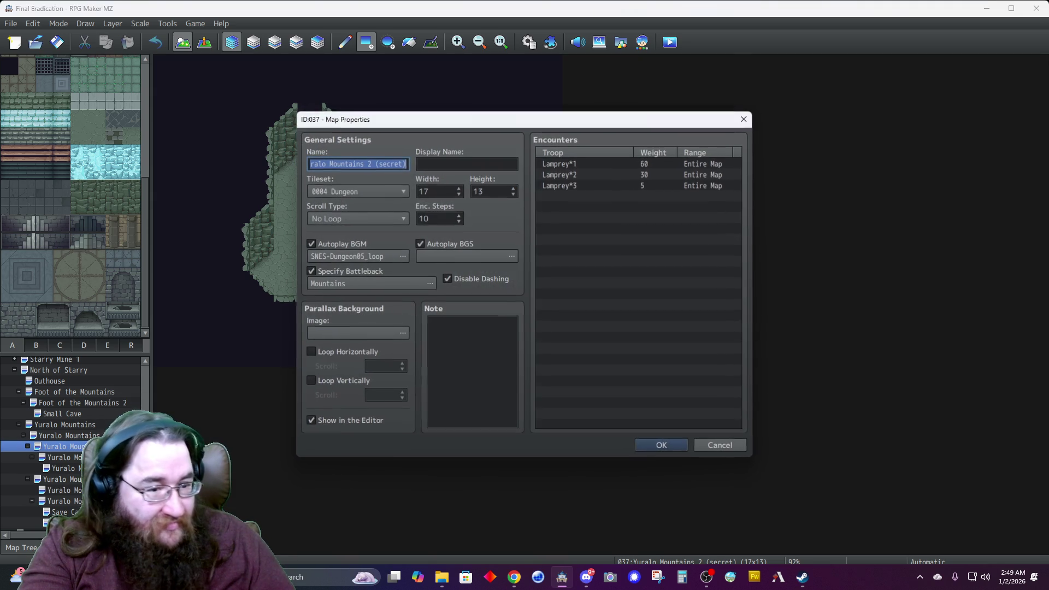
click(599, 165)
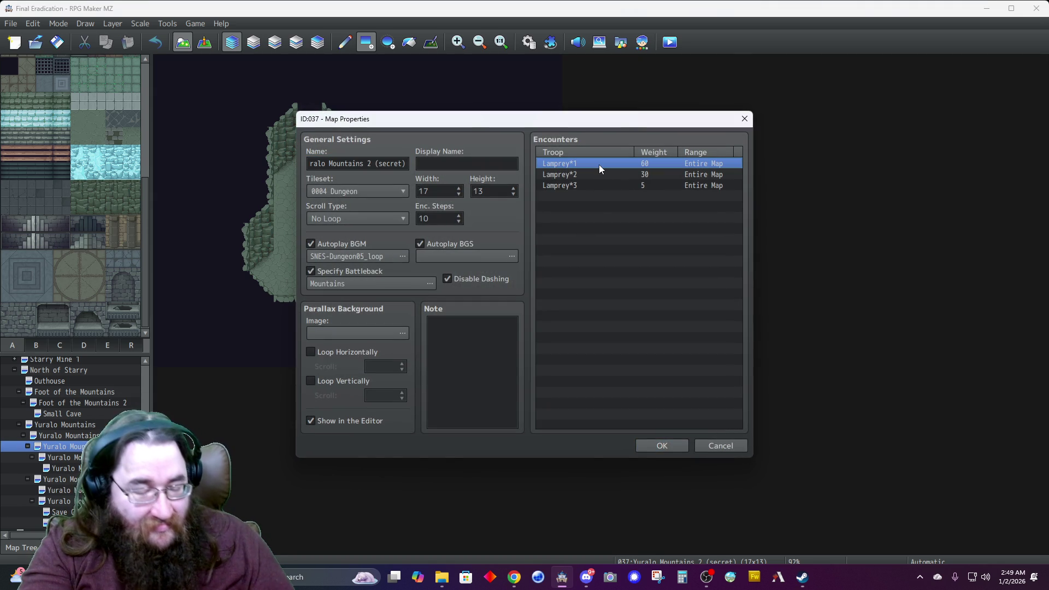
key(ctrl+a)
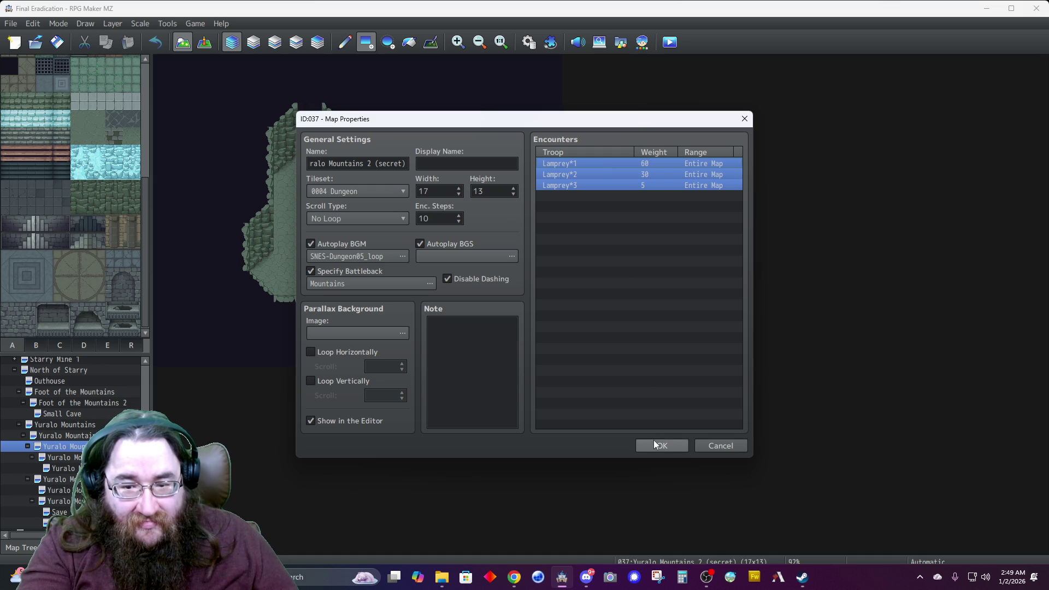
click(657, 446)
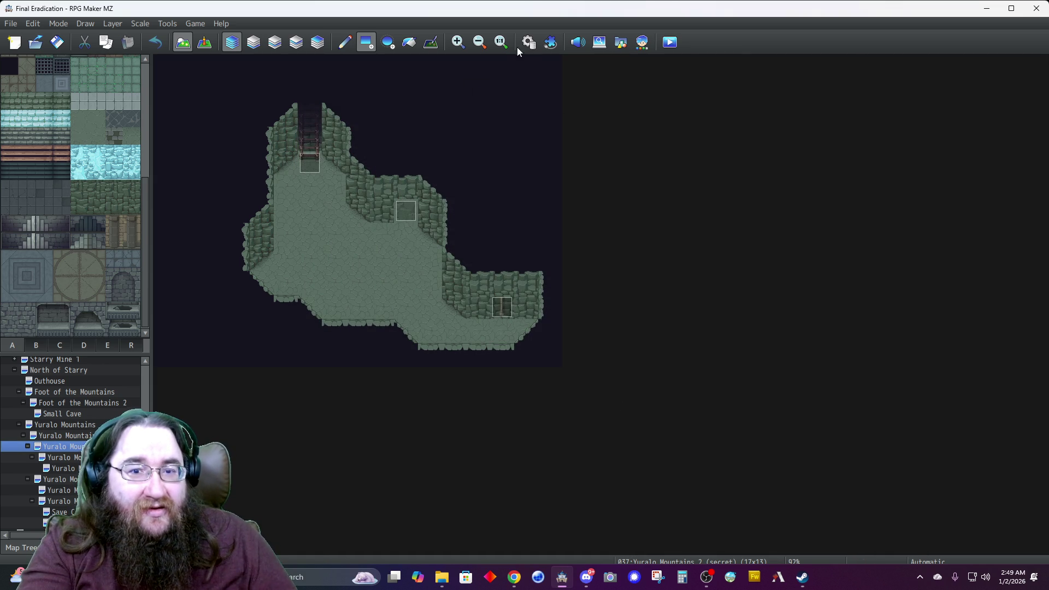
click(530, 43)
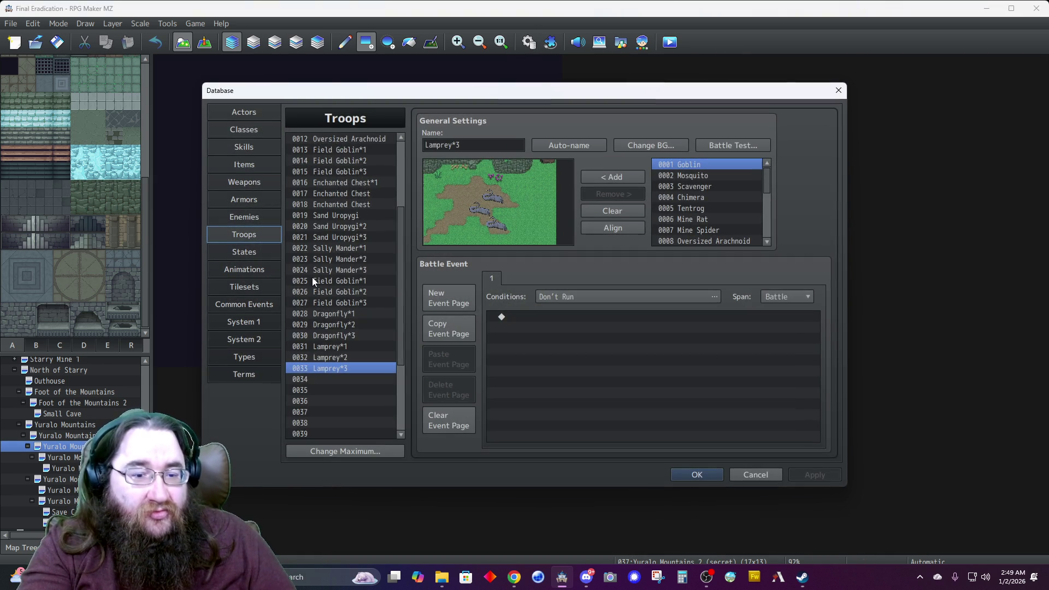
Name the new enemy in slot 0016 'Scuttler'.
click(315, 378)
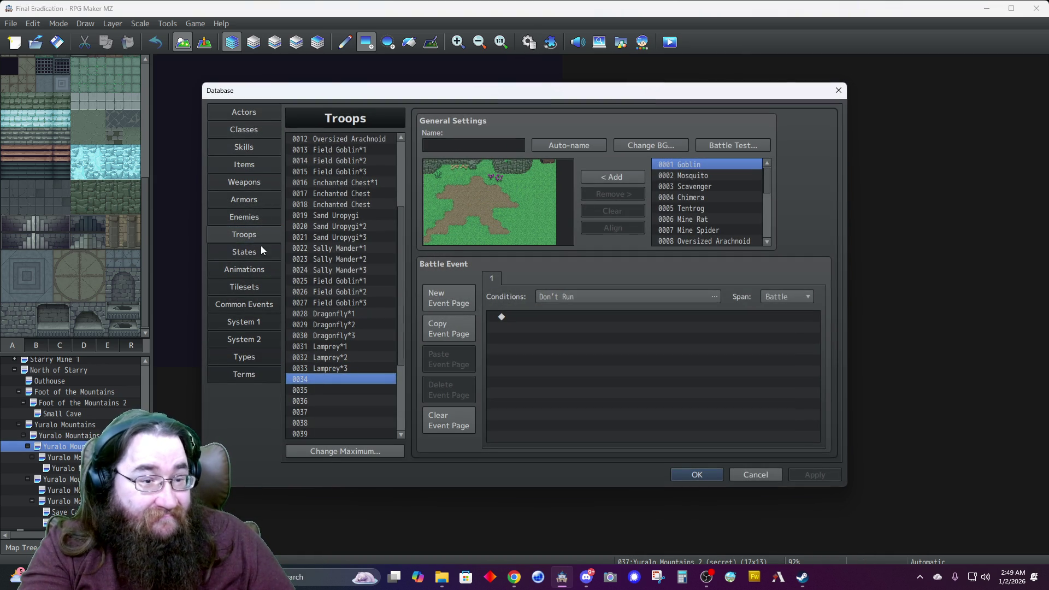
click(227, 220)
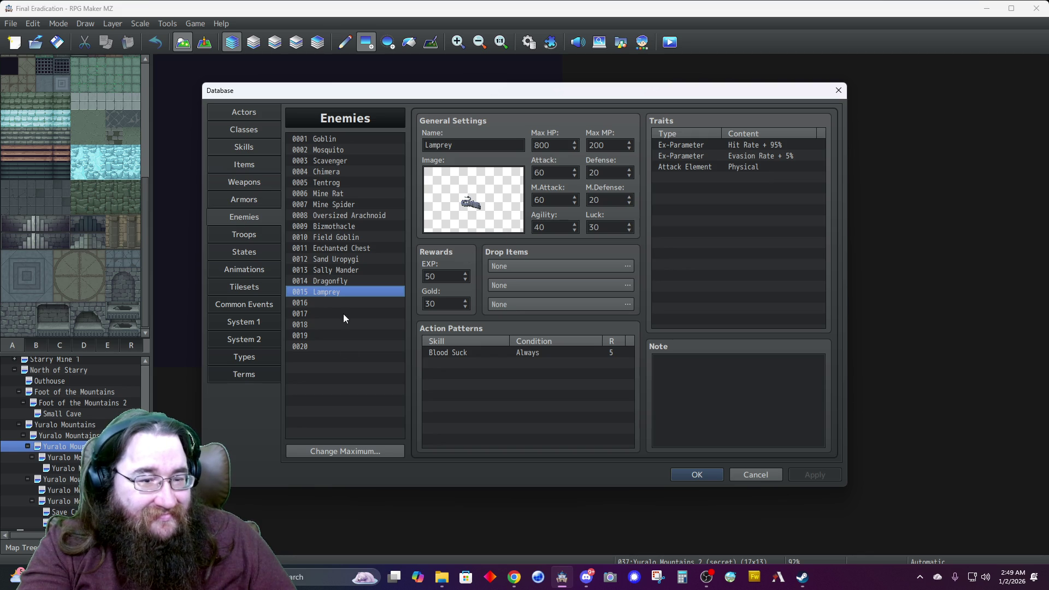
click(481, 145)
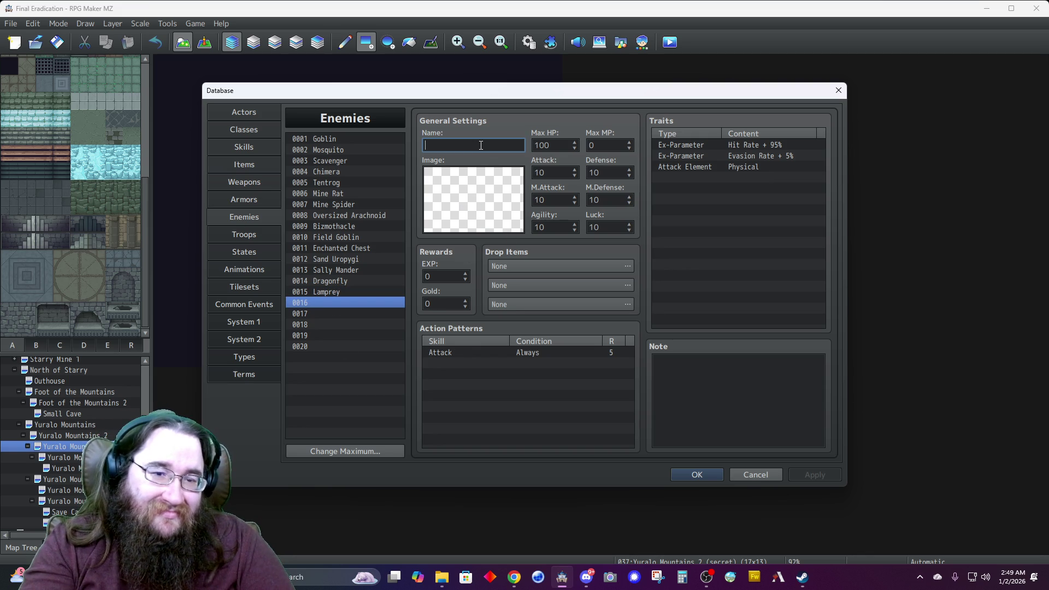
text(Scuttler)
Give Scuttler the Bug_Purple battler image and begin entering its Max HP.
double_click(490, 207)
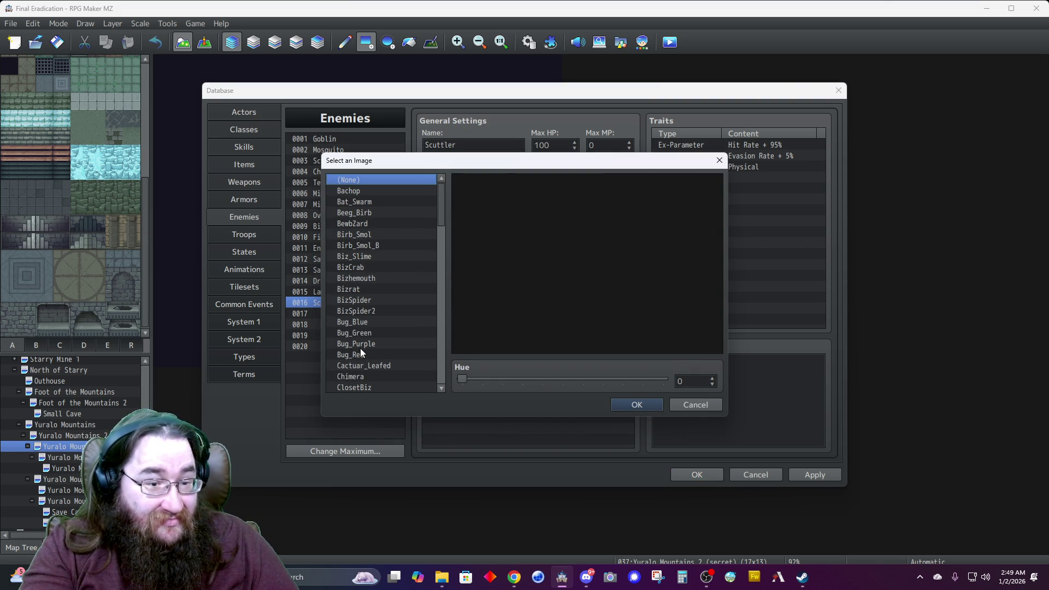
click(360, 240)
key(Down)
key(Down)
key(Down)
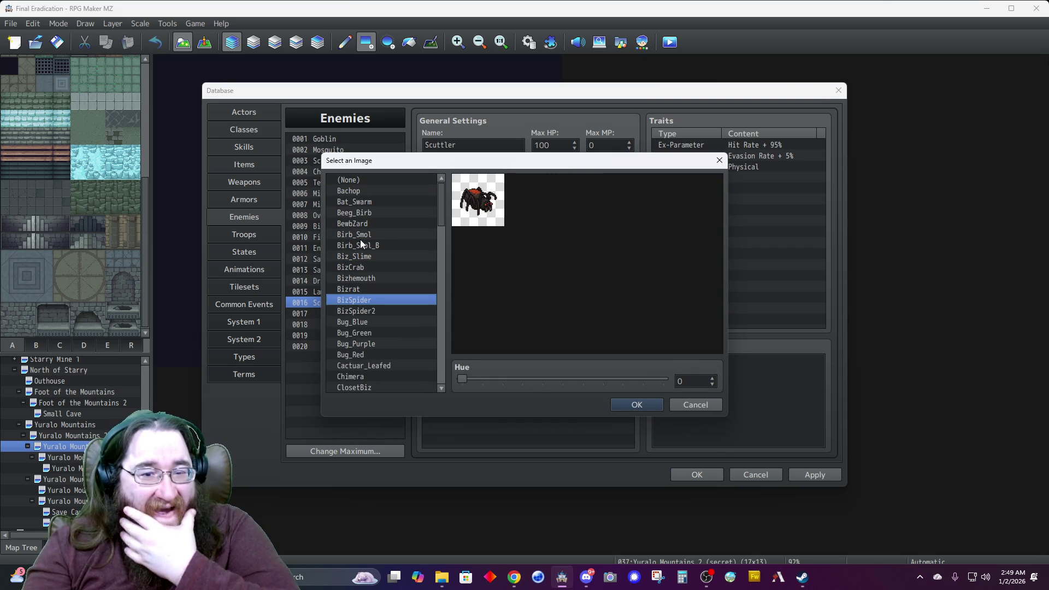
key(Down)
key(Down)
key(Down)
key(Up)
key(Down)
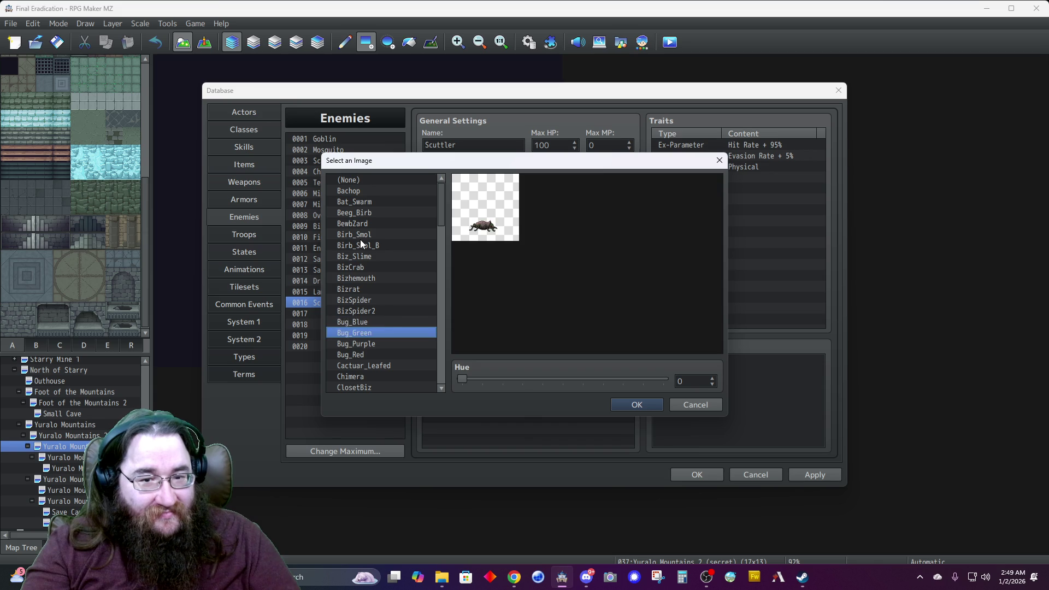
key(Down)
click(625, 404)
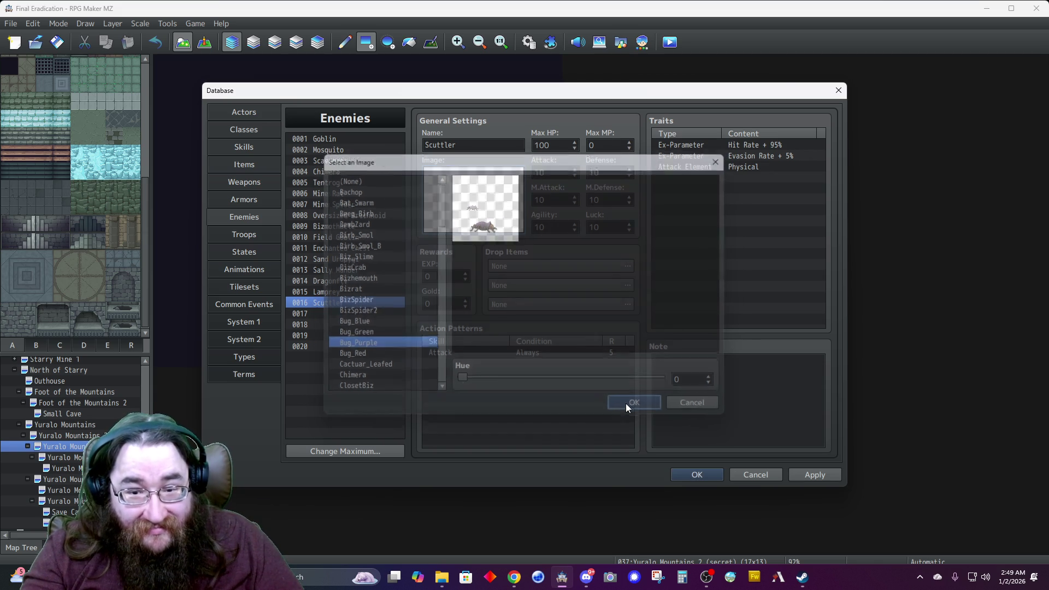
double_click(563, 144)
text(70)
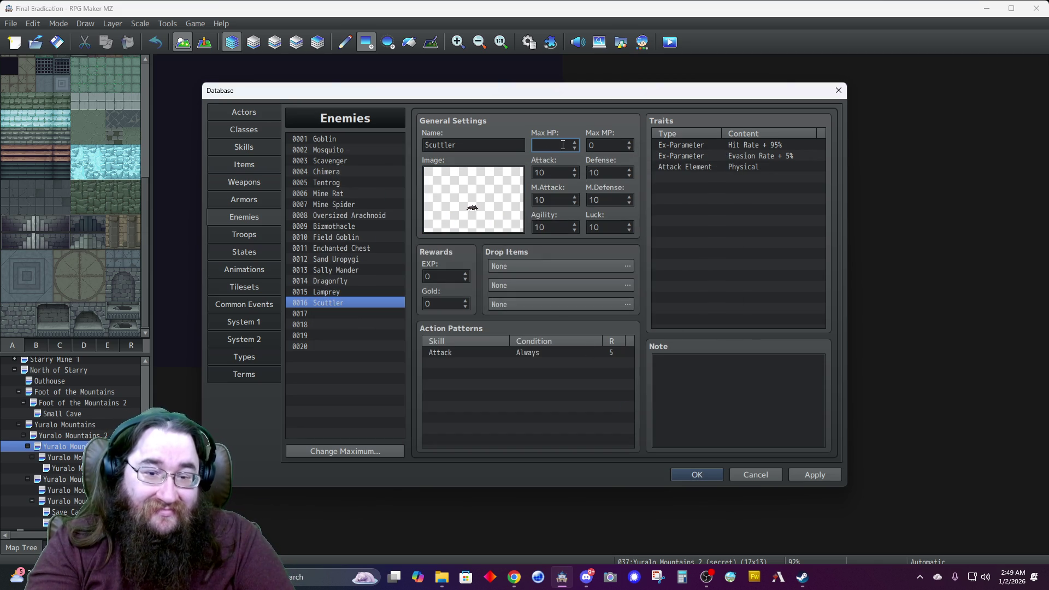
text(0)
Enter Scuttler's stats: Max HP 900, Attack 50, Defense 50, Agility 20, Luck 50.
key(Tab)
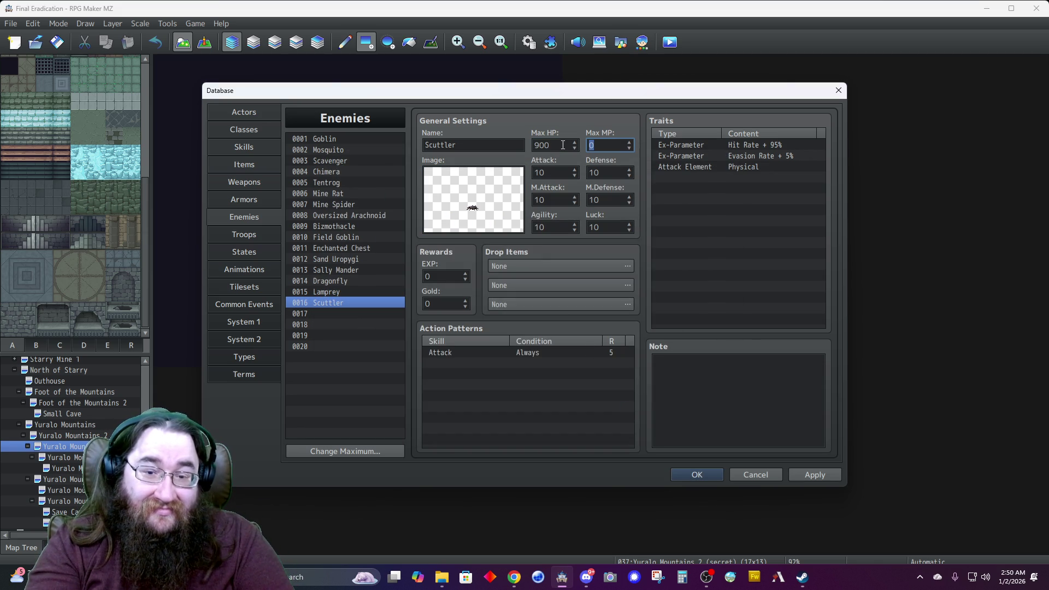
text(300)
key(Tab)
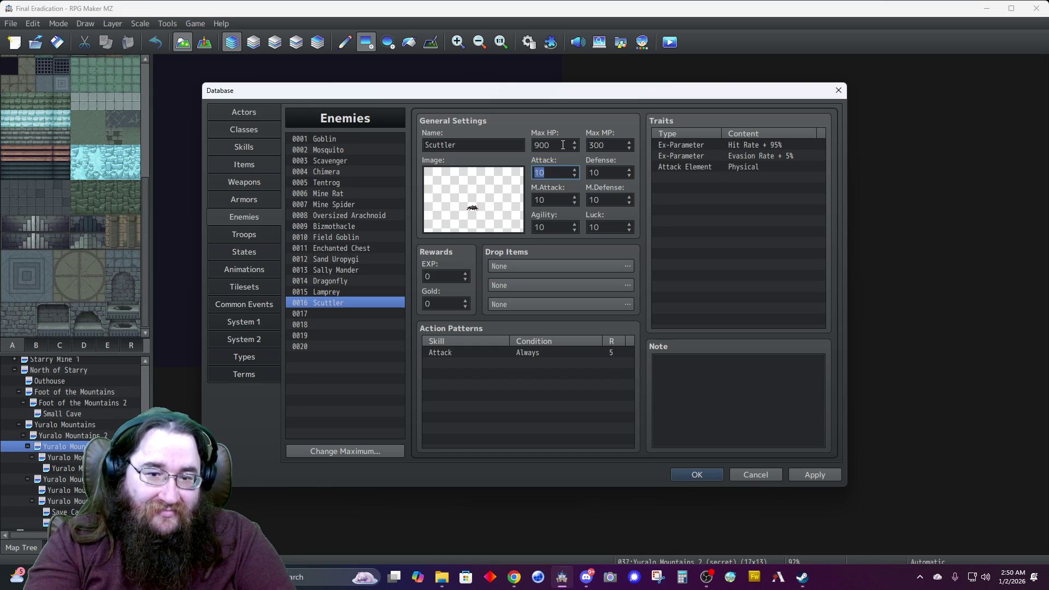
text(50)
key(Tab)
text(5)
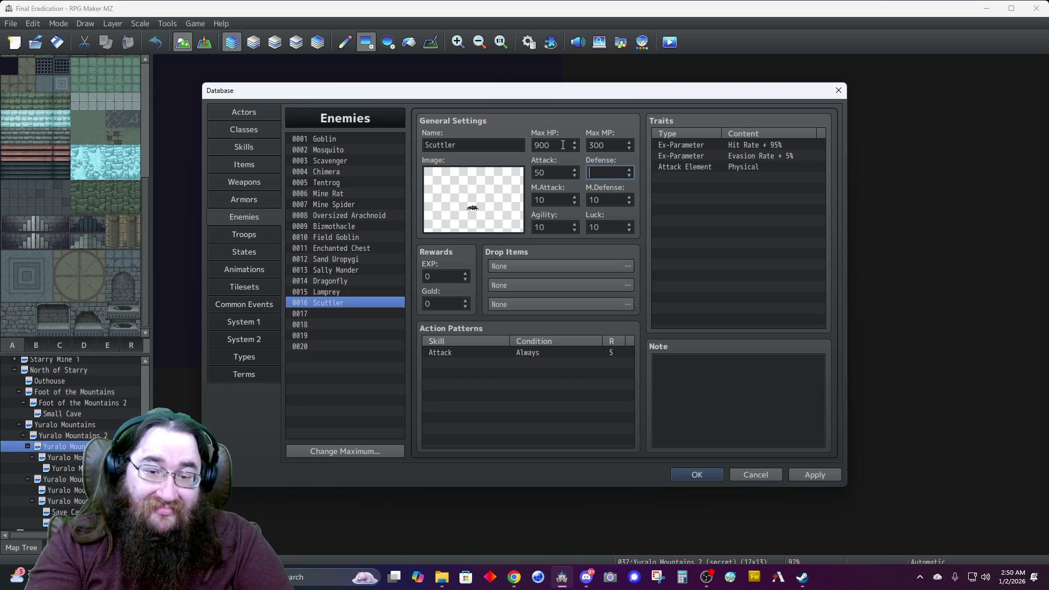
key(Tab)
text(5)
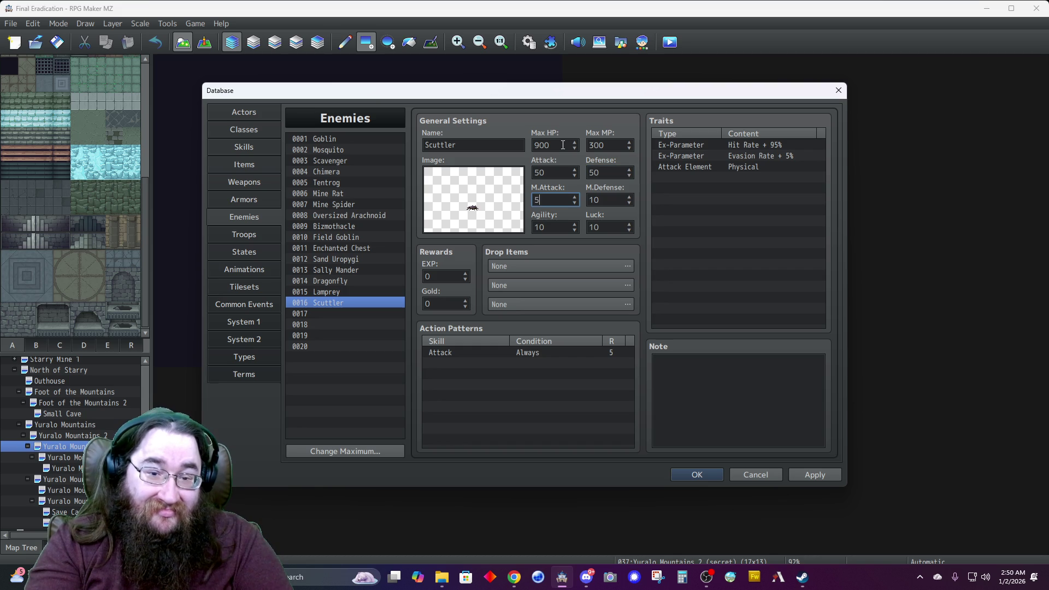
text(0)
key(Tab)
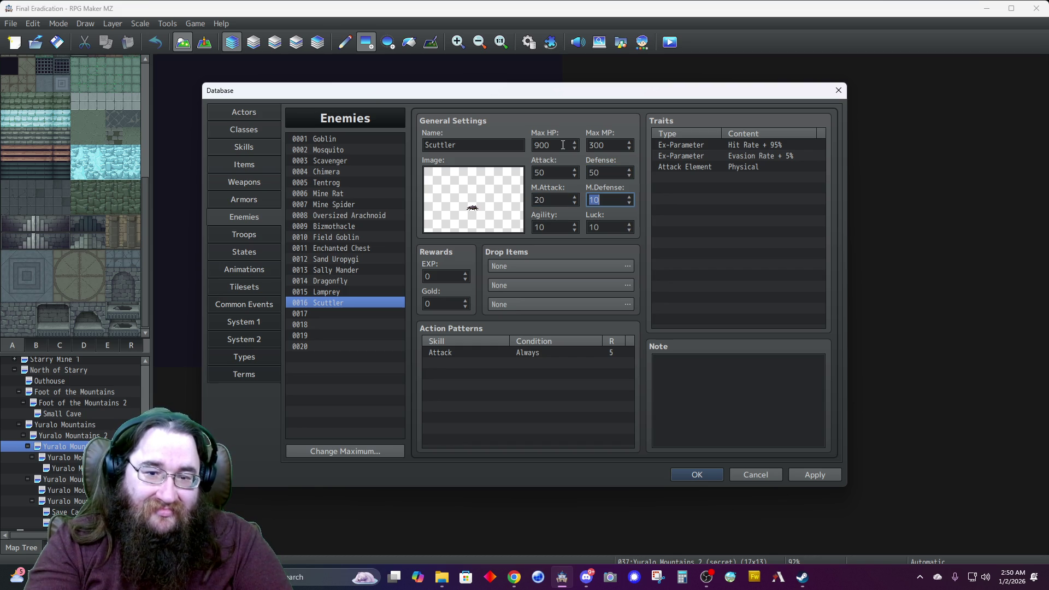
text(50)
key(Tab)
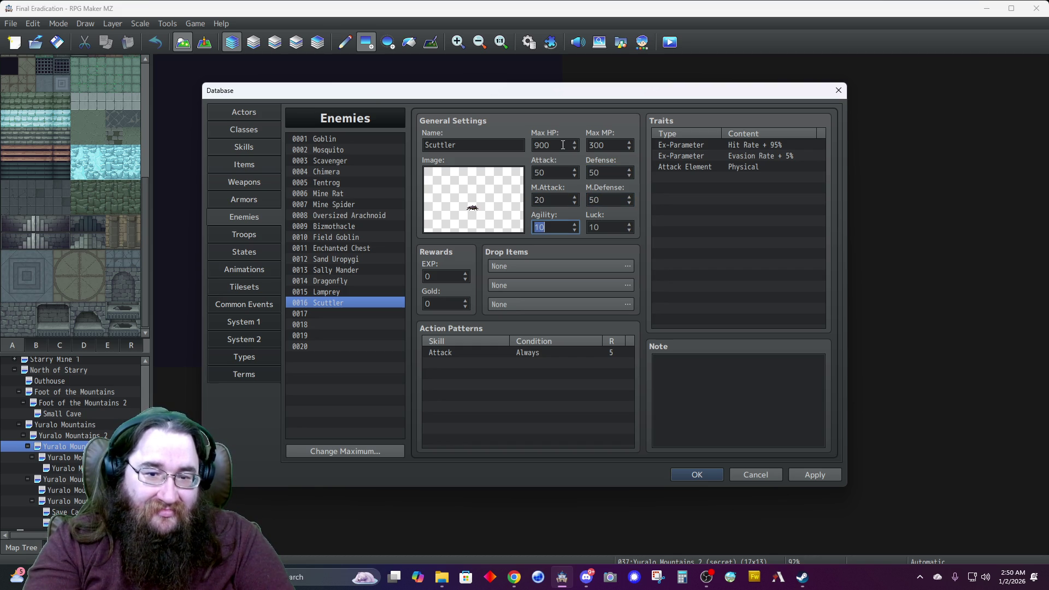
text(2)
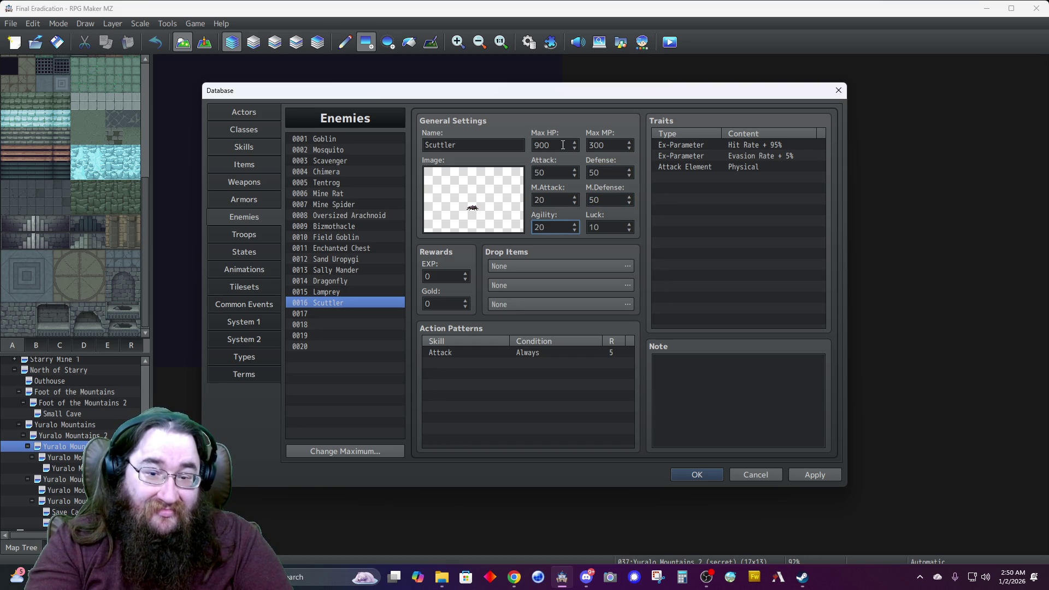
key(Tab)
text(50)
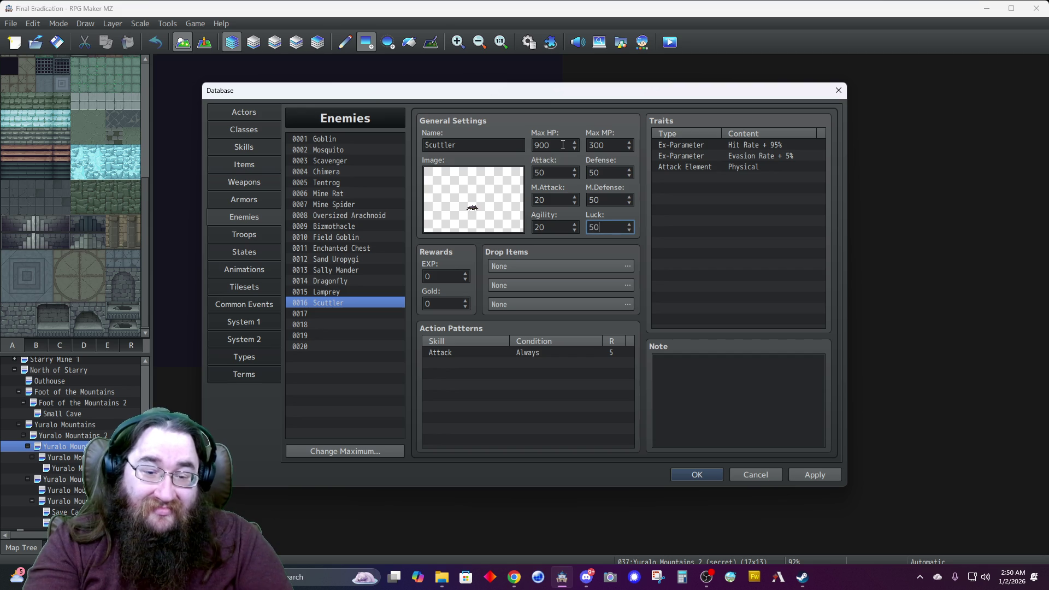
double_click(489, 363)
Add a 0129 Stone I action pattern to the Scuttler.
click(516, 306)
click(454, 327)
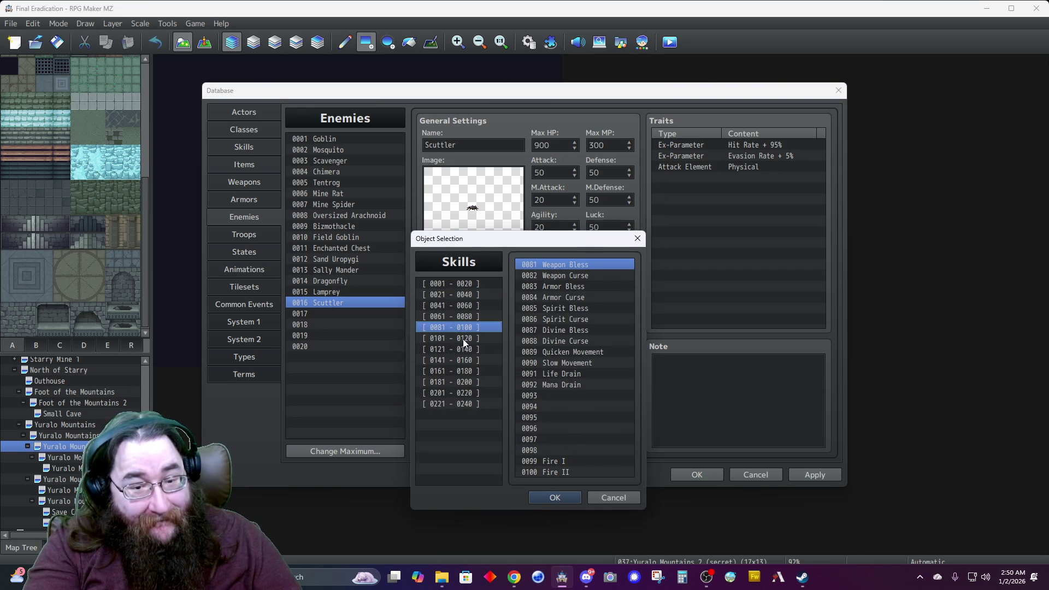
click(463, 338)
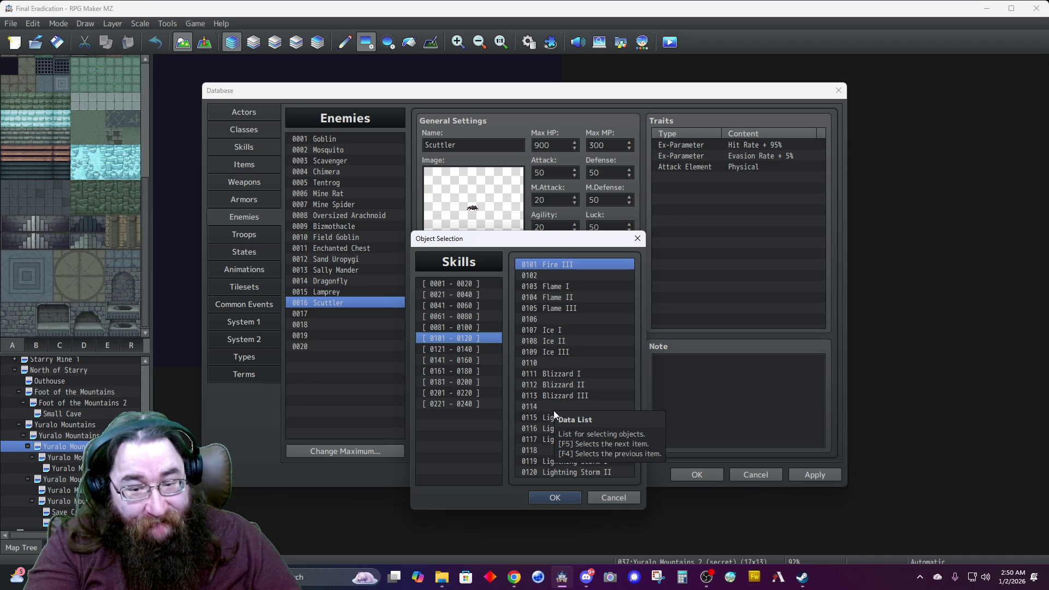
click(480, 349)
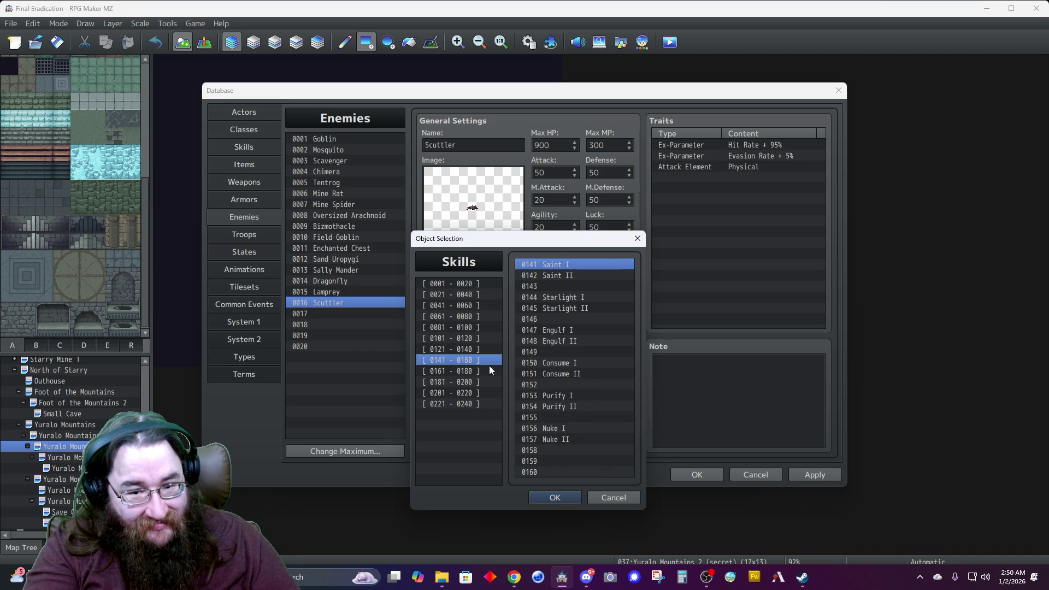
click(453, 339)
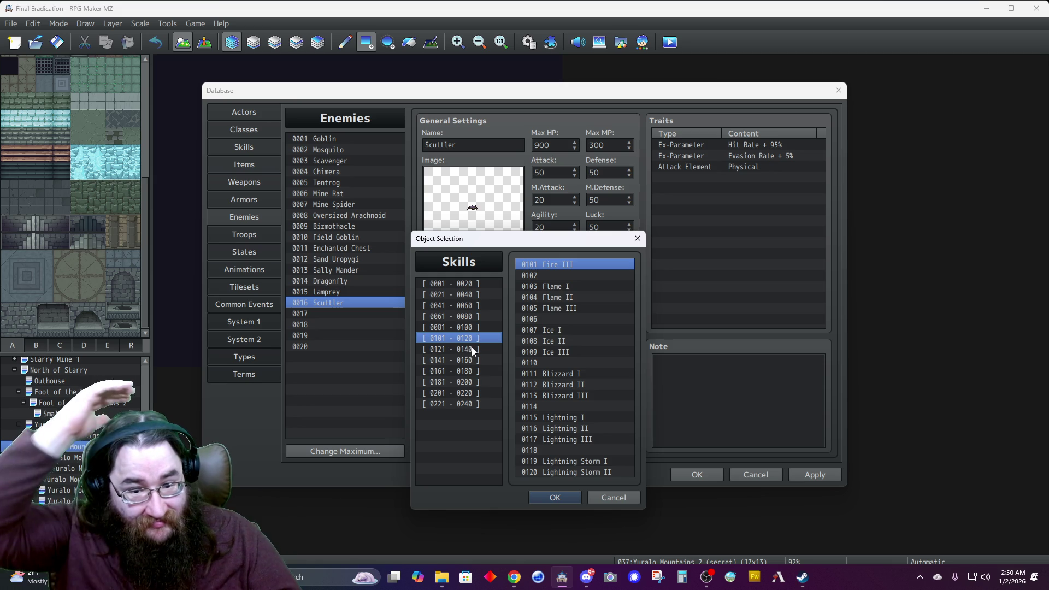
click(463, 349)
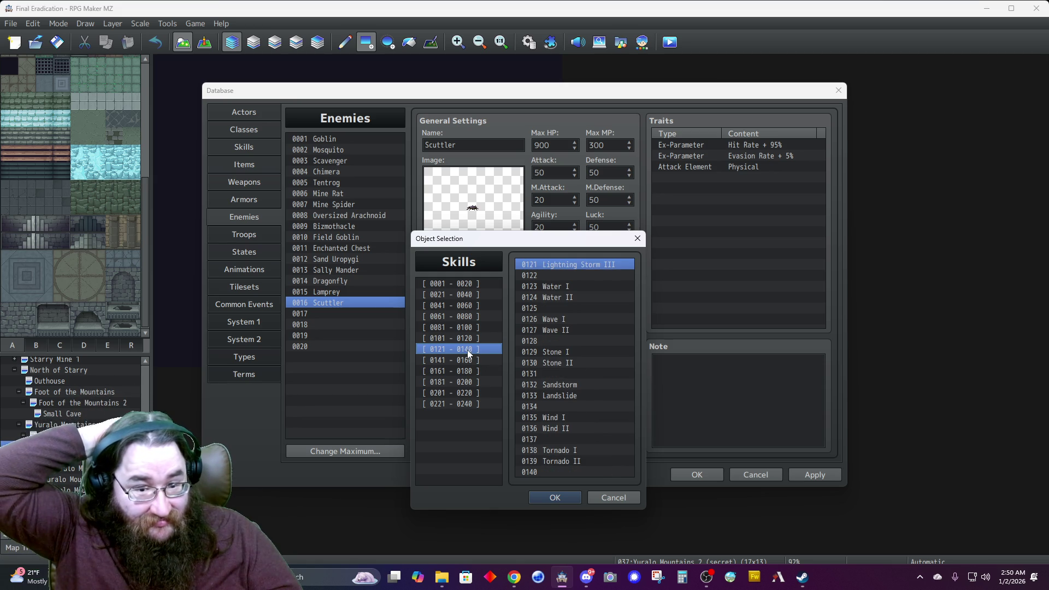
click(552, 352)
click(556, 496)
click(533, 475)
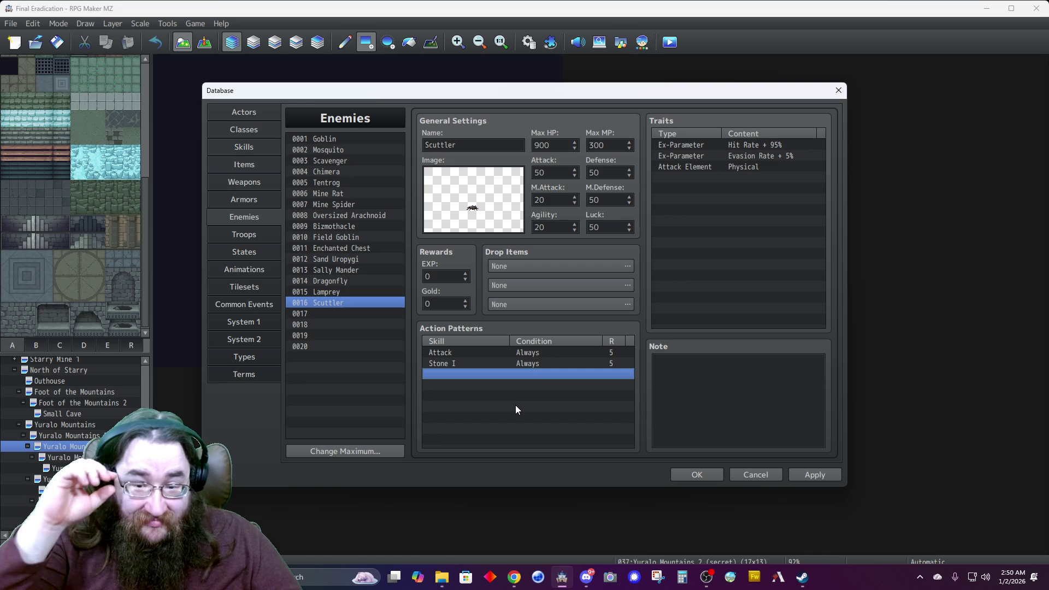
Restrict the Stone I action to when the Scuttler's HP is 0%–50%.
double_click(490, 361)
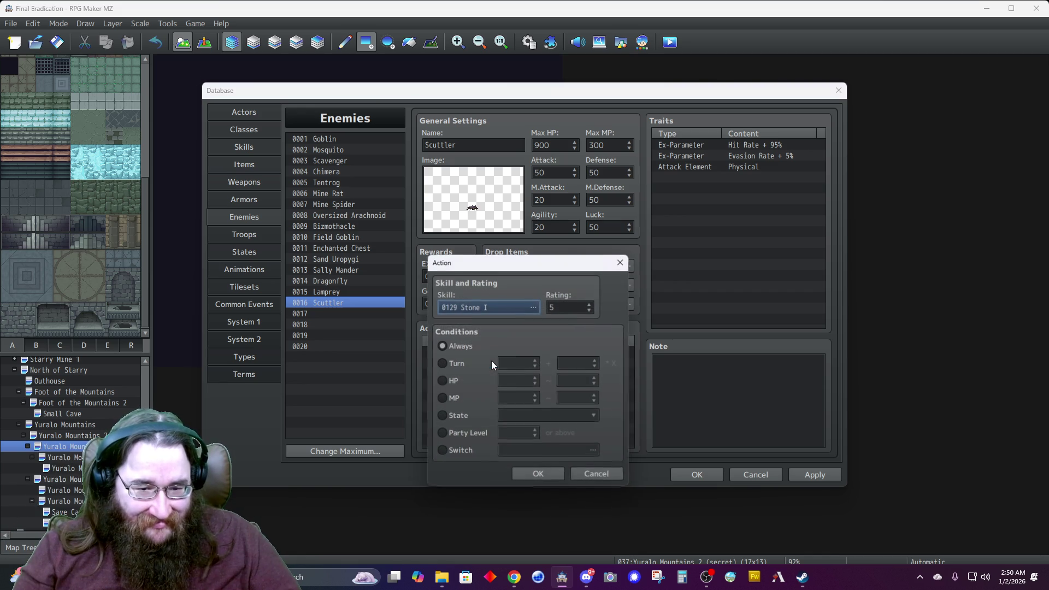
click(442, 381)
double_click(529, 381)
key(Tab)
text(50)
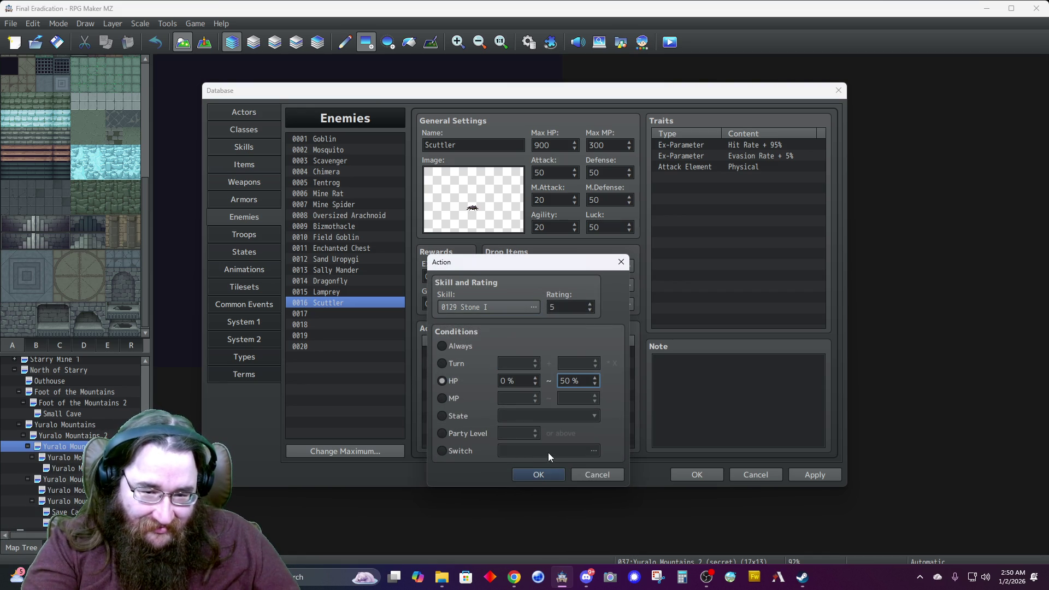
click(539, 475)
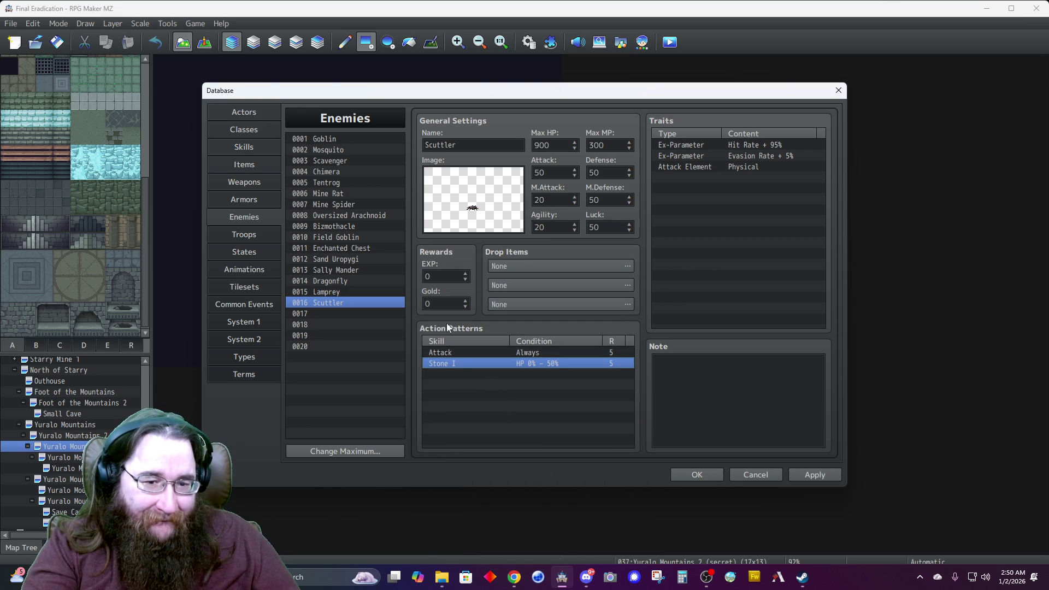
Set rewards of 50 EXP and 30 Gold and apply the changes.
click(445, 274)
text(0)
key(Tab)
text(30)
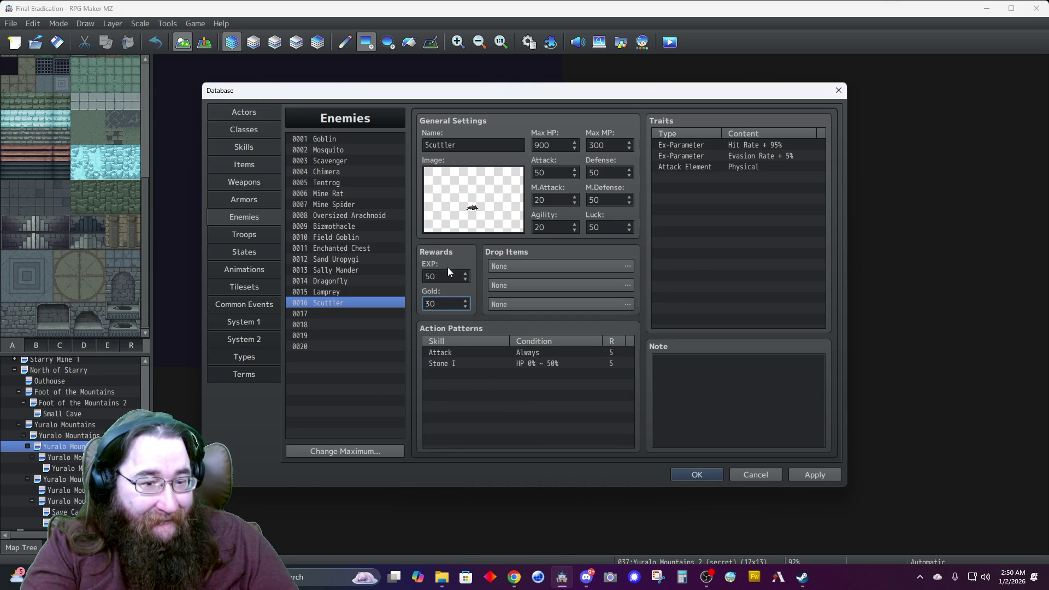
click(811, 474)
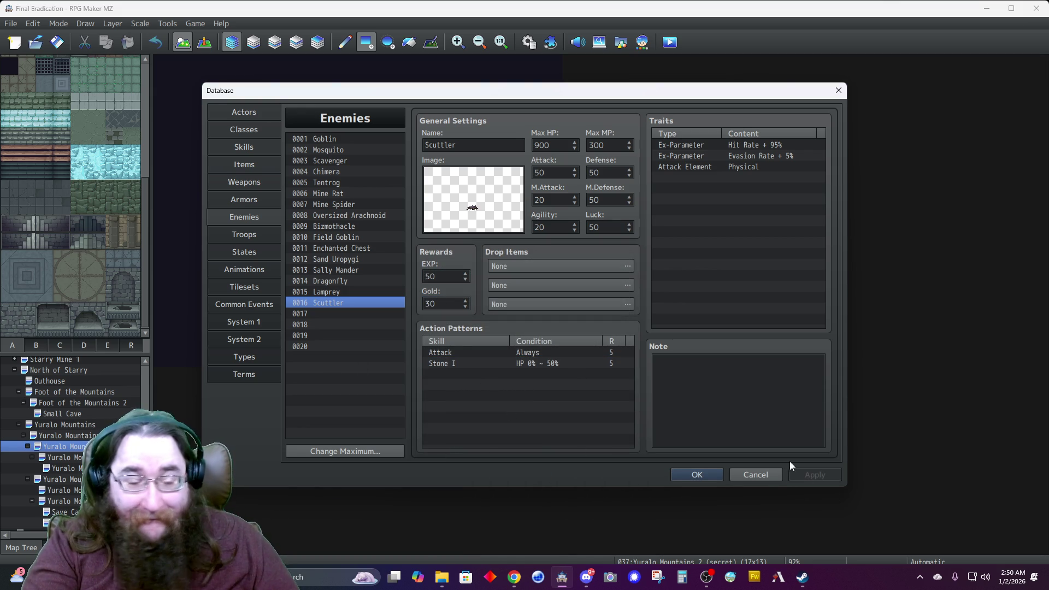
click(237, 235)
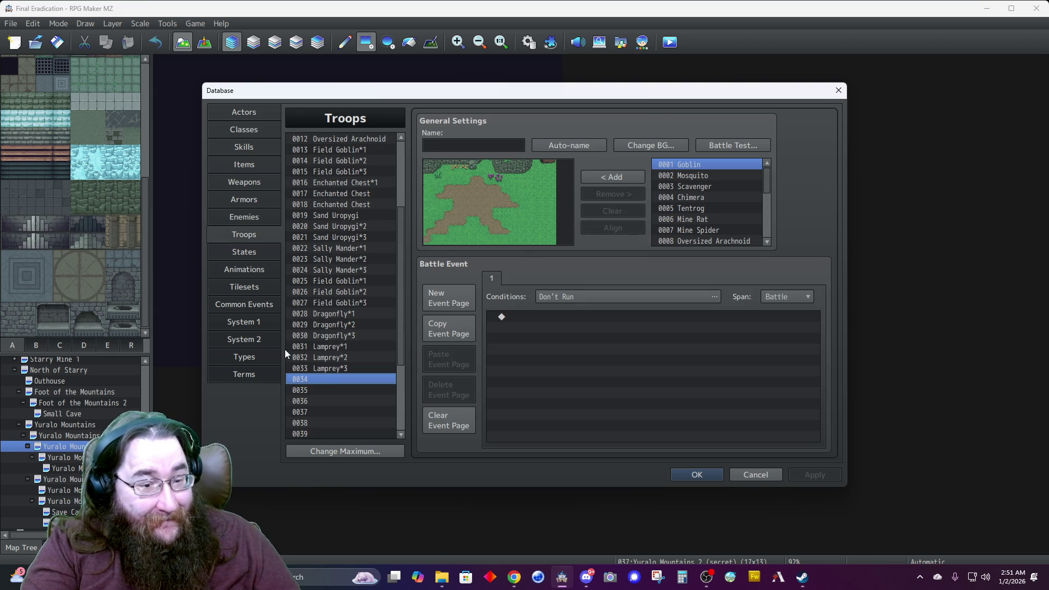
Name troop 0034 Scuttler*1 and place one Scuttler in its battle preview.
click(450, 147)
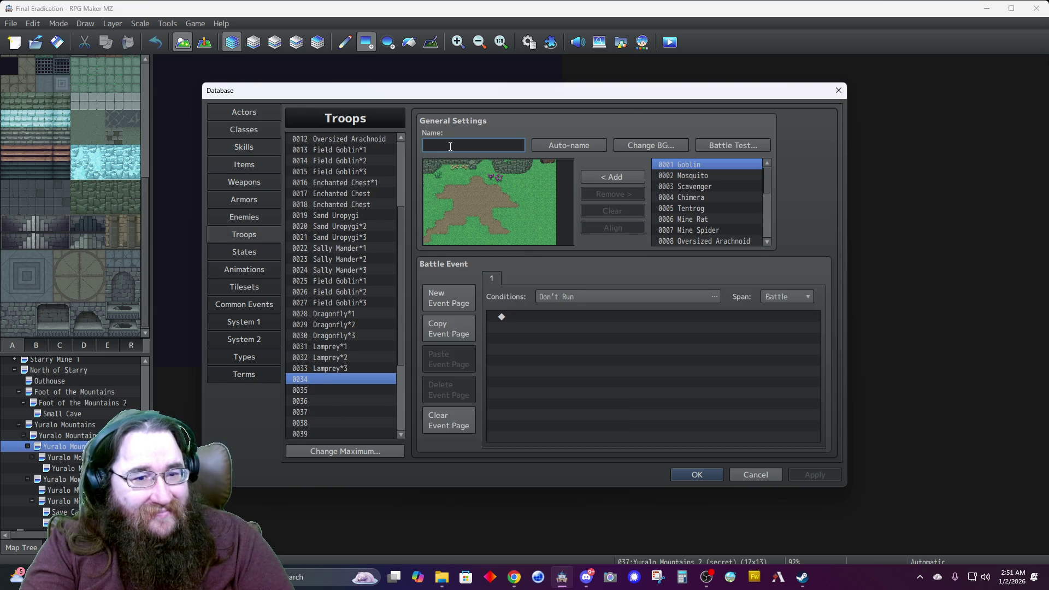
text(Scuttler*1)
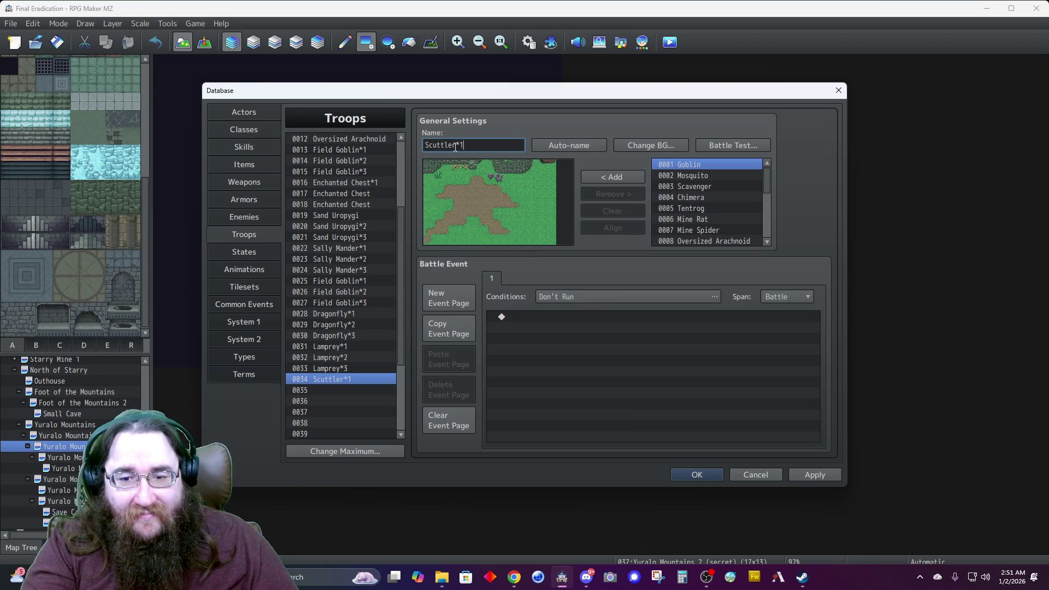
scroll(696, 221, down, 4)
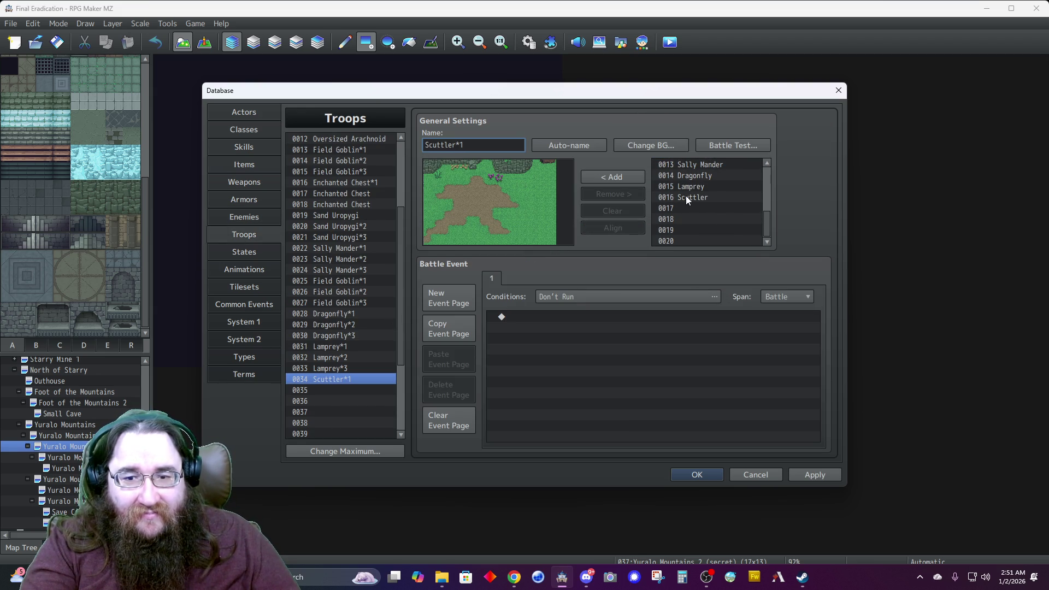
double_click(686, 197)
drag(501, 230, 482, 210)
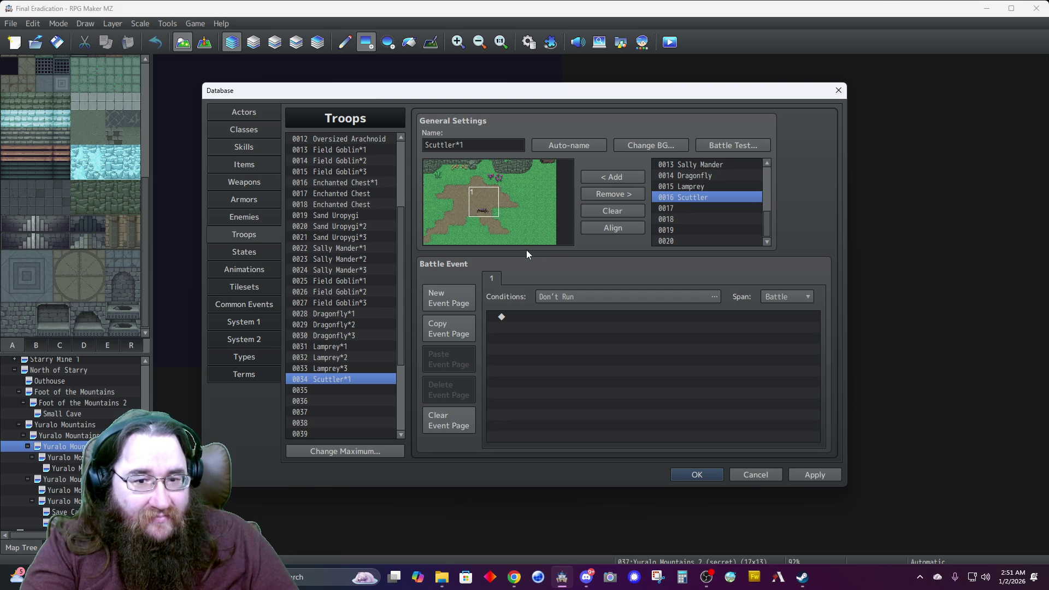
drag(487, 211, 488, 205)
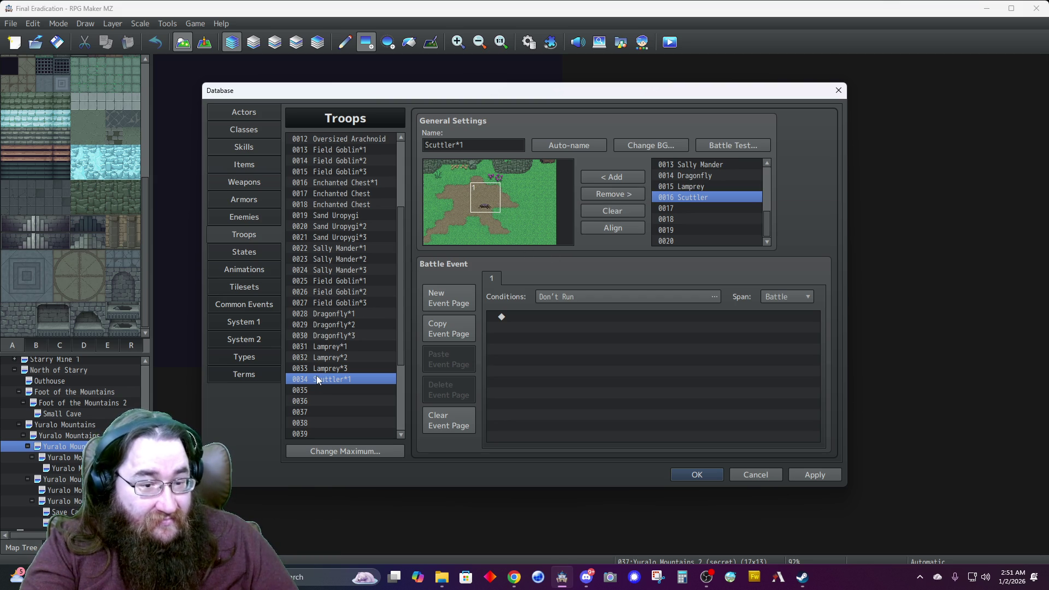
Paste the troop into 0035 as Scuttler*2 and add a second Scuttler.
key(Down)
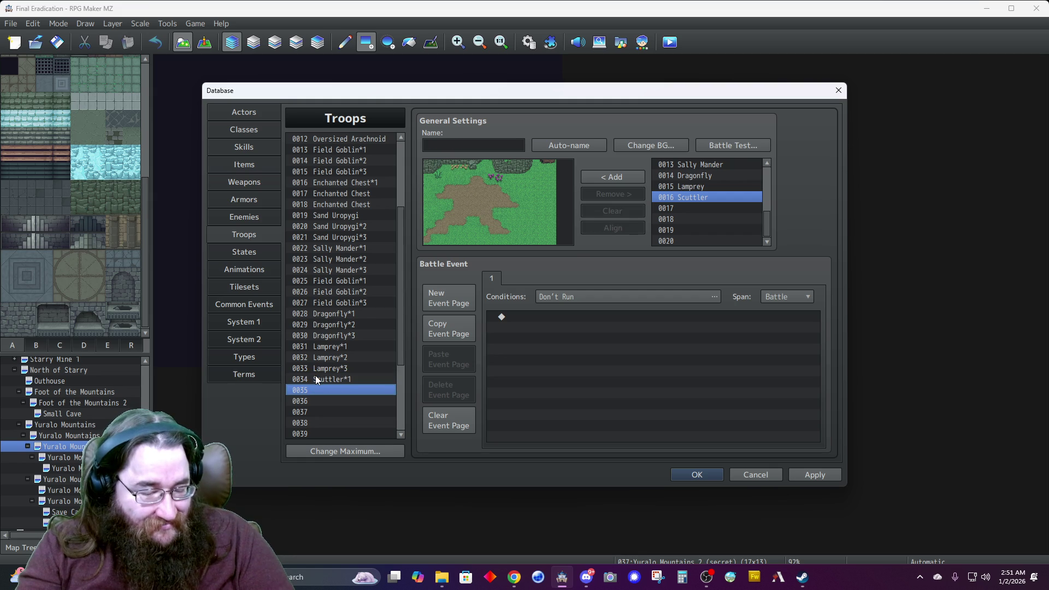
key(ctrl+v)
click(475, 144)
double_click(668, 198)
drag(497, 228, 476, 218)
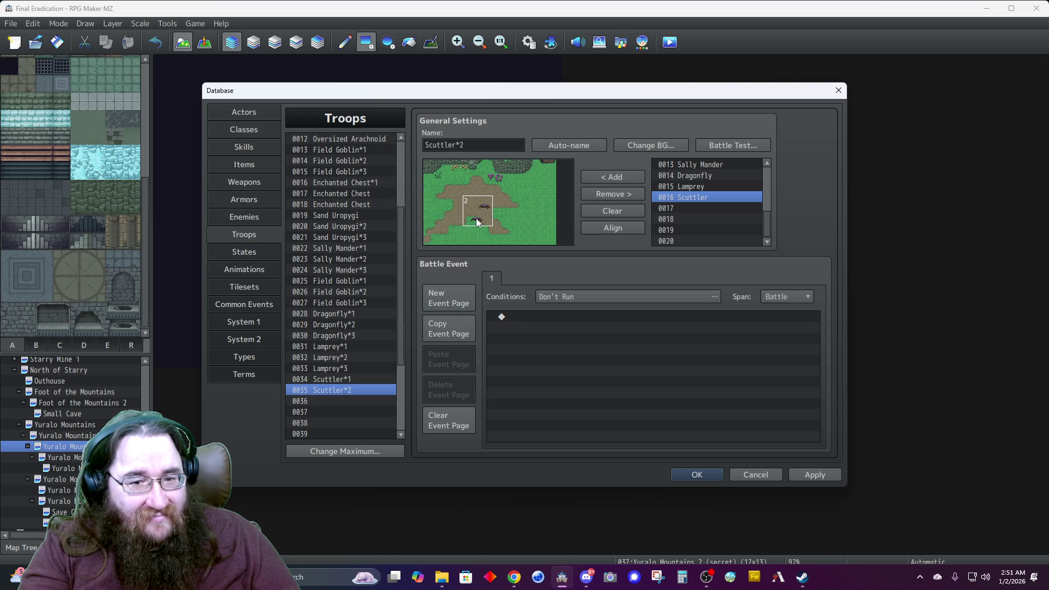
Copy Scuttler*2 into 0036, rename it Scuttler*3 and add a third Scuttler.
key(ctrl+c)
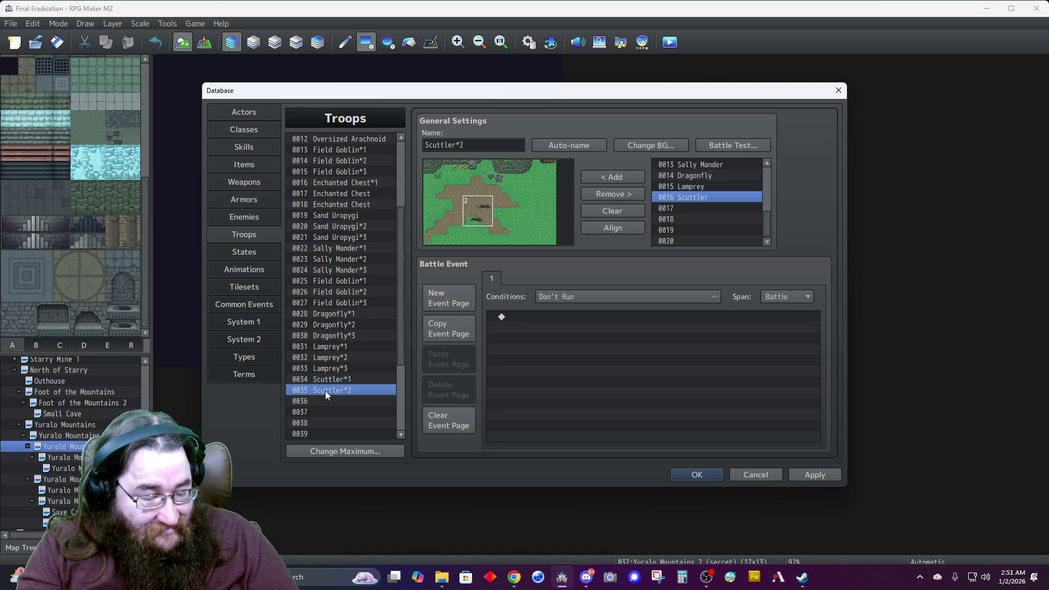
key(Down)
key(ctrl+v)
click(453, 147)
key(BackSpace)
text(3)
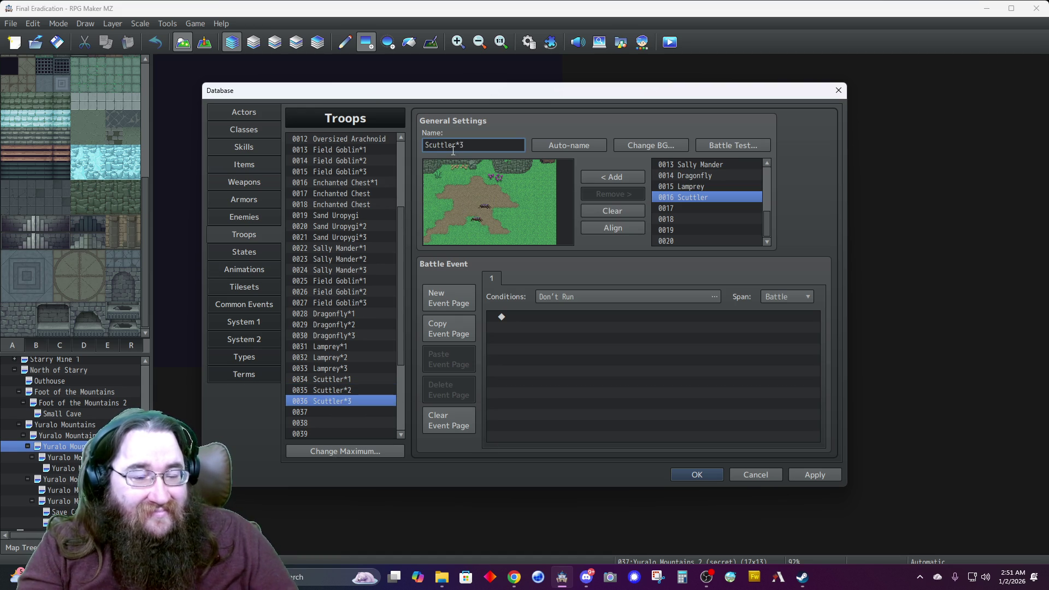
click(703, 197)
double_click(702, 195)
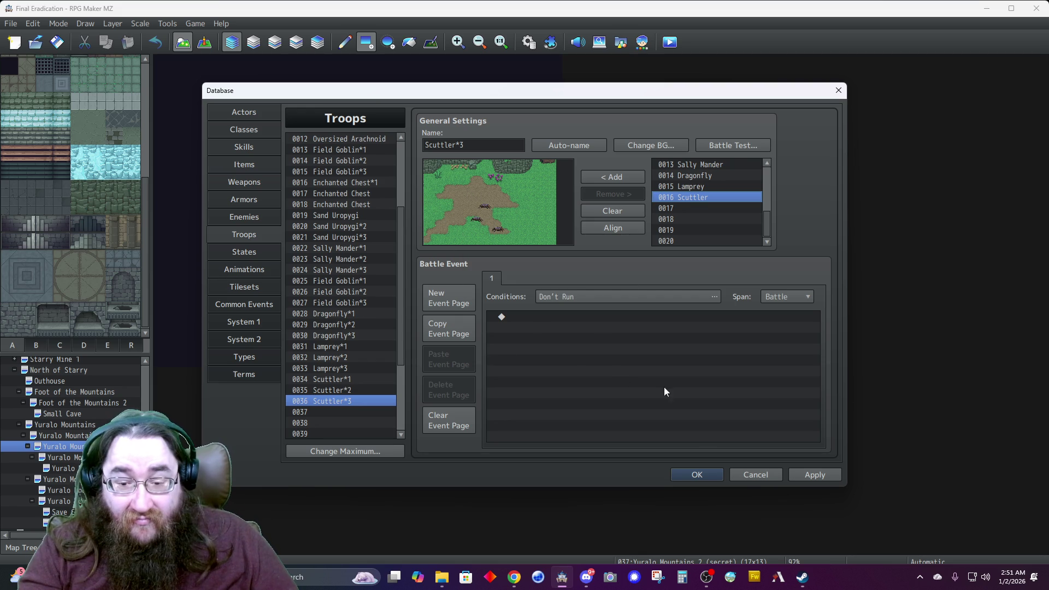
Save the database and bring up the Yuralo Mountains 2 (secret) map properties.
click(694, 476)
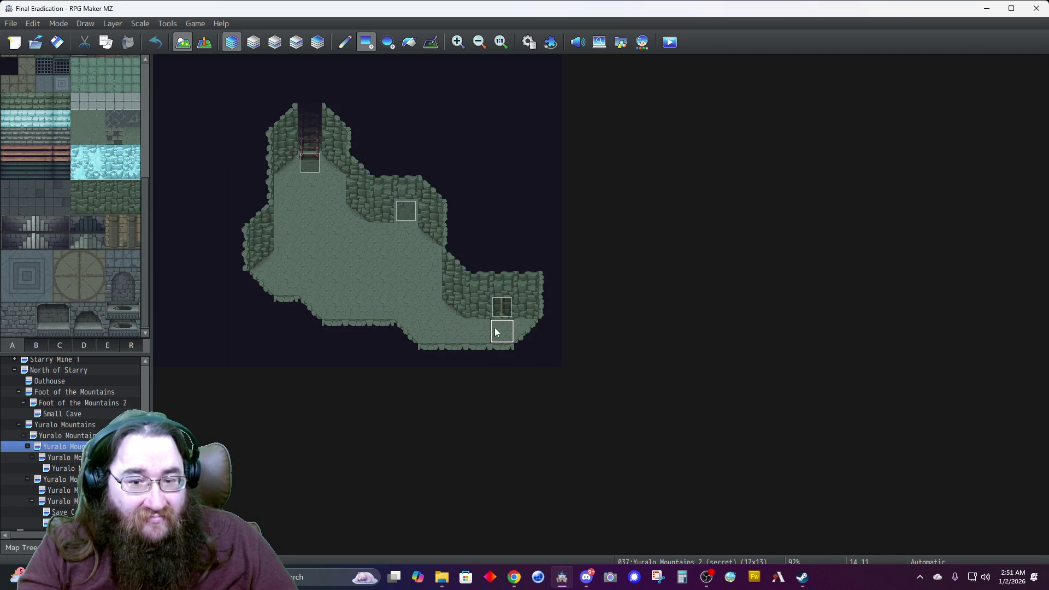
right_click(66, 446)
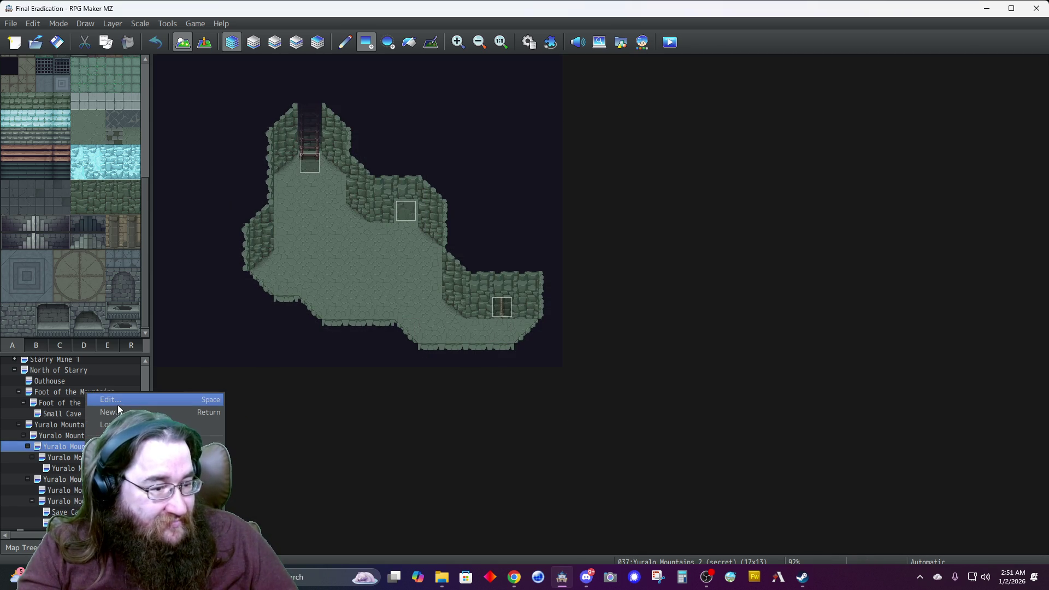
click(117, 405)
Add a Scuttler*1 random encounter with weight 90.
double_click(568, 198)
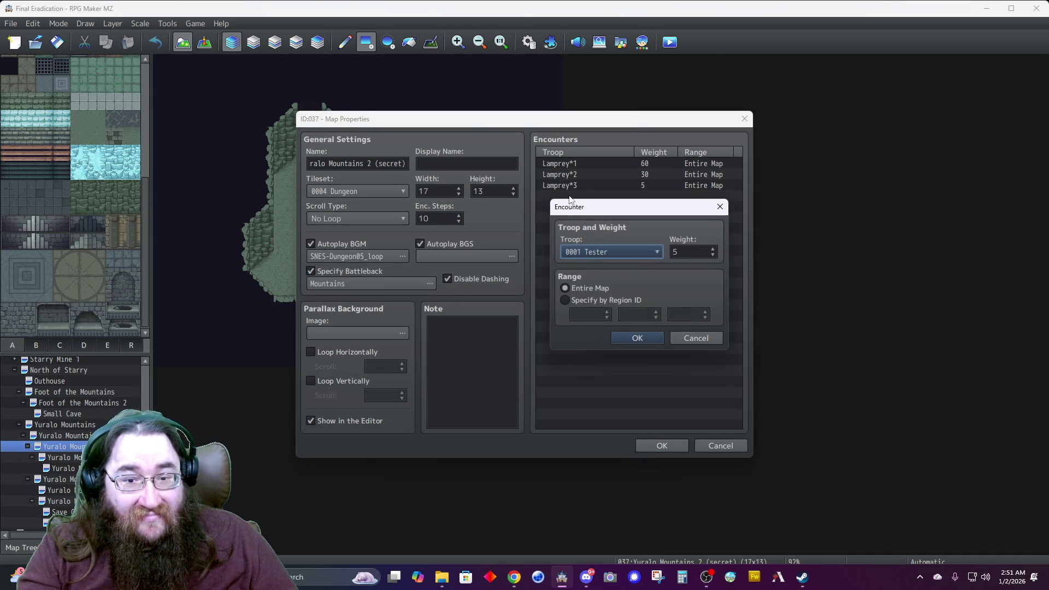
click(599, 254)
scroll(599, 273, down, 2)
scroll(596, 300, down, 3)
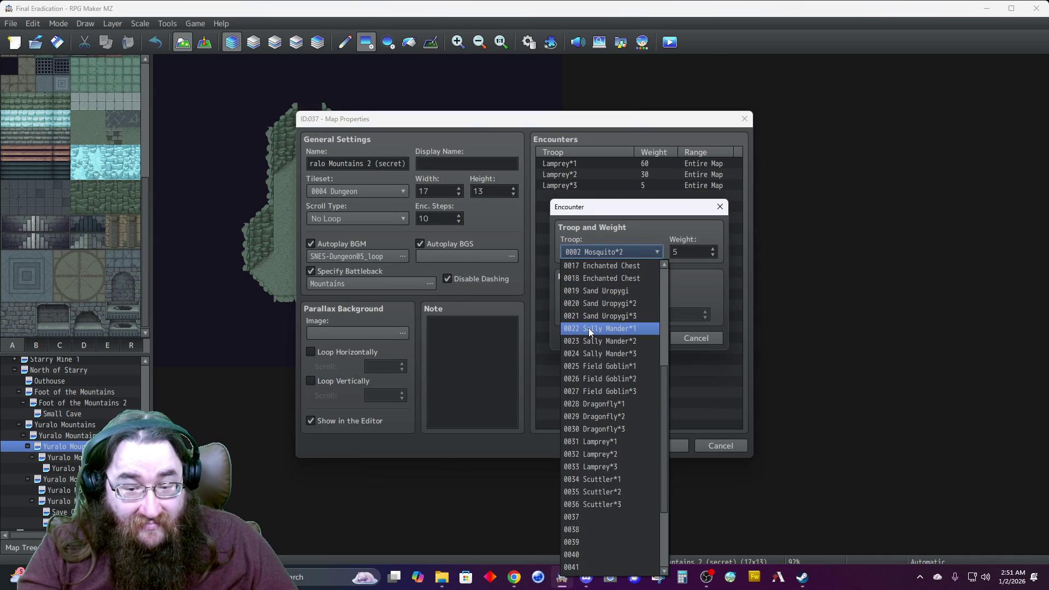
click(593, 473)
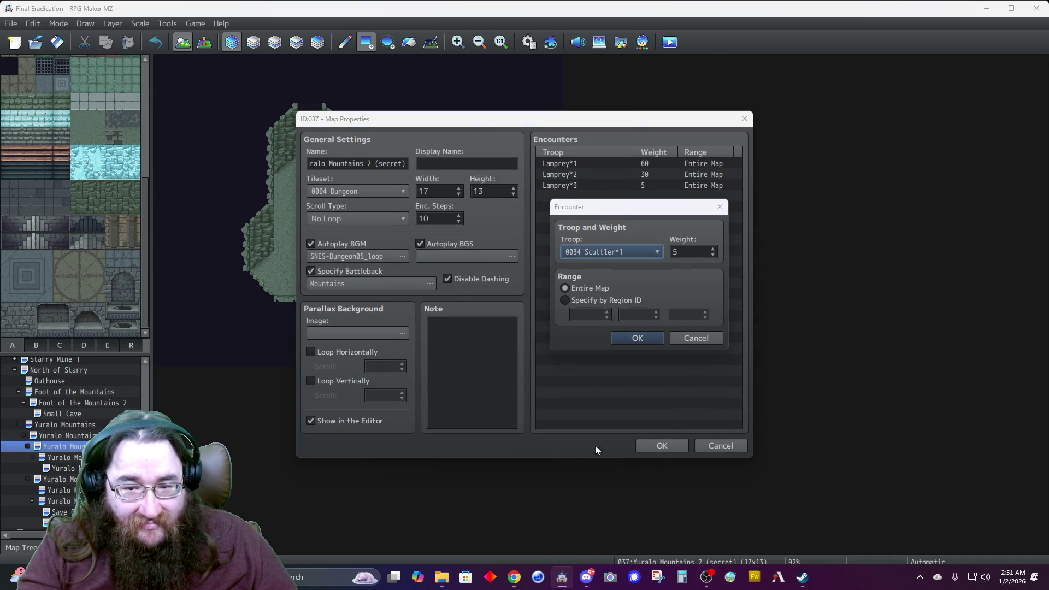
double_click(683, 250)
text(90)
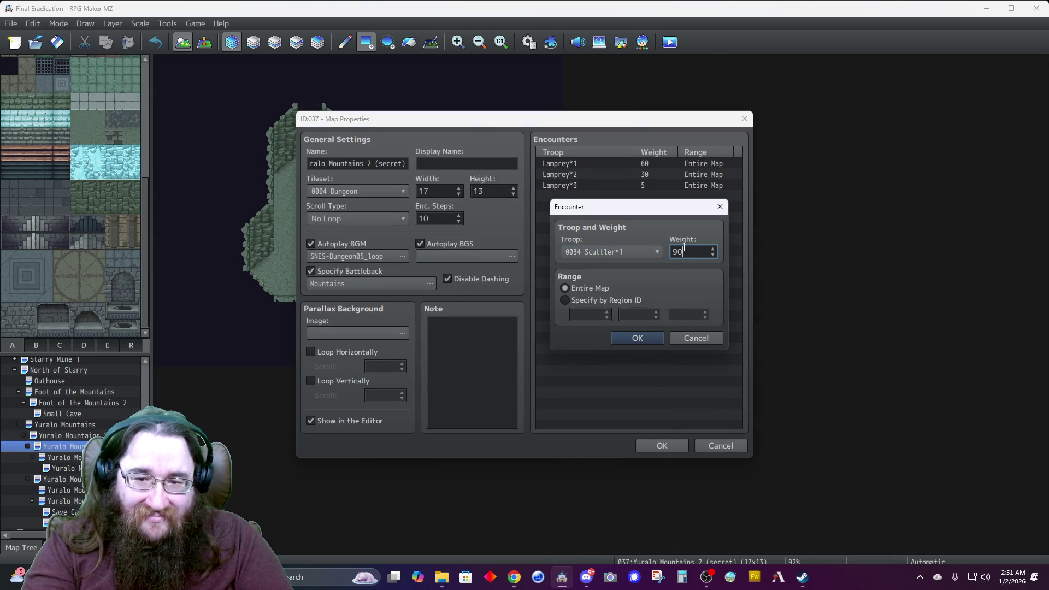
click(637, 334)
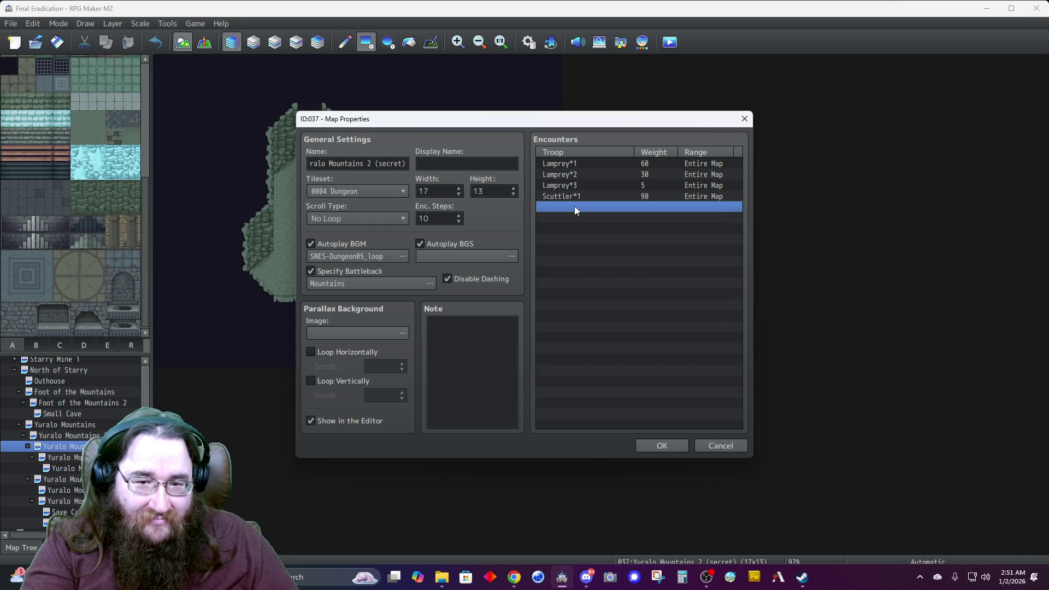
Add a Scuttler*2 random encounter with weight 70.
double_click(575, 205)
click(609, 252)
scroll(603, 316, down, 6)
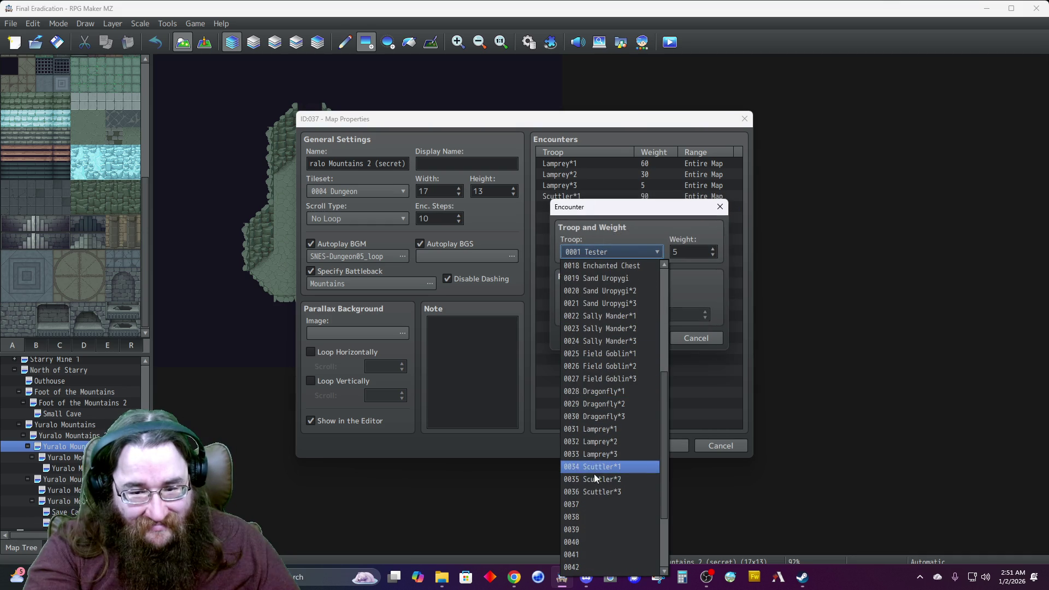
click(594, 478)
double_click(681, 250)
text(7)
click(634, 336)
Add a Scuttler*3 encounter with weight 40 and apply the map properties.
double_click(578, 220)
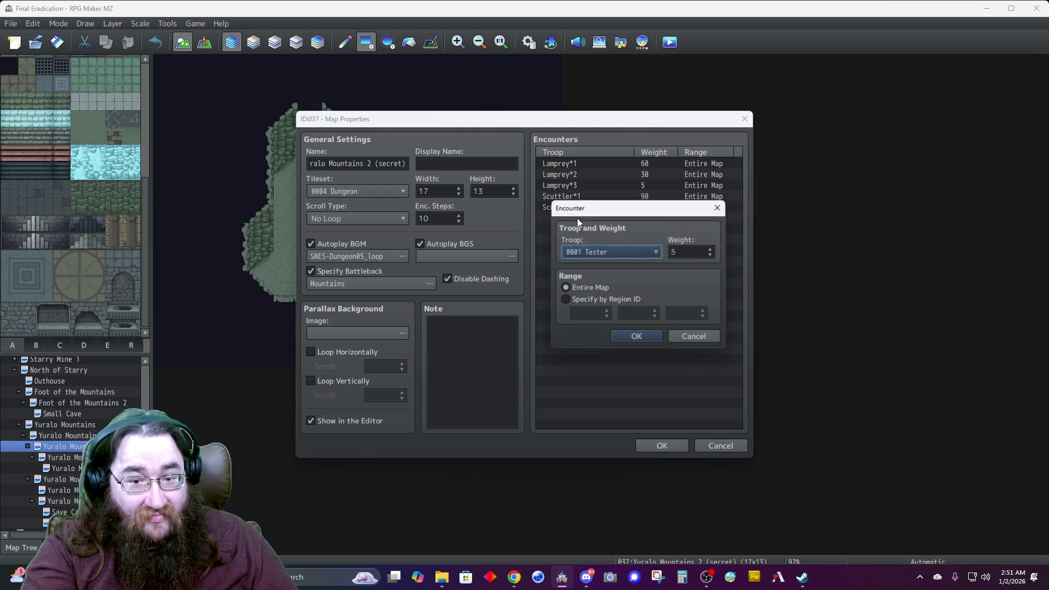
click(595, 251)
scroll(588, 367, down, 1)
scroll(589, 367, down, 4)
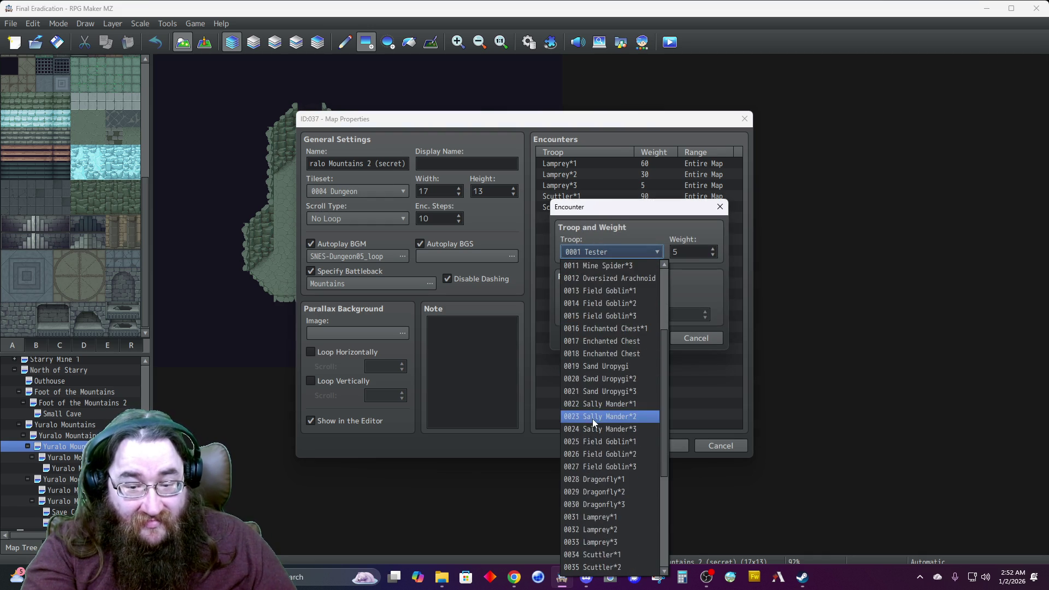
click(607, 478)
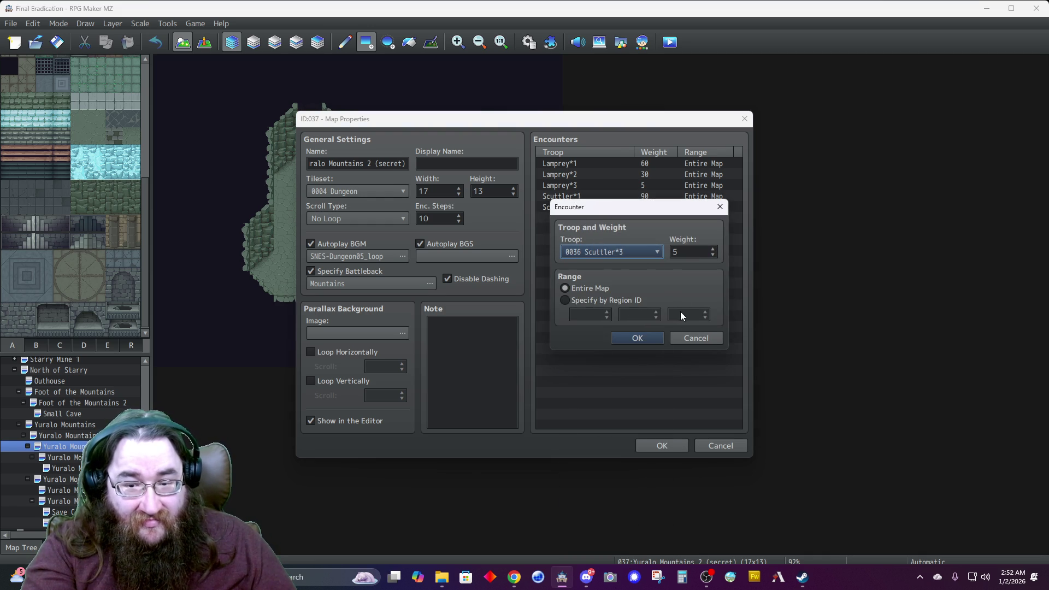
double_click(687, 251)
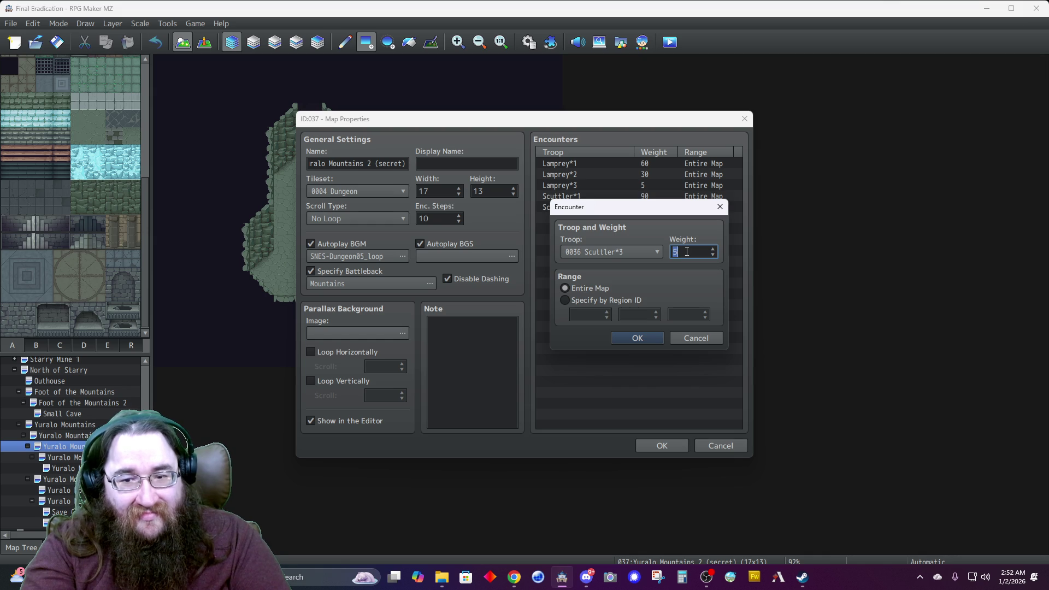
text(40)
click(639, 338)
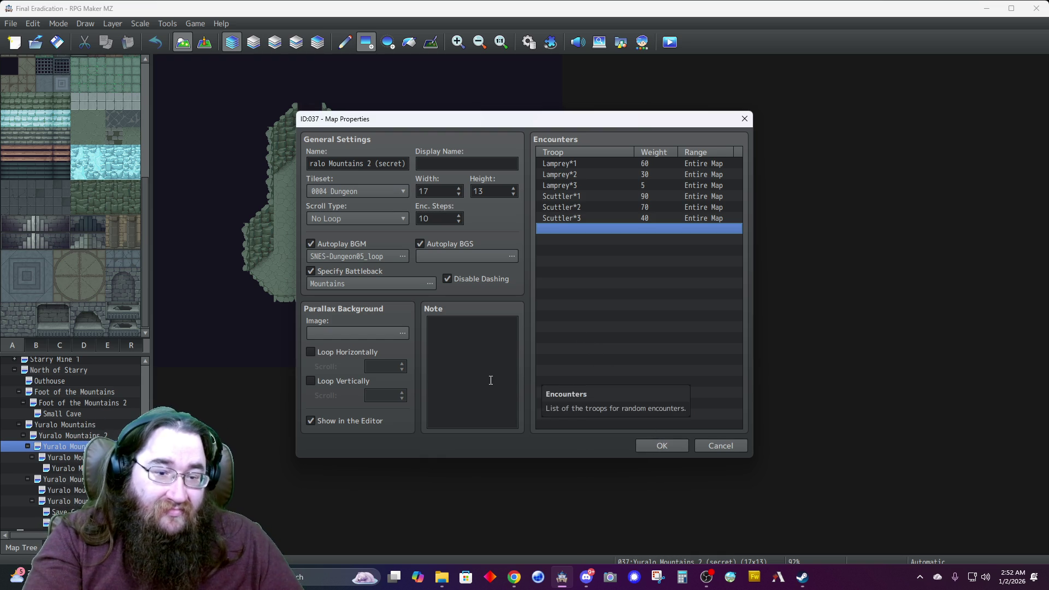
click(650, 444)
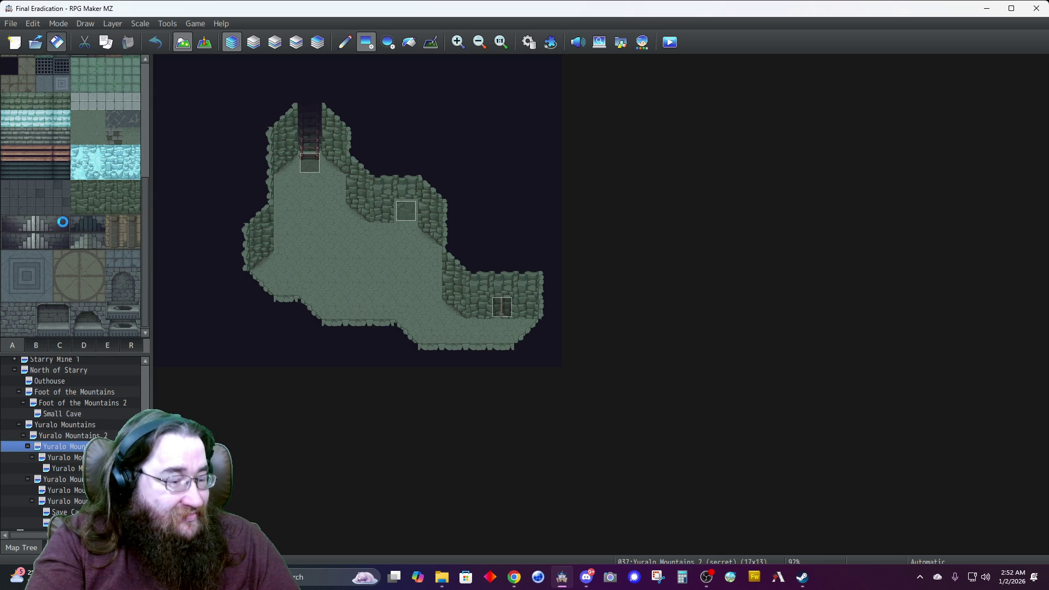
Create a map named 'Mountain Cave' under BattleBackgrounds using the 0004 Dungeon tileset.
scroll(67, 443, down, 2)
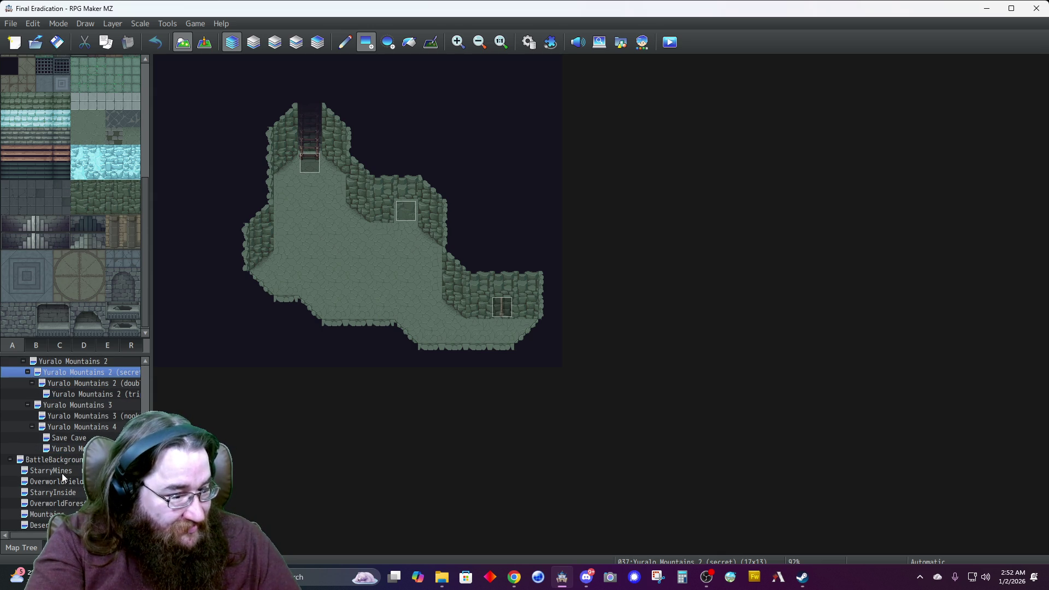
click(44, 459)
right_click(44, 460)
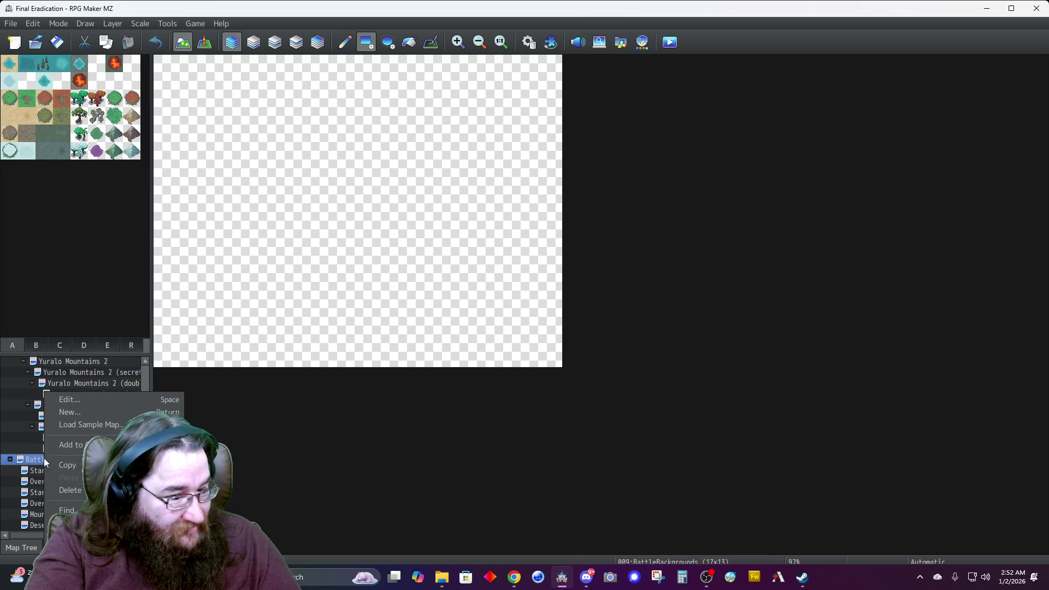
click(89, 413)
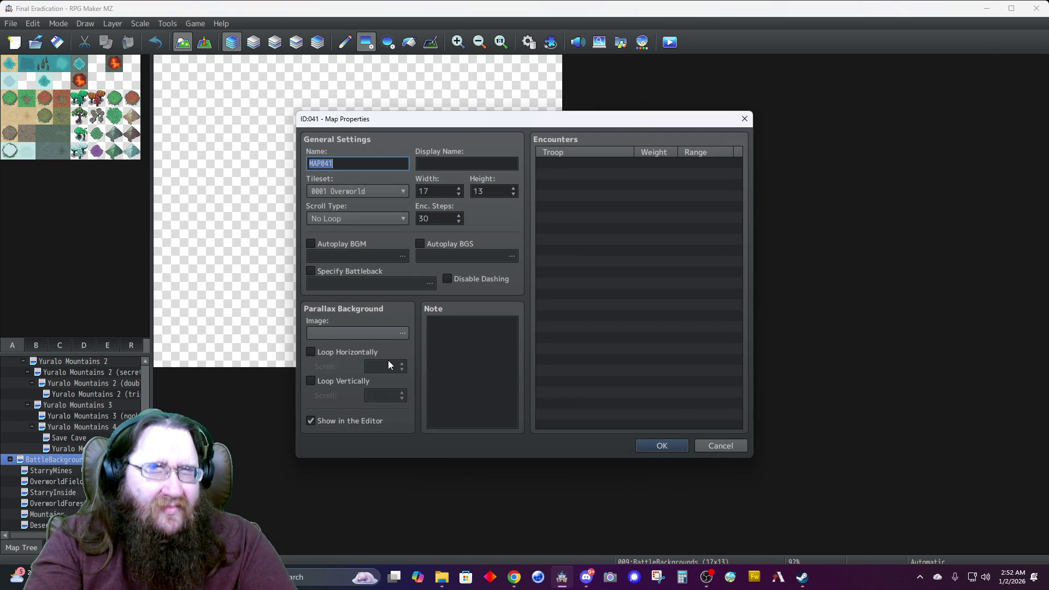
text(Mountain Cave)
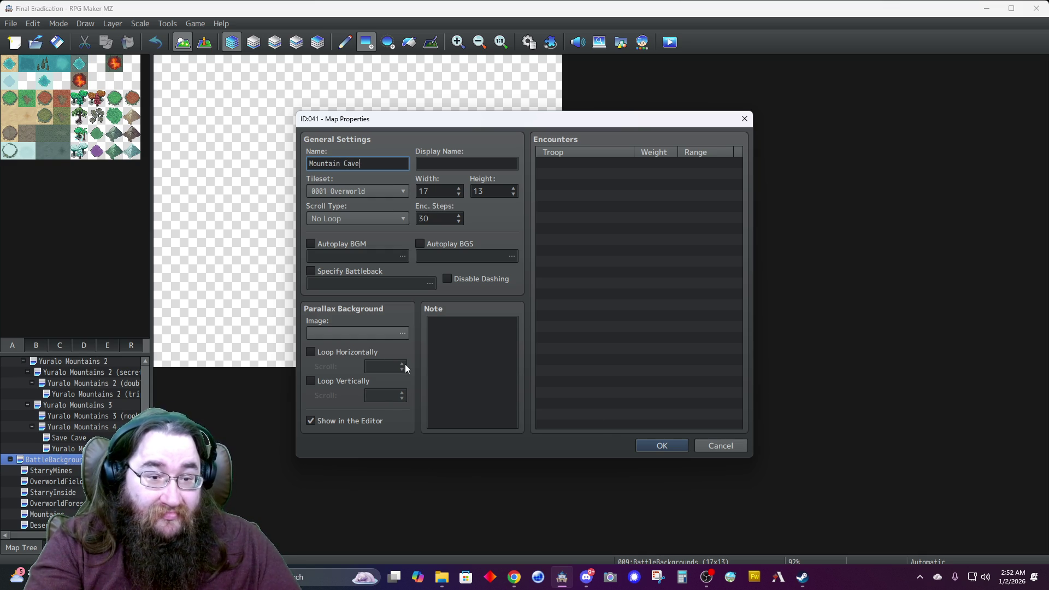
click(385, 184)
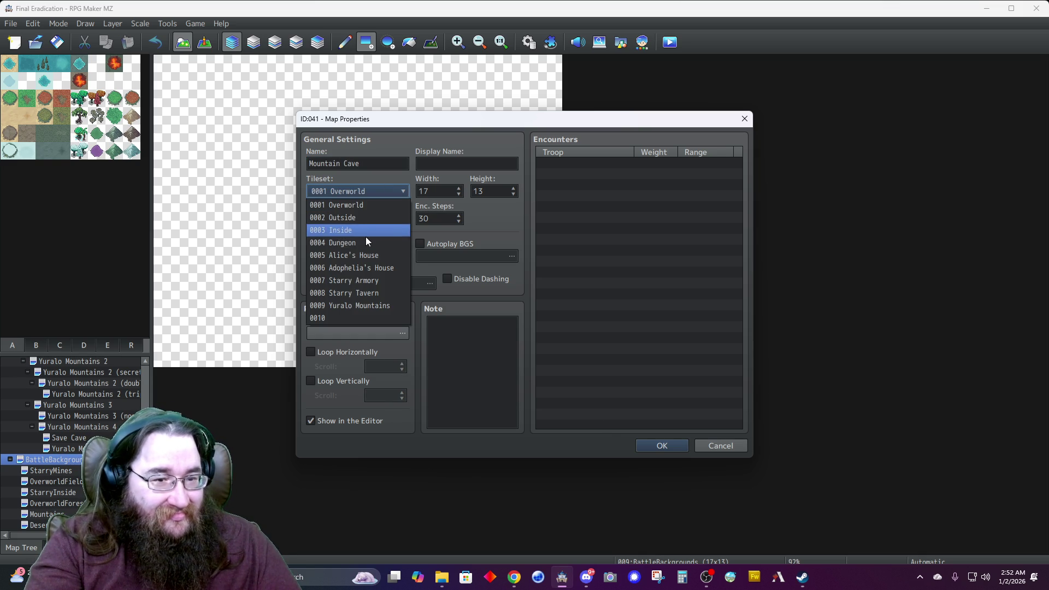
click(368, 242)
click(660, 445)
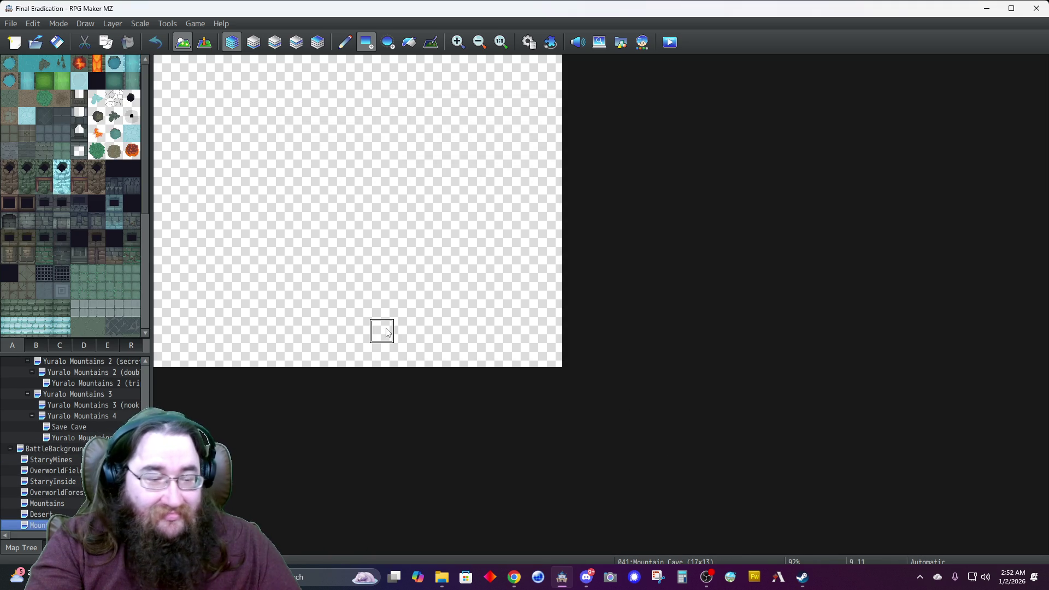
Pick a green rock cliff tile and start the cliff at the map's top-left corner.
click(41, 346)
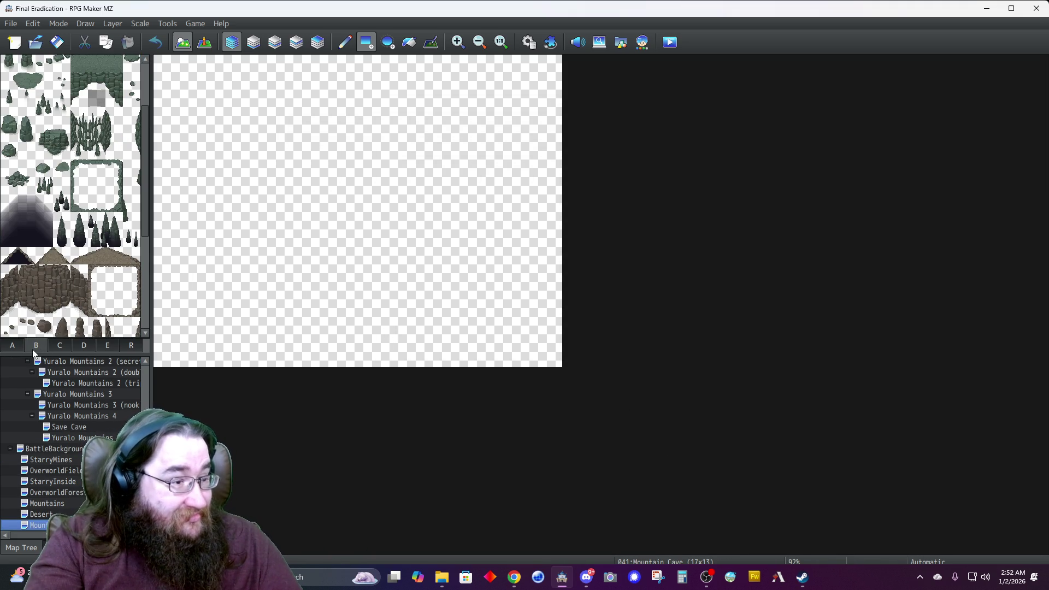
scroll(58, 253, up, 3)
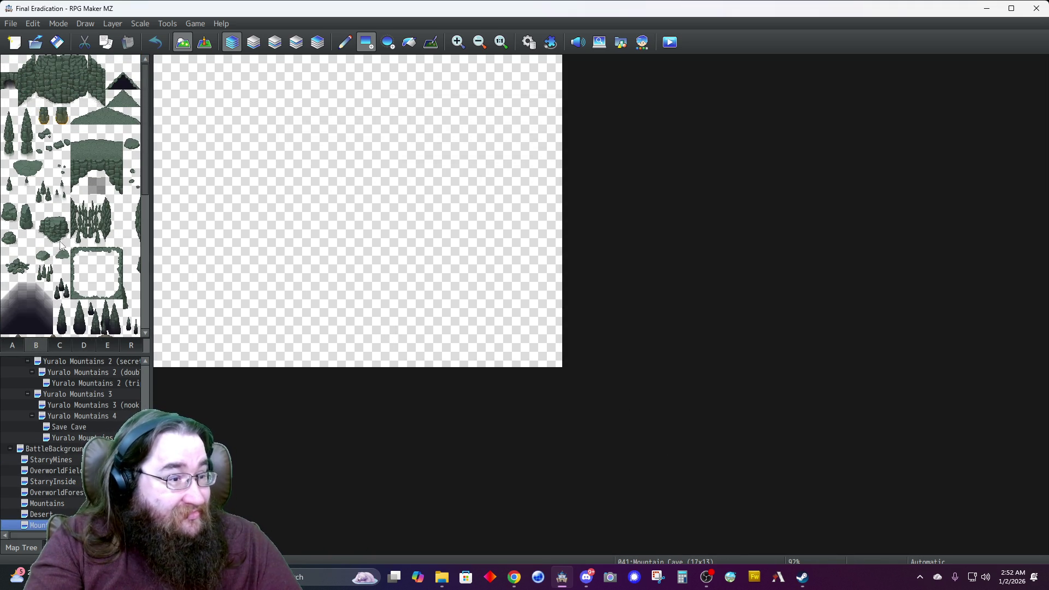
click(62, 64)
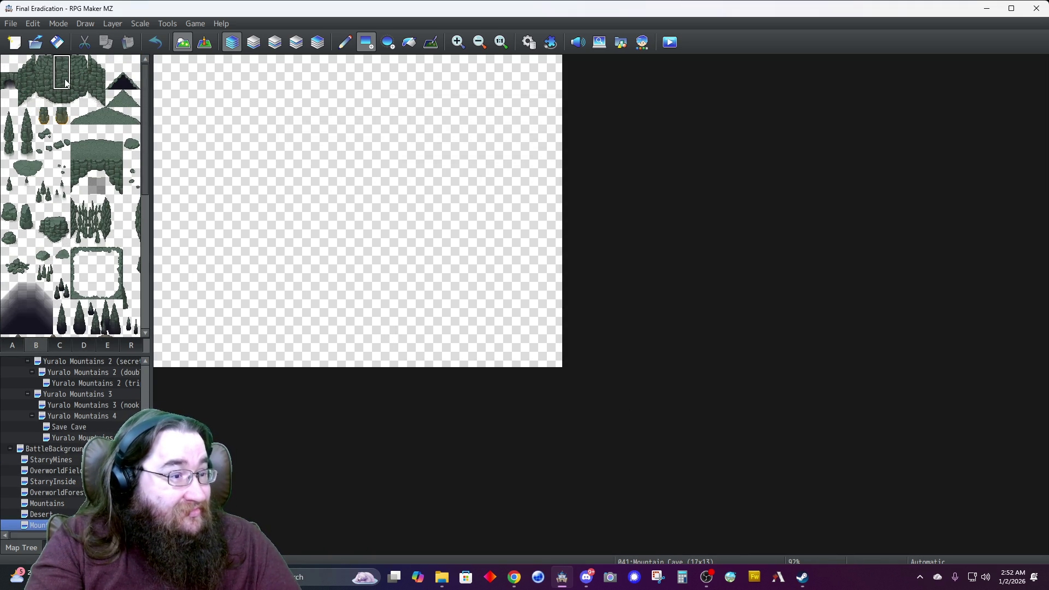
click(274, 42)
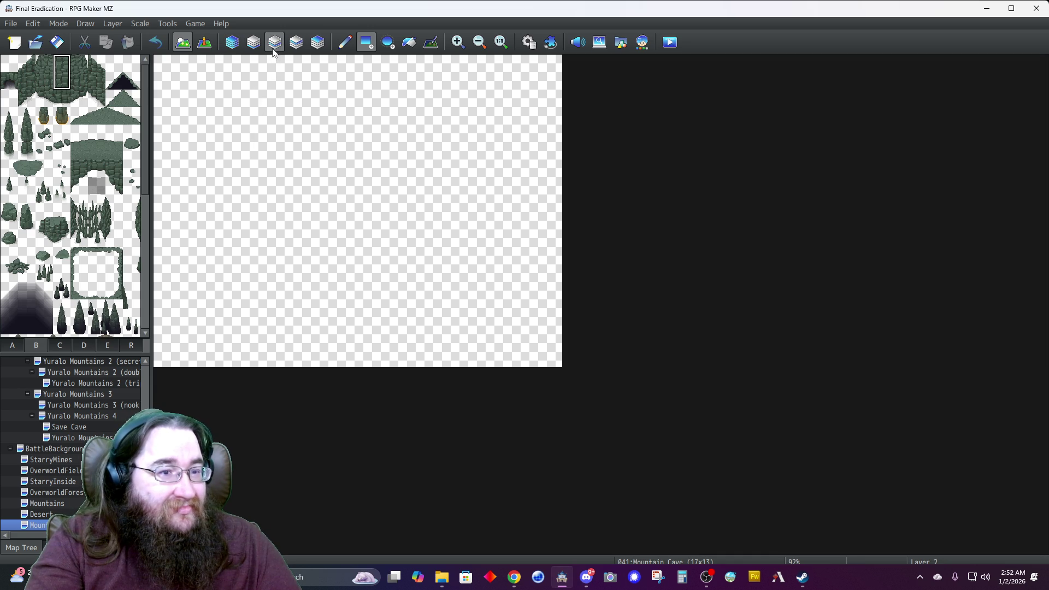
click(232, 42)
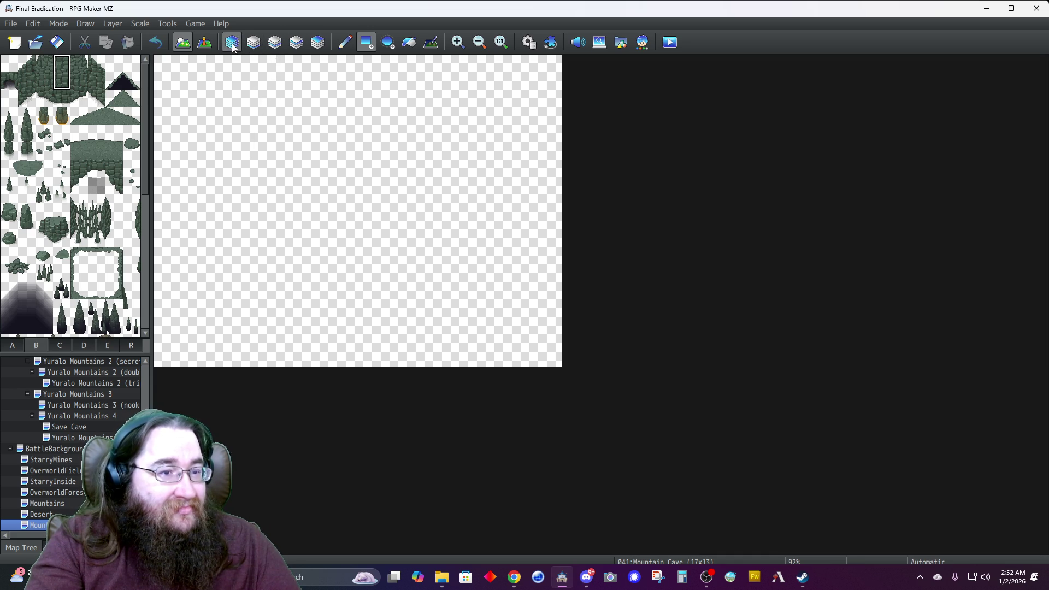
click(198, 72)
click(337, 47)
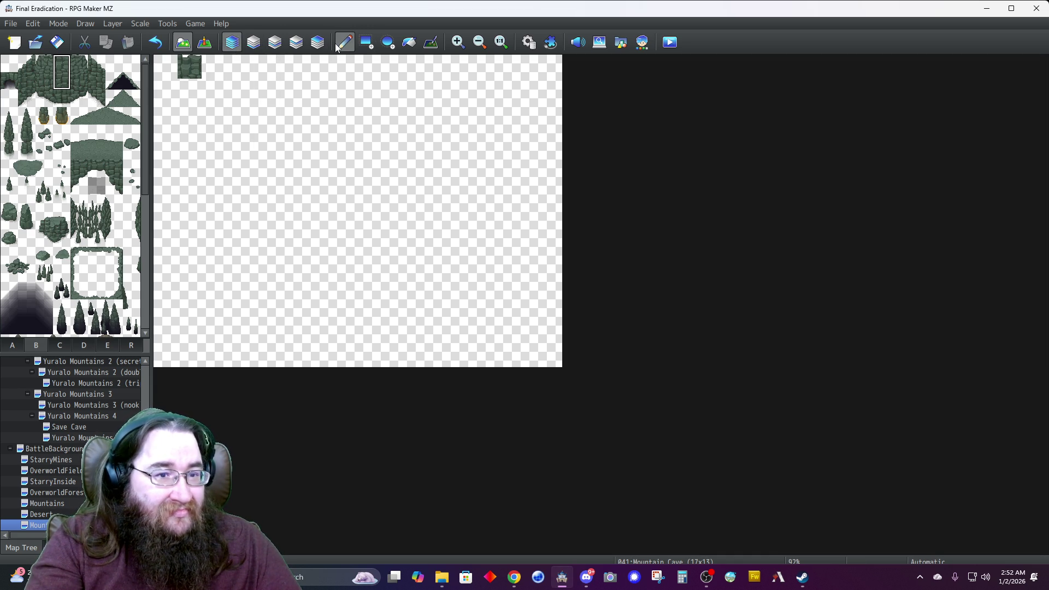
click(189, 71)
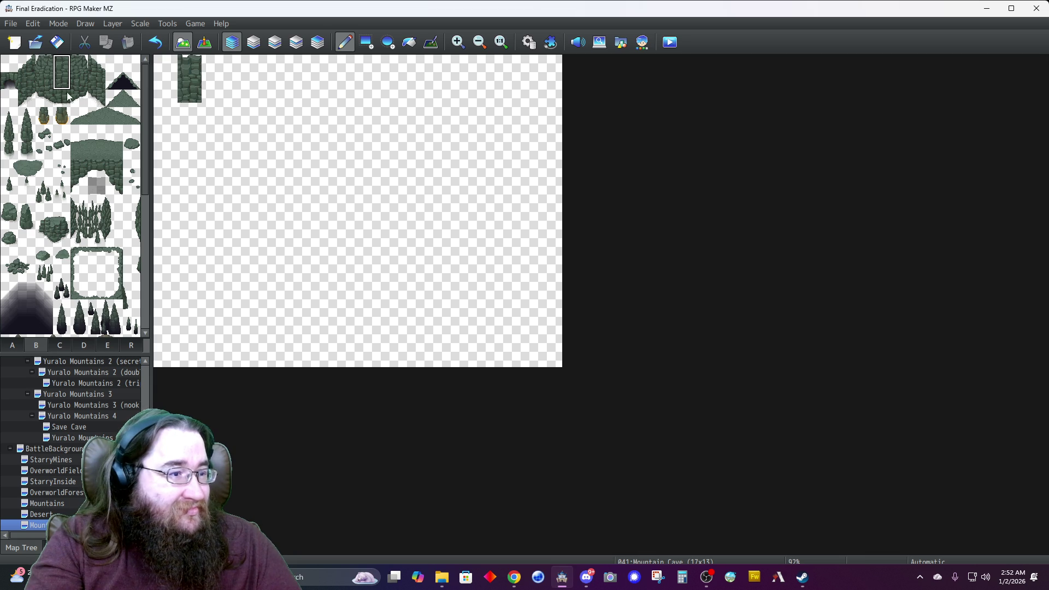
Paint three-tile cliff columns winding along the top edge to the right side.
drag(27, 64, 27, 98)
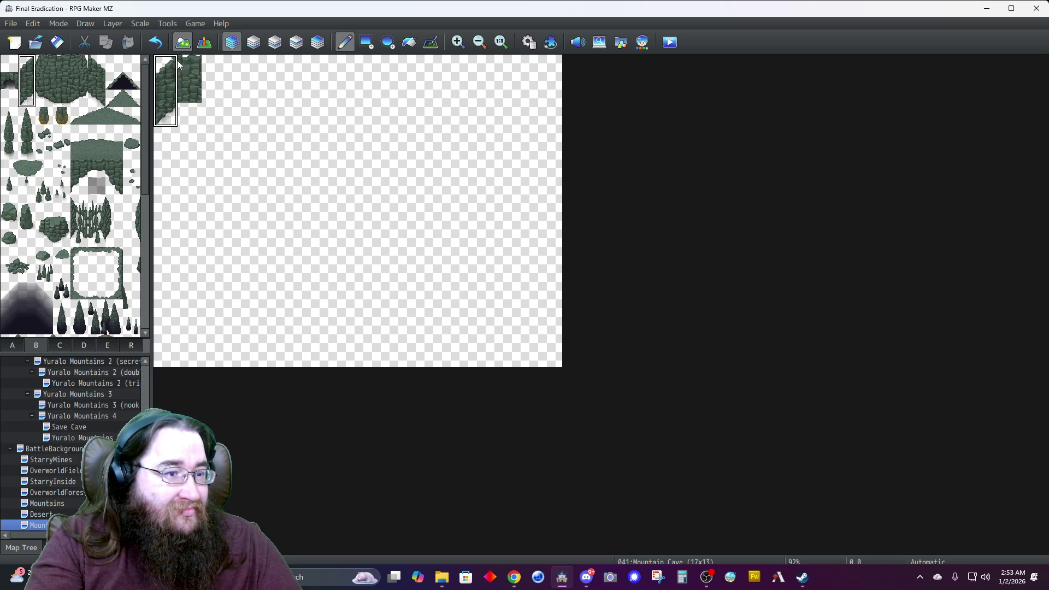
click(193, 87)
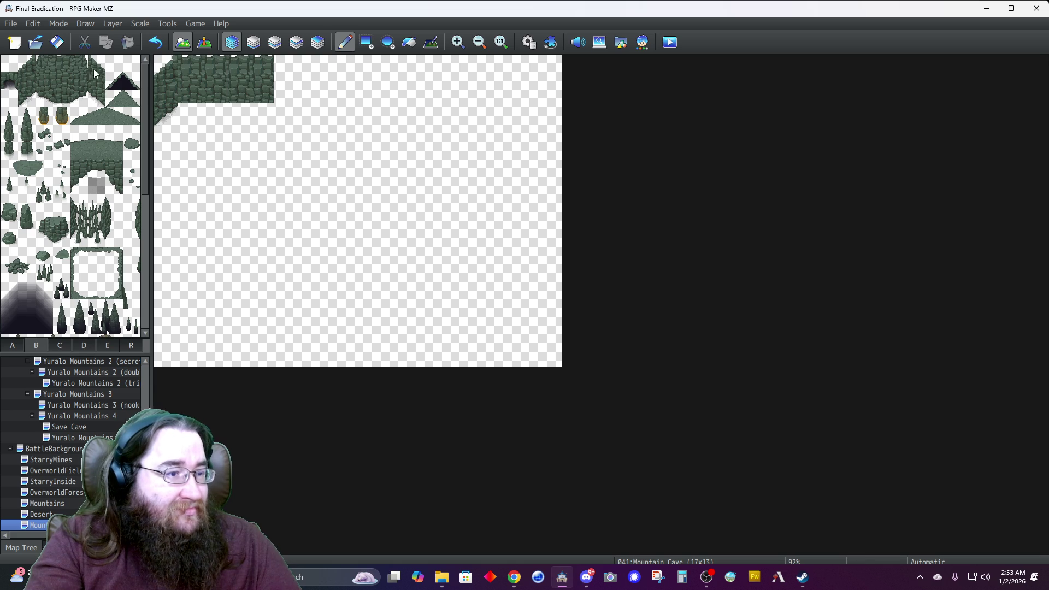
drag(101, 84, 99, 100)
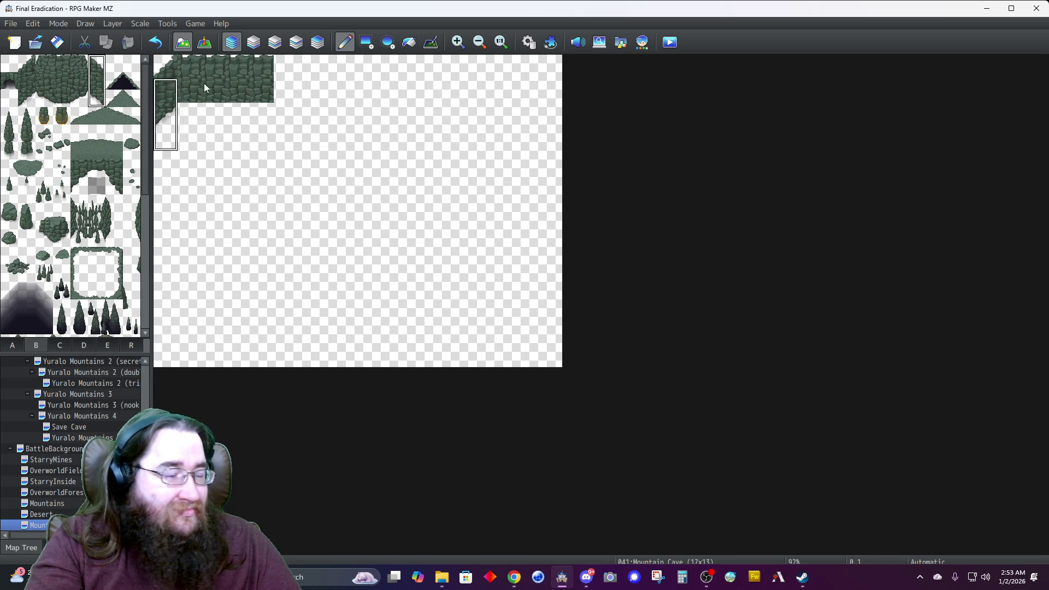
click(285, 77)
click(319, 88)
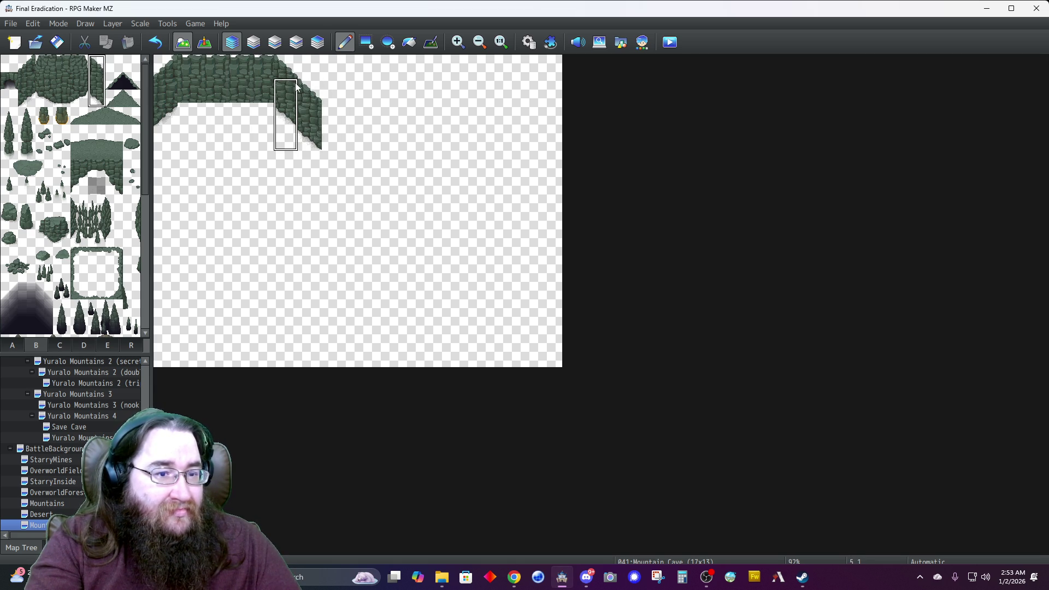
drag(250, 88, 372, 136)
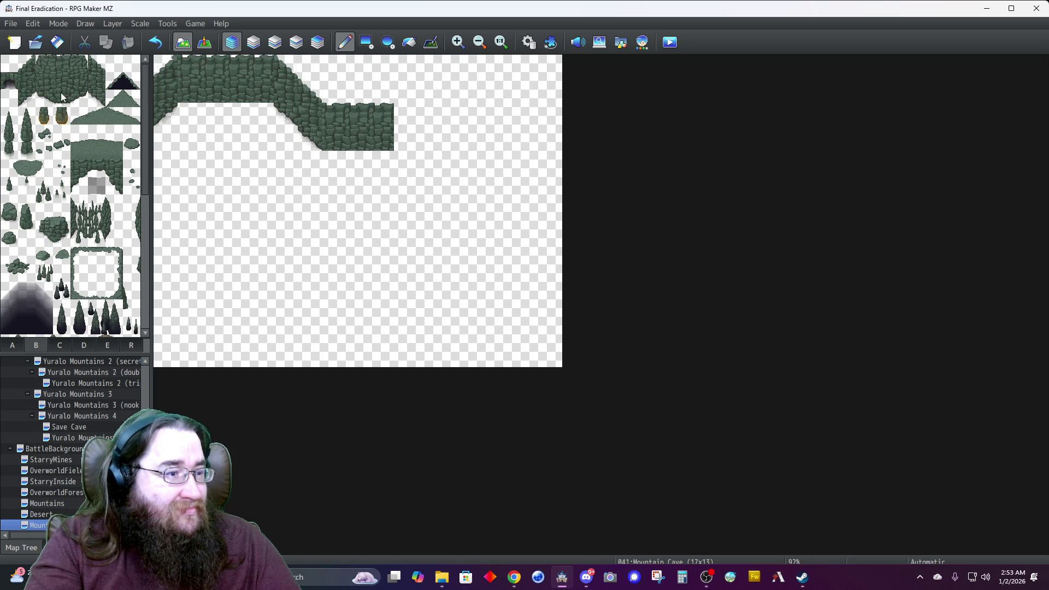
drag(30, 67, 33, 100)
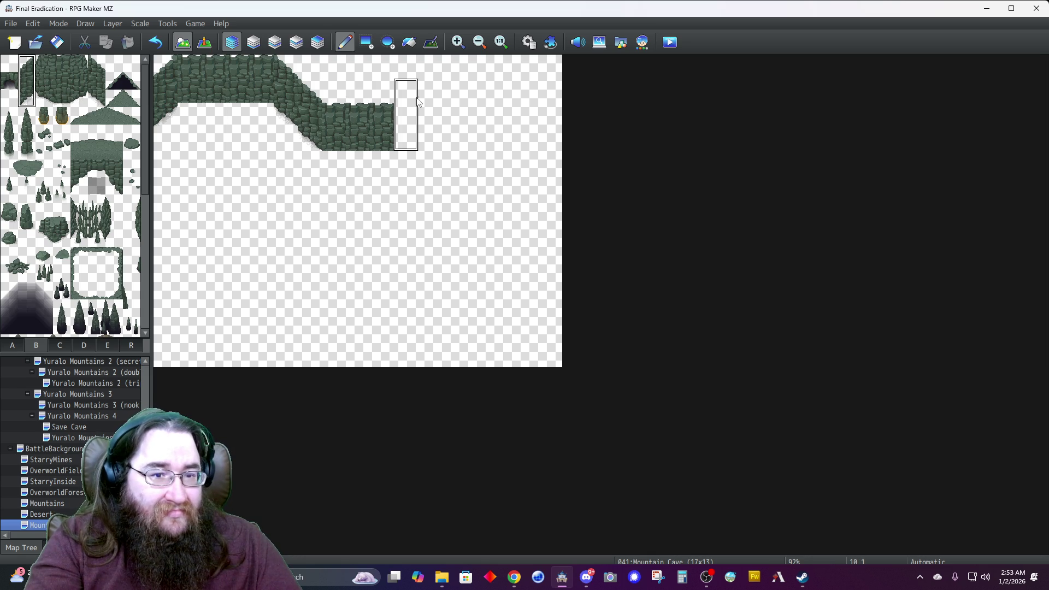
click(413, 103)
right_click(388, 114)
click(430, 113)
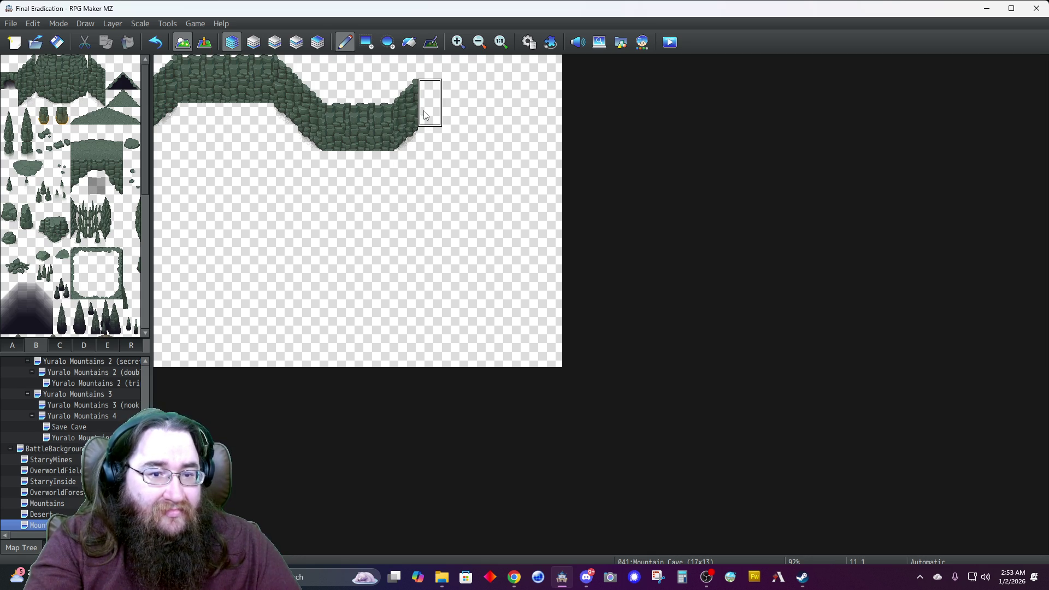
mouse_move(413, 130)
mouse_down()
mouse_move(465, 91)
mouse_move(461, 100)
mouse_move(485, 106)
mouse_move(552, 104)
mouse_up()
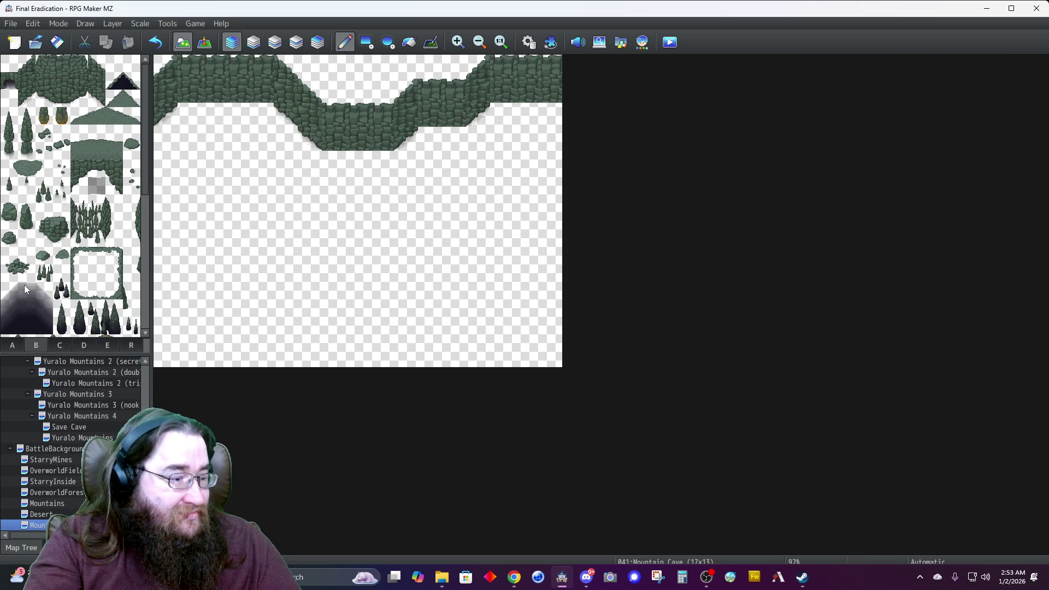
click(9, 343)
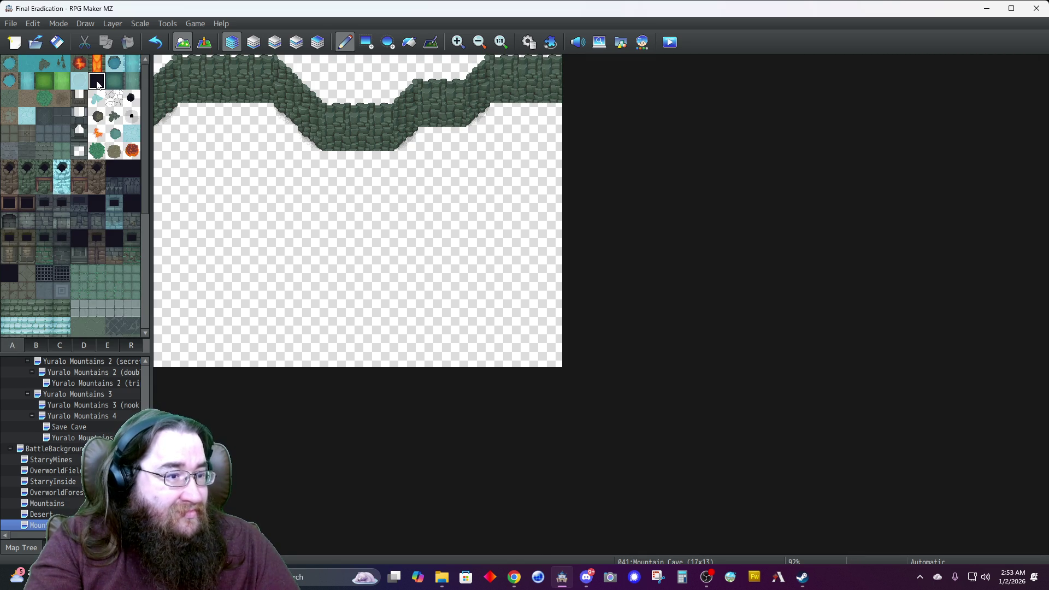
Fill the top rows with dark cave wall on layer 2, keeping the grey ledge.
click(253, 42)
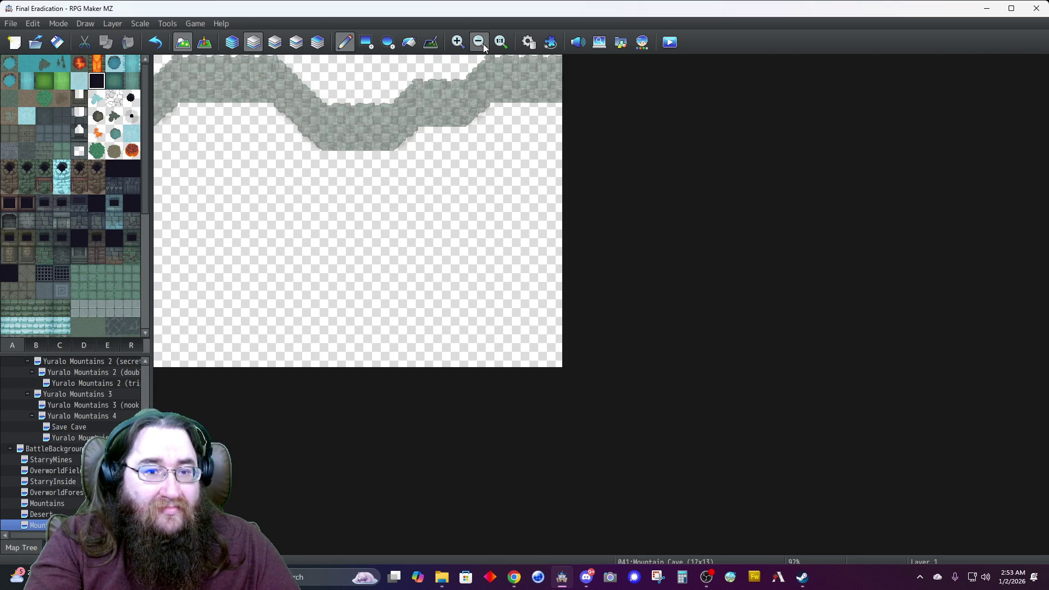
click(366, 43)
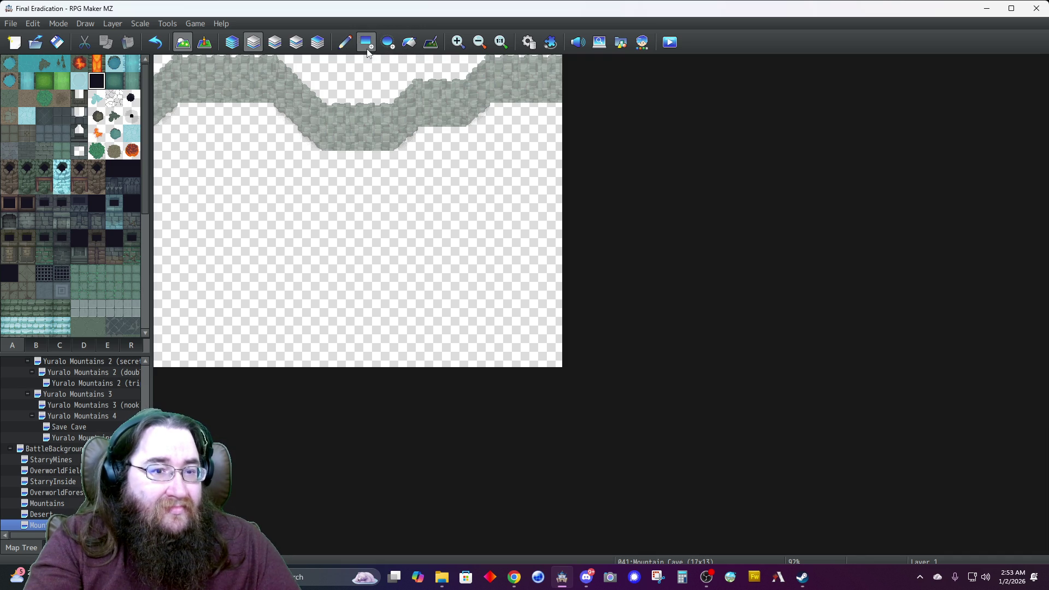
mouse_move(542, 60)
mouse_down()
mouse_move(332, 83)
mouse_move(155, 82)
mouse_move(152, 57)
mouse_up()
drag(461, 90, 376, 89)
click(295, 84)
right_click(292, 114)
click(283, 87)
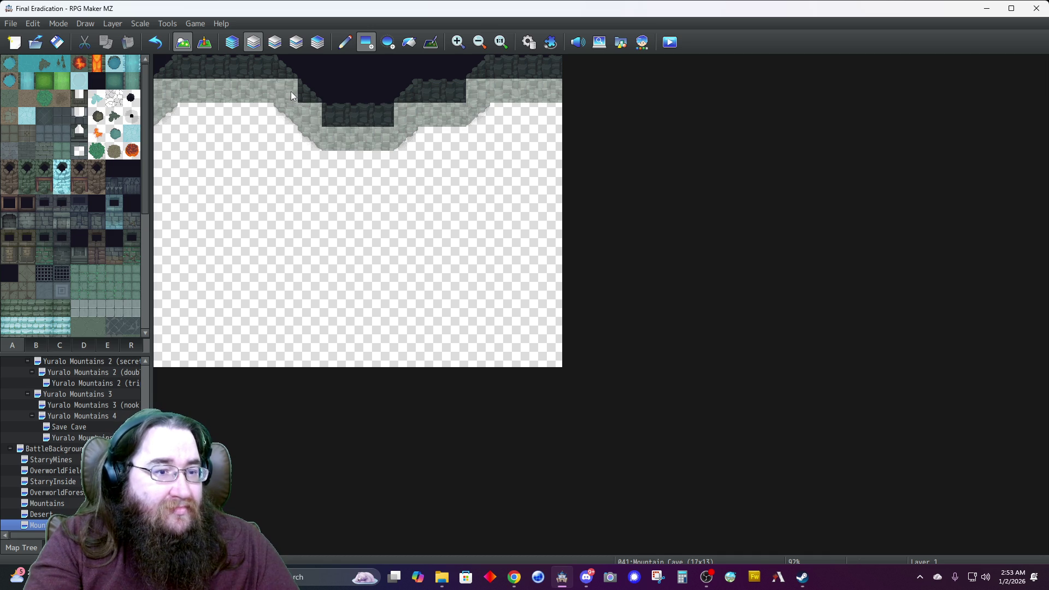
click(229, 48)
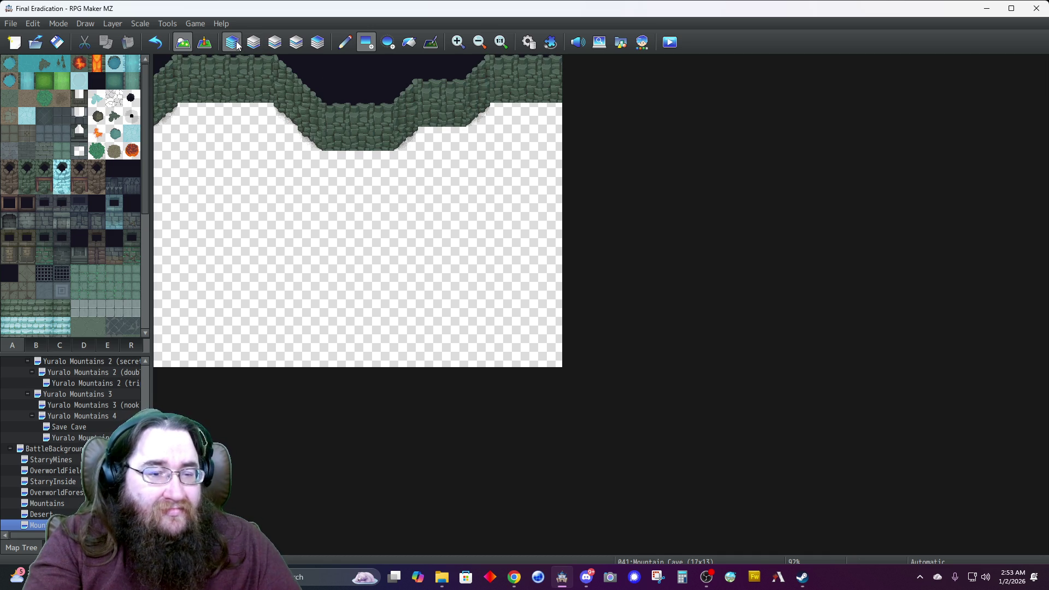
Fill the lower map and remaining empty strips with cave-floor tiles on Layer 1.
click(251, 43)
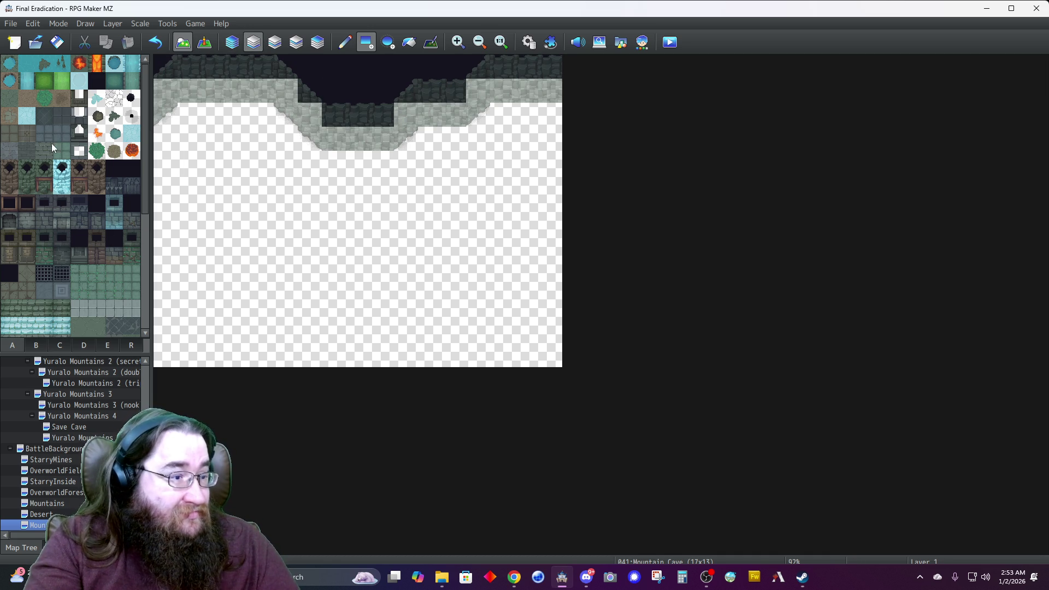
click(7, 100)
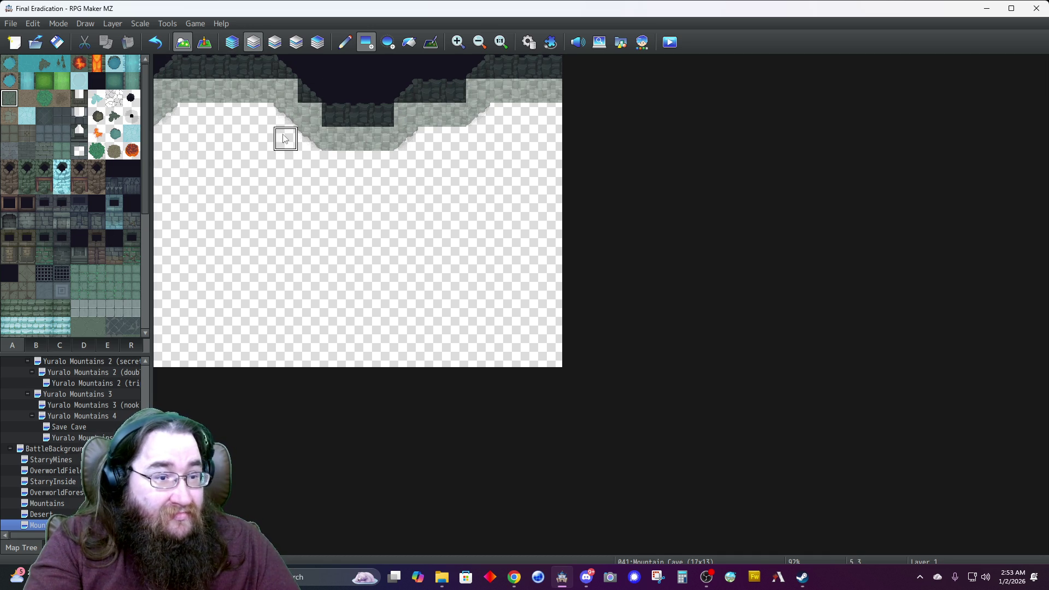
mouse_move(165, 142)
mouse_down()
mouse_move(439, 200)
mouse_move(627, 526)
mouse_up()
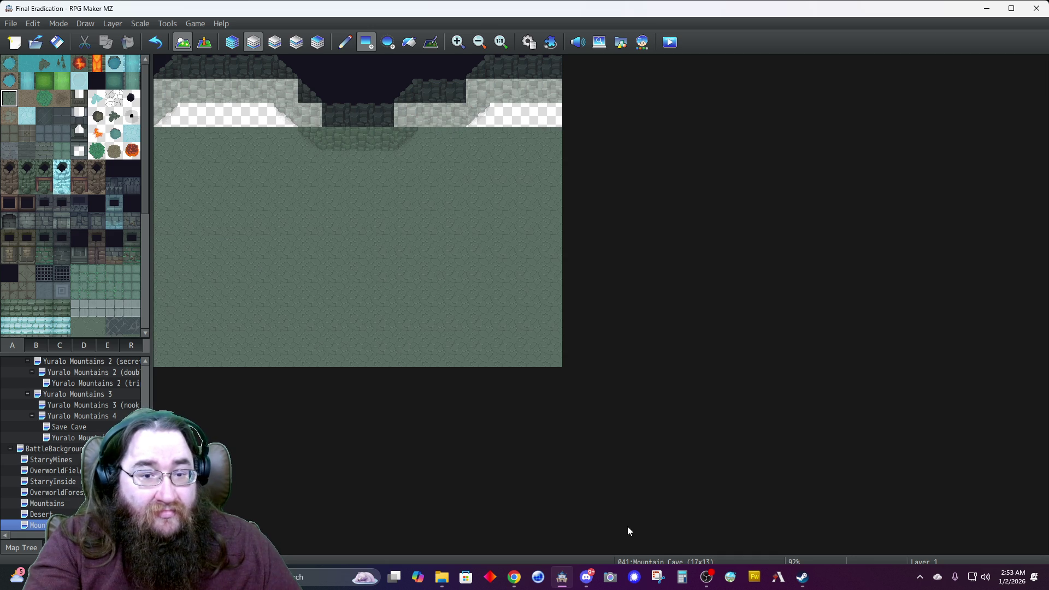
drag(478, 115, 549, 115)
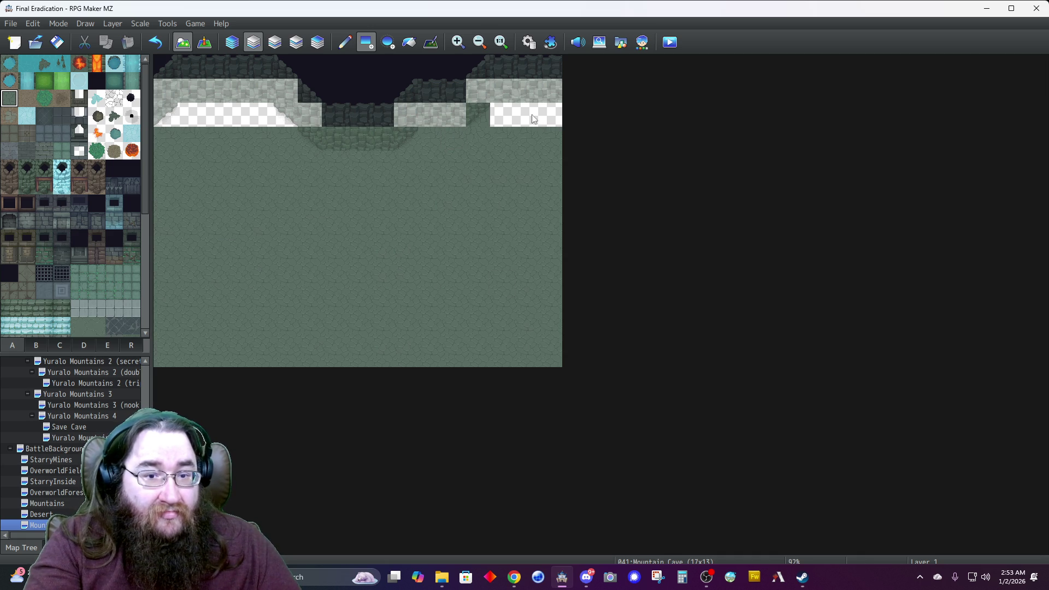
click(286, 114)
drag(217, 120, 159, 120)
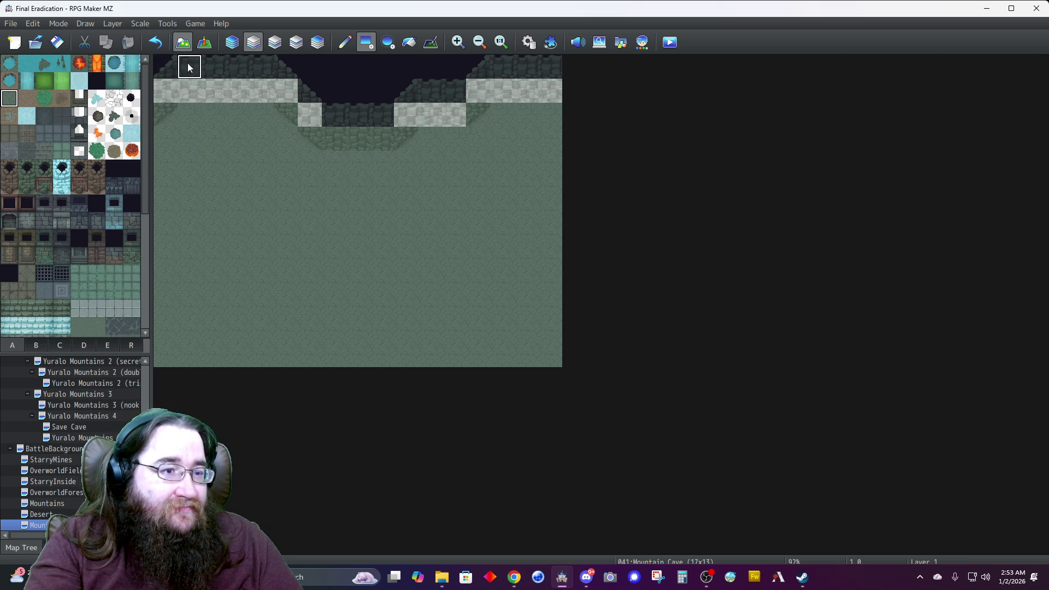
click(231, 44)
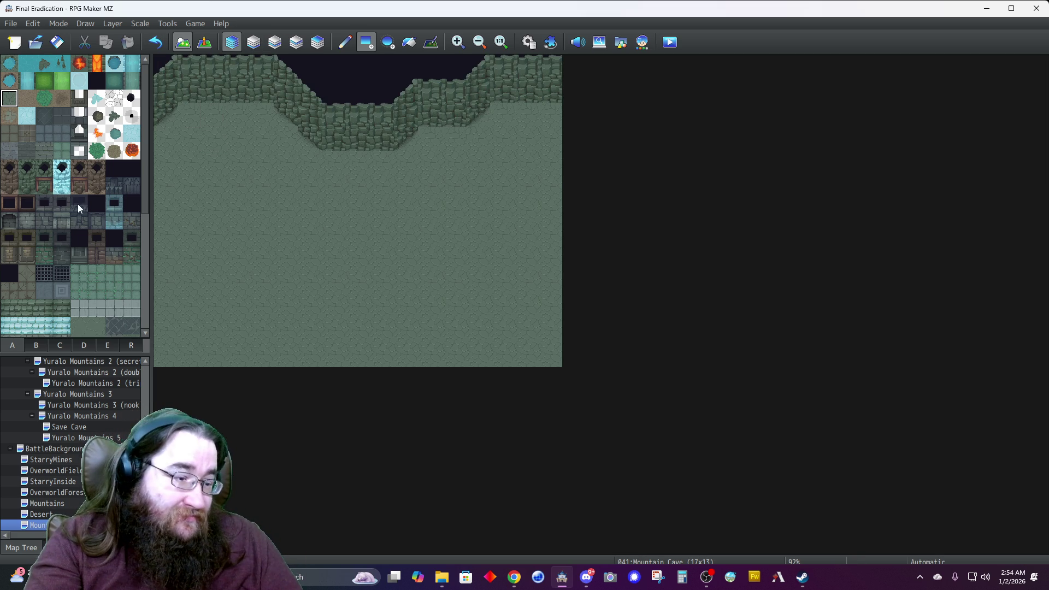
Place a small reddish object and a log-and-stones tile on the cave wall.
click(84, 346)
scroll(69, 221, up, 5)
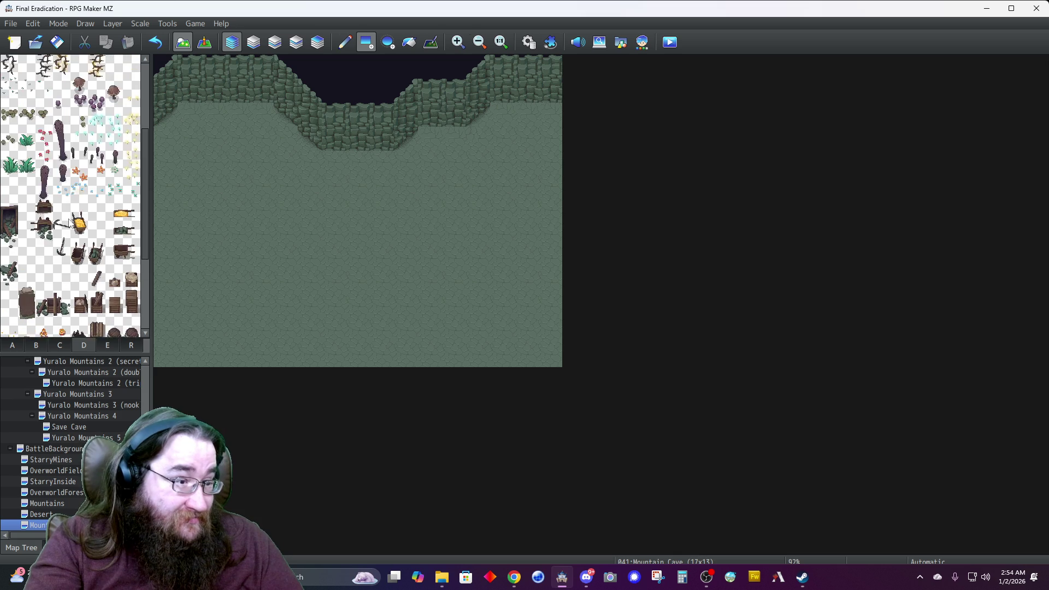
click(27, 345)
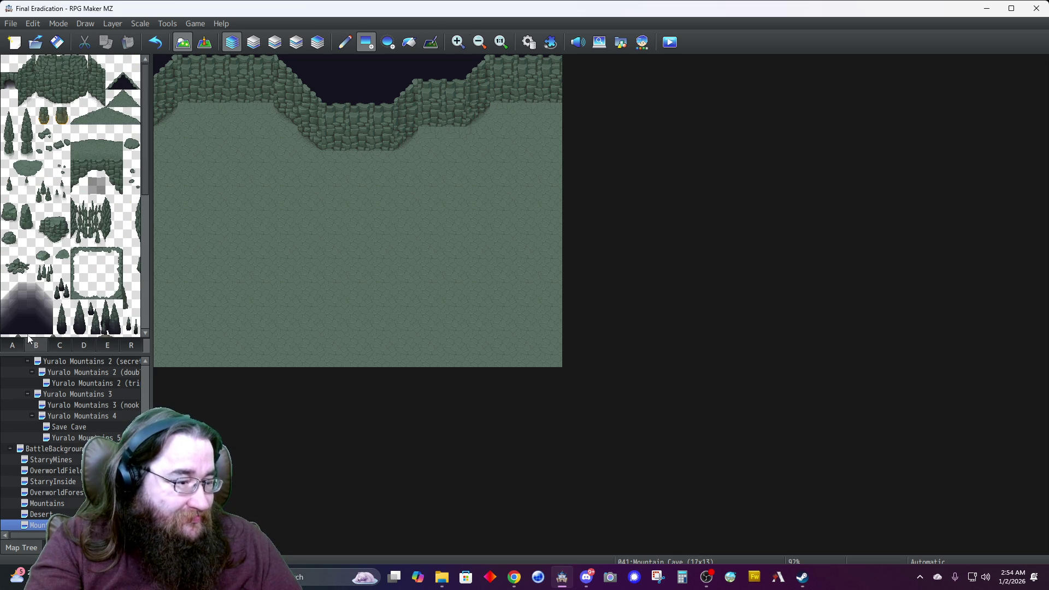
click(65, 344)
click(83, 347)
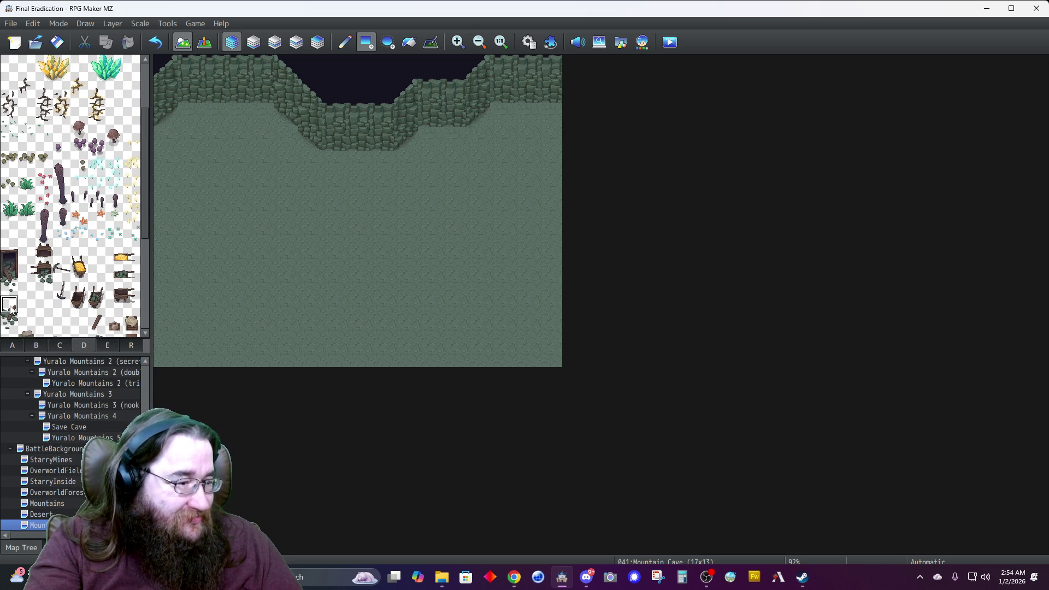
click(432, 116)
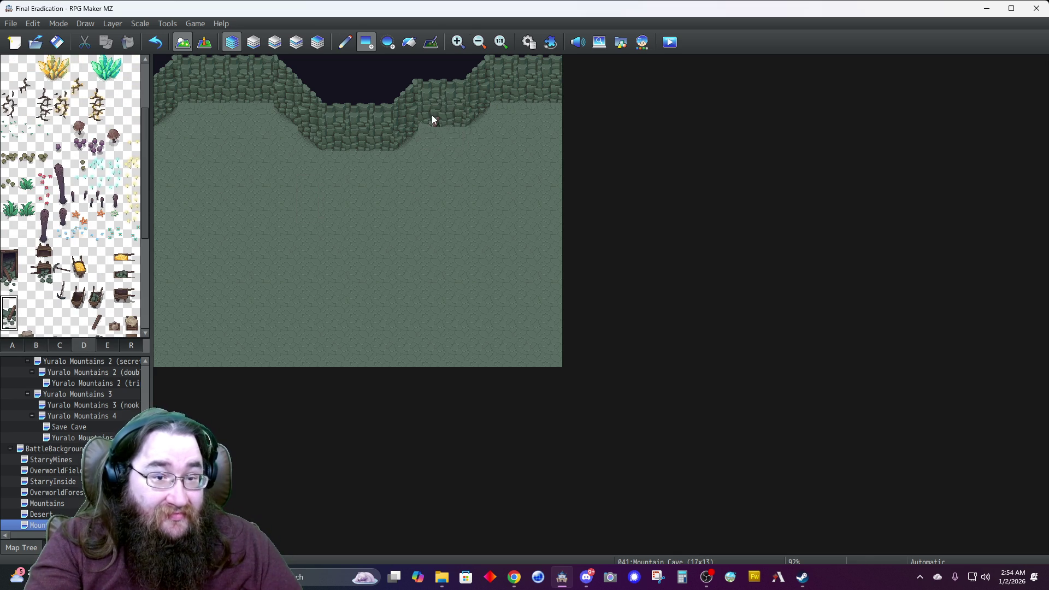
click(344, 42)
click(427, 121)
Place a 2x2 wooden support top-right and a 2x2 barrel cluster top-left.
scroll(77, 293, down, 5)
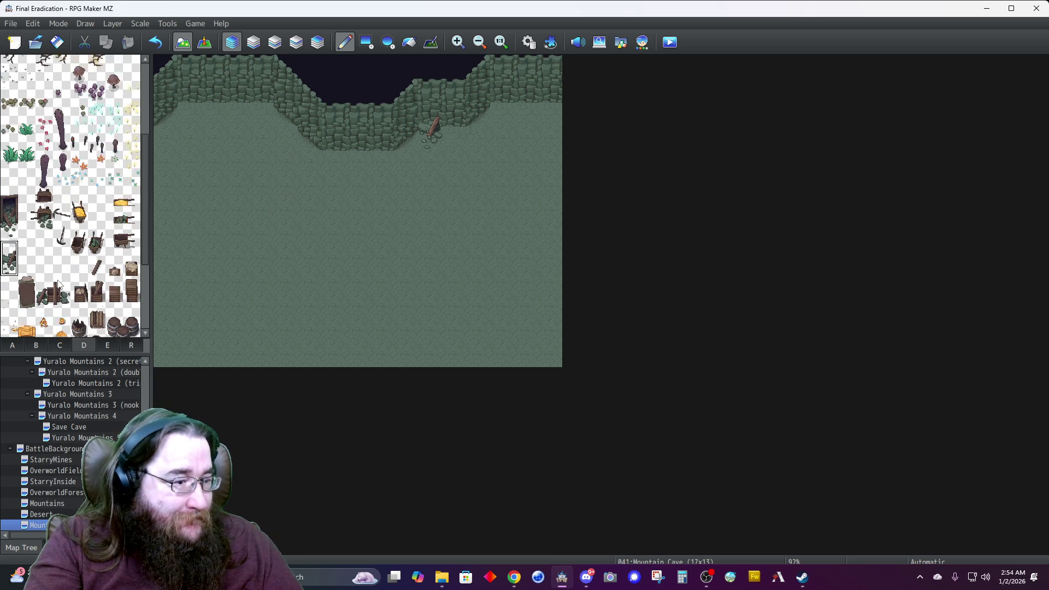
drag(42, 235, 61, 245)
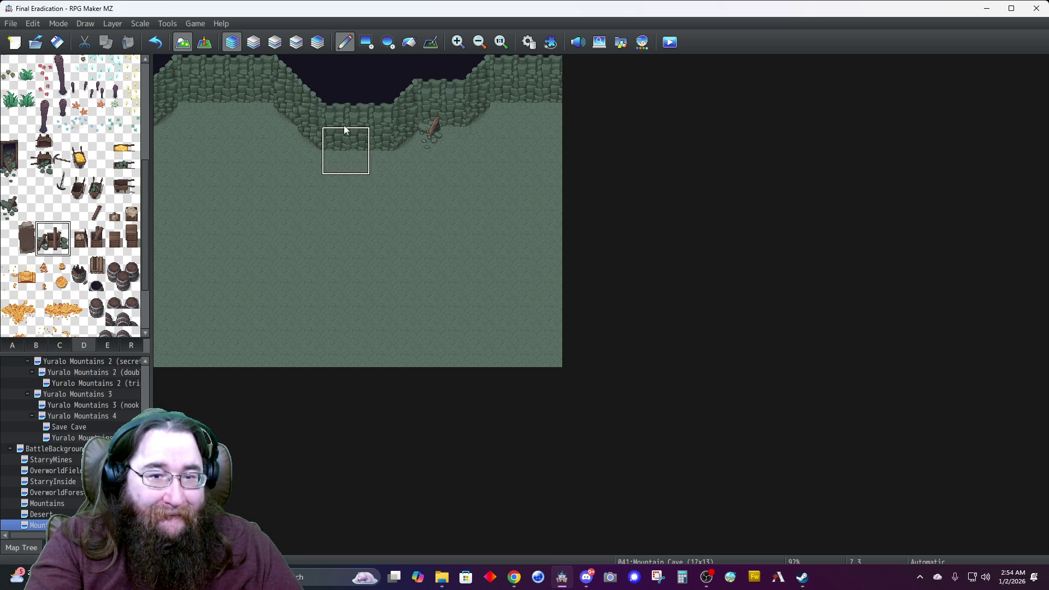
click(518, 94)
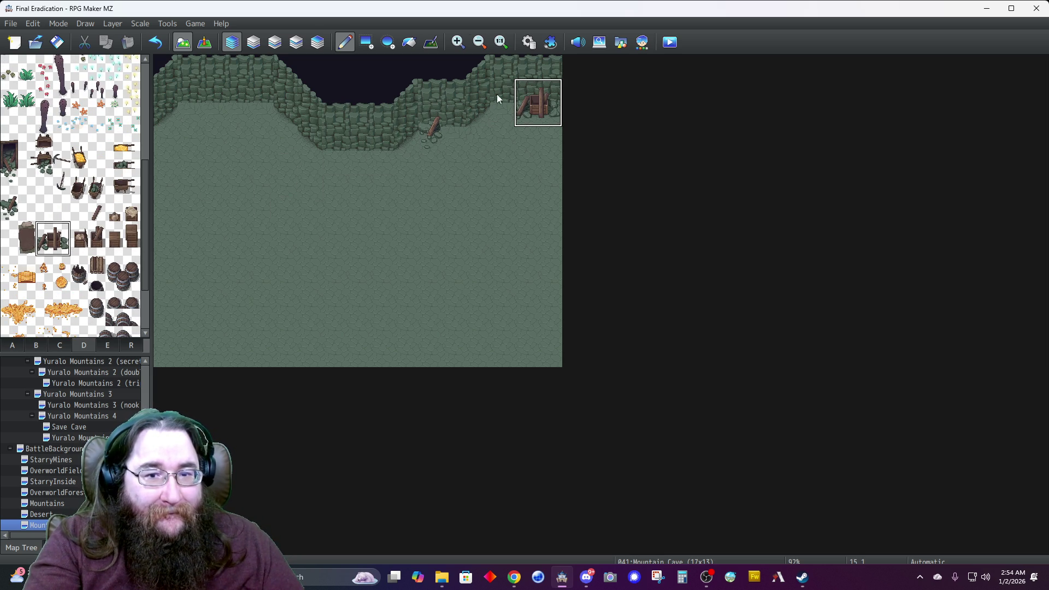
drag(115, 267, 131, 284)
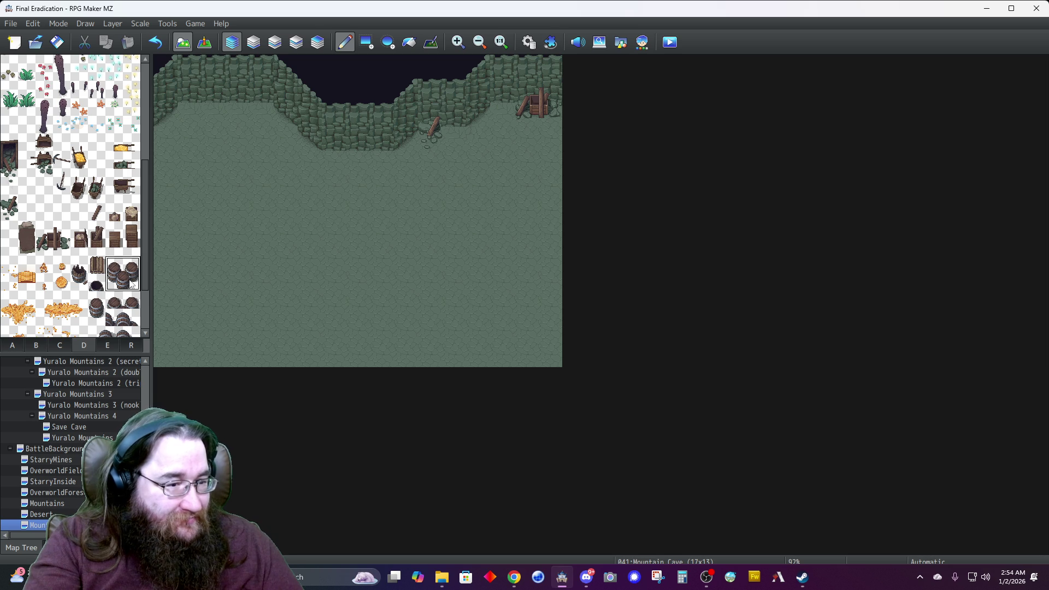
click(169, 108)
click(93, 305)
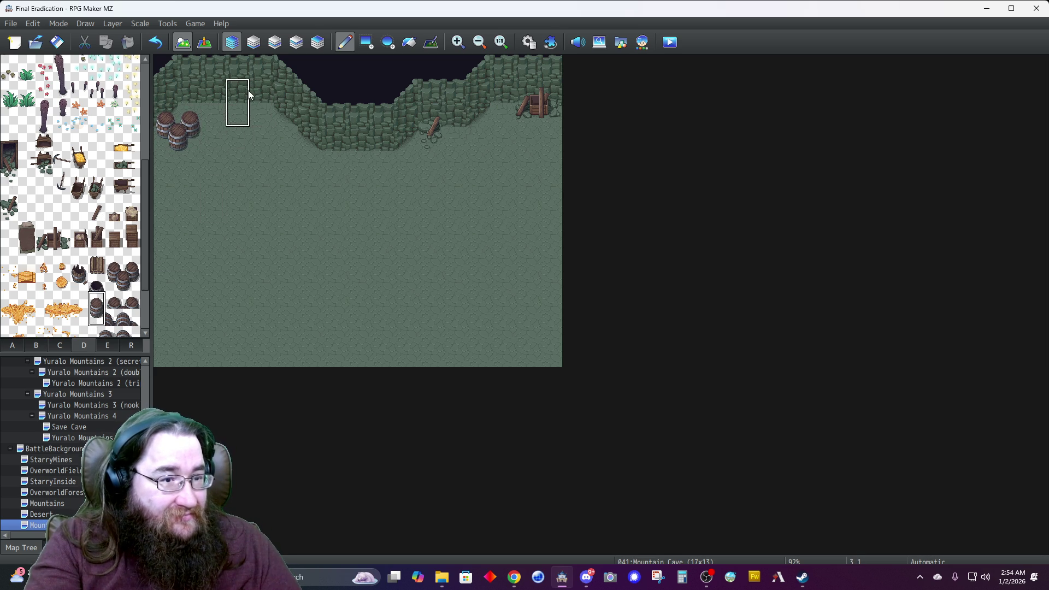
click(13, 344)
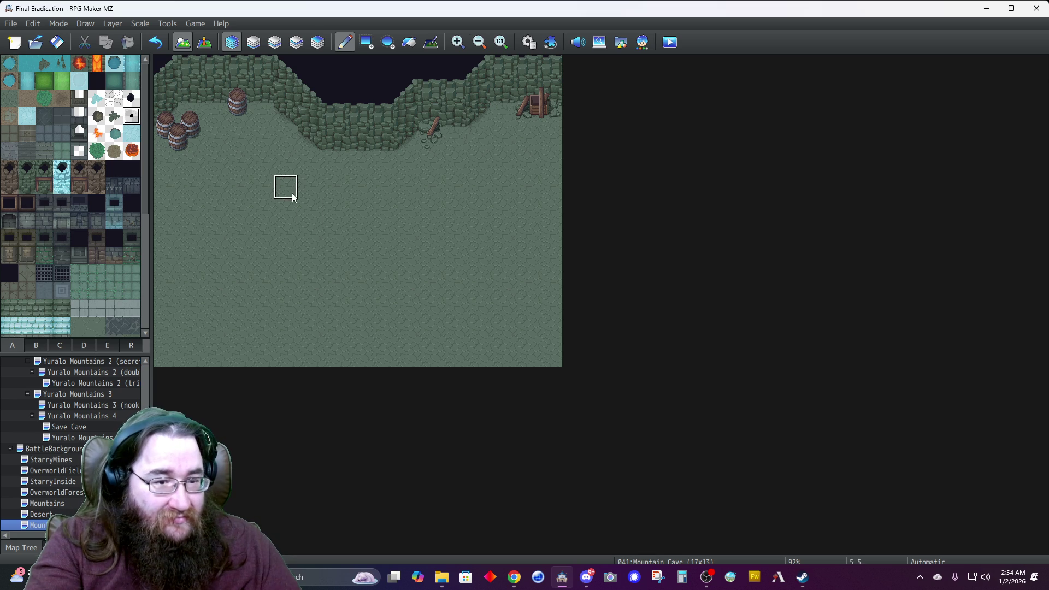
Paint a dark floor patch across the middle and add cracks near the barrels and right support.
mouse_move(338, 239)
mouse_down()
mouse_move(290, 239)
mouse_move(267, 260)
mouse_move(307, 281)
mouse_move(321, 232)
mouse_move(371, 220)
mouse_up()
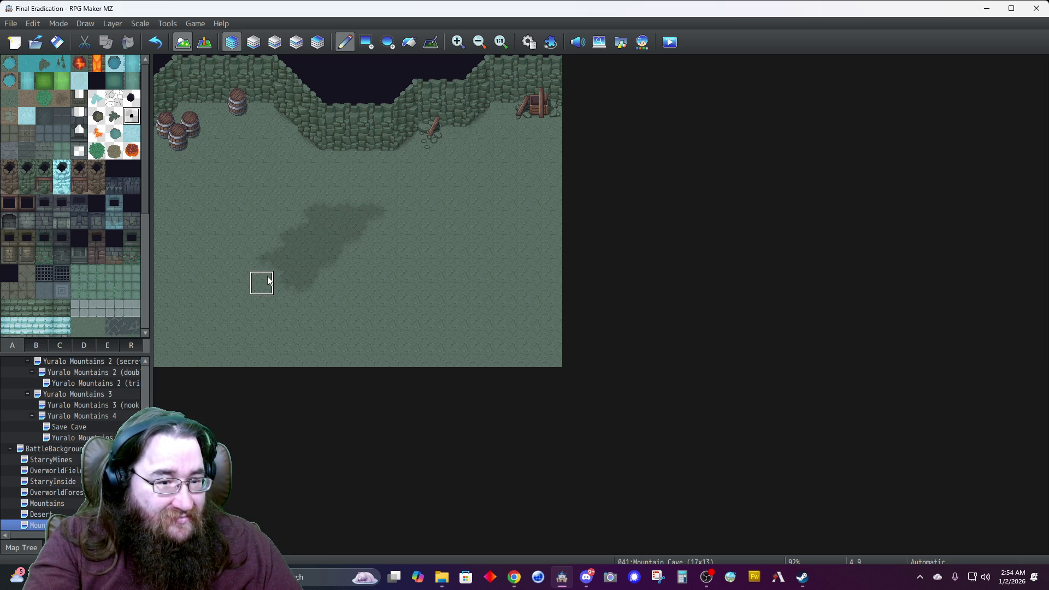
mouse_move(238, 284)
mouse_down()
mouse_move(250, 298)
mouse_move(239, 300)
mouse_move(252, 301)
mouse_move(189, 301)
mouse_move(264, 289)
mouse_up()
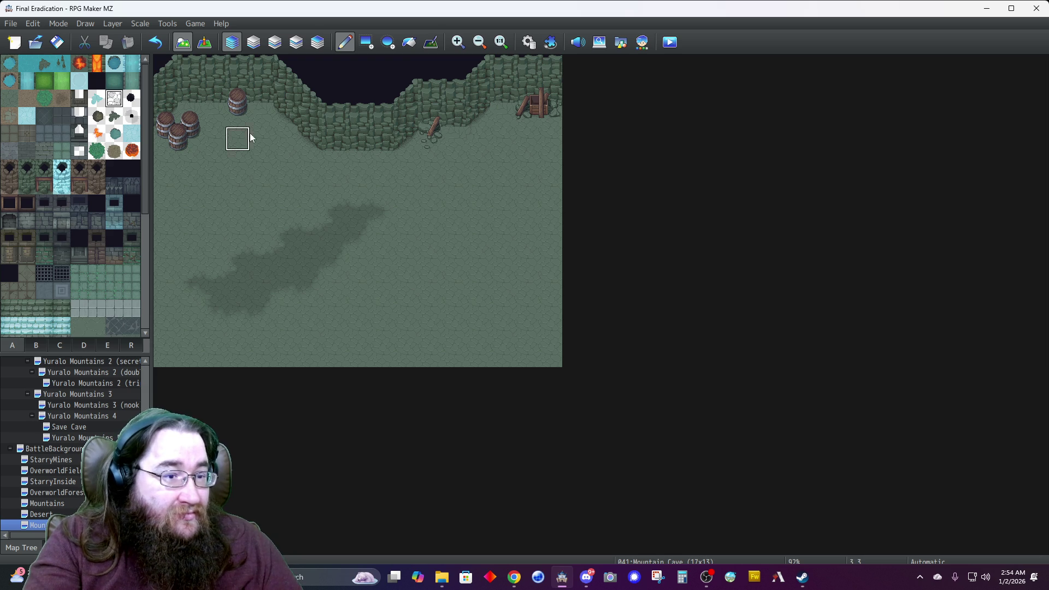
click(262, 115)
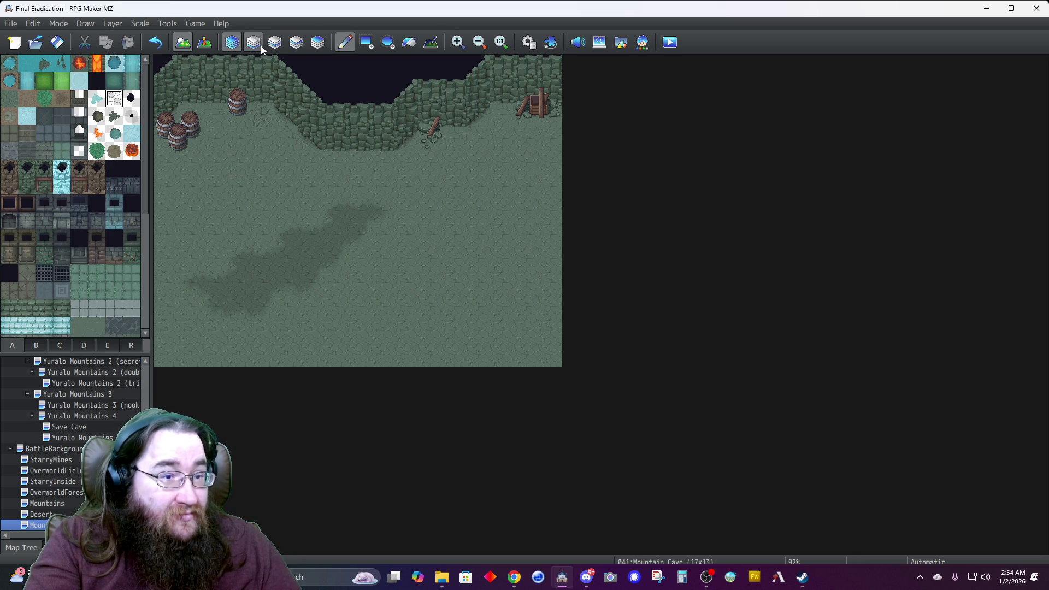
click(274, 43)
click(199, 115)
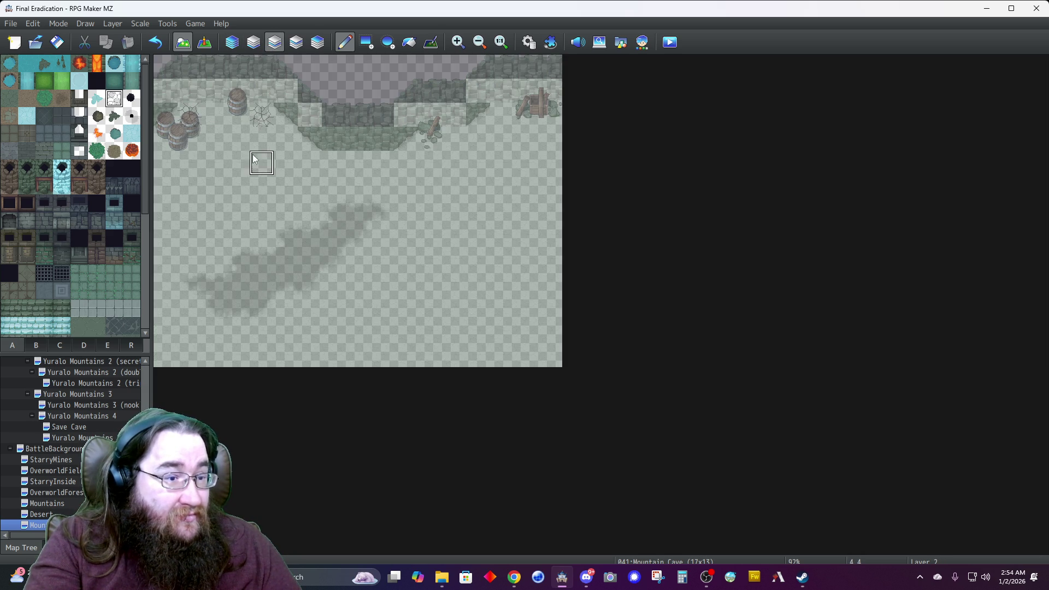
click(498, 124)
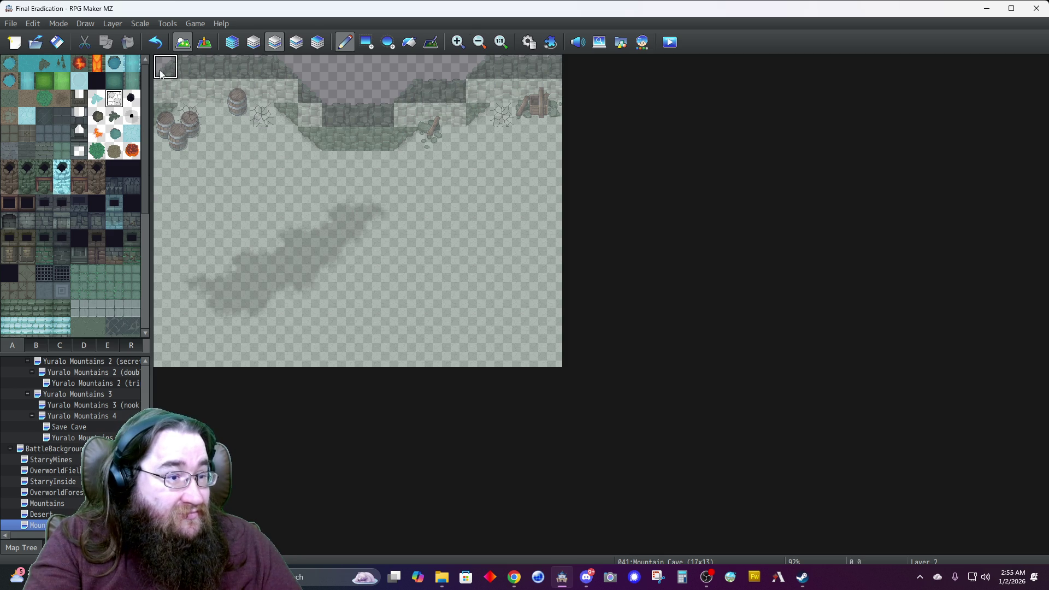
click(229, 47)
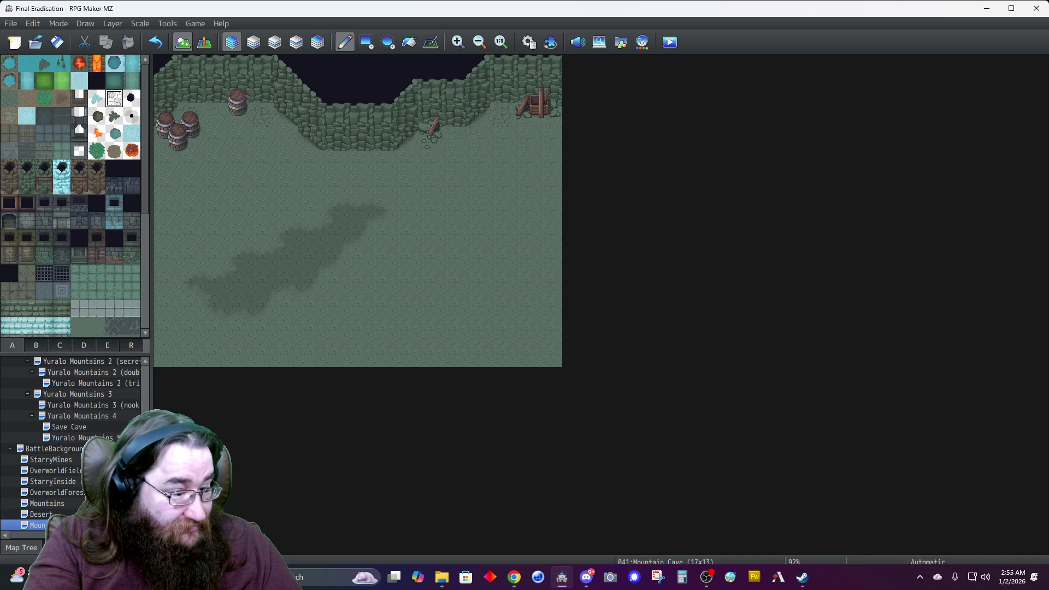
right_click(77, 392)
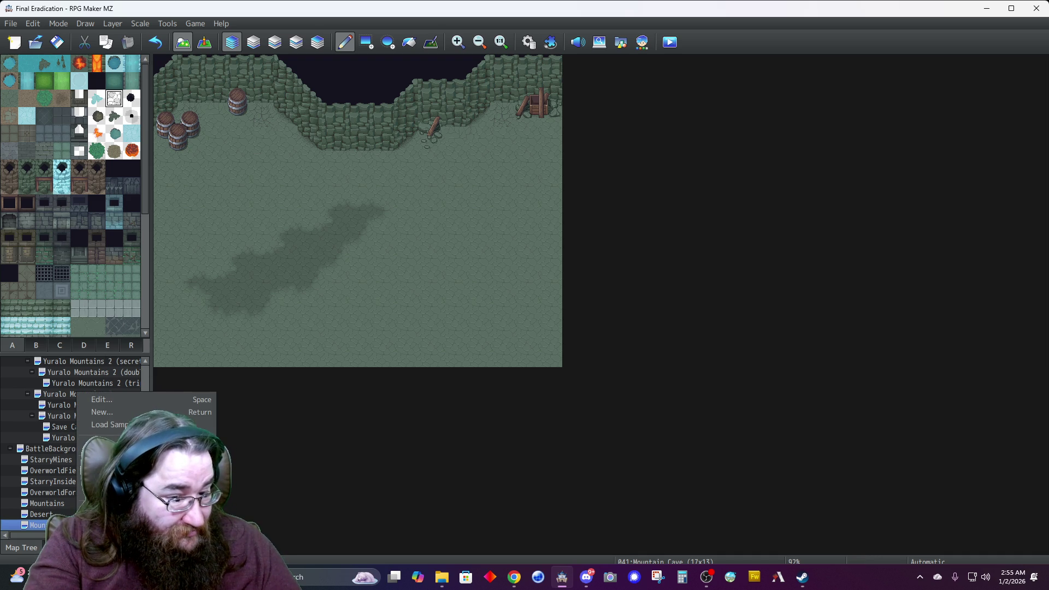
Save the Mountain Cave map as an image and open File Explorer to locate it.
click(120, 508)
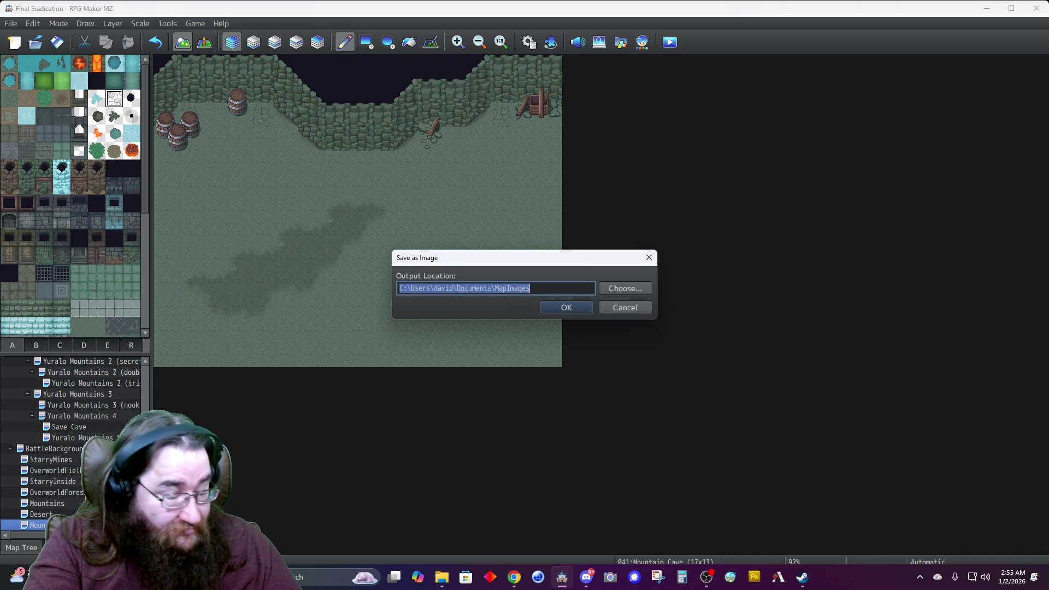
click(562, 306)
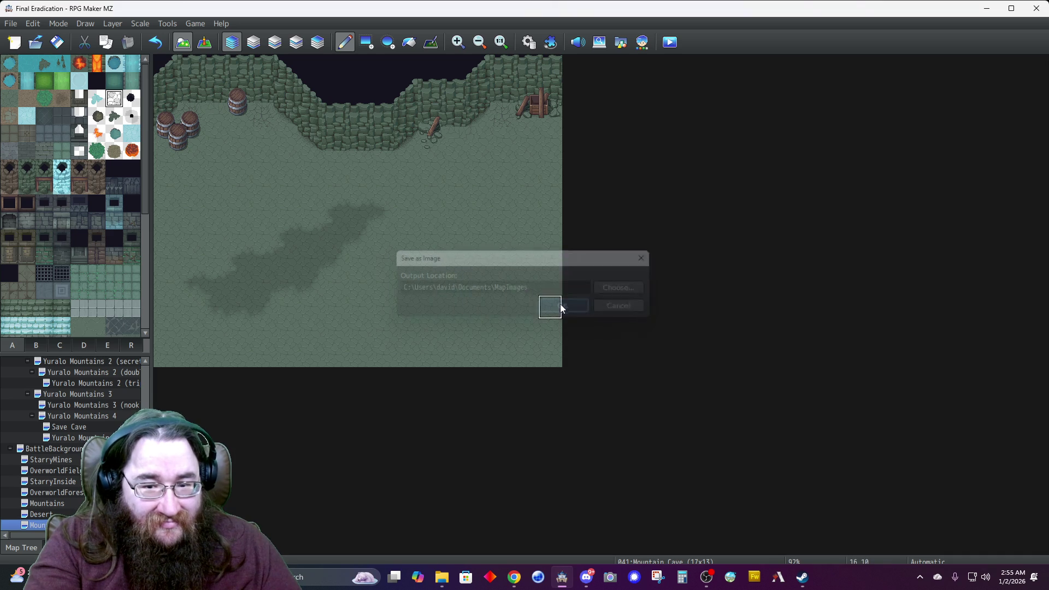
click(442, 576)
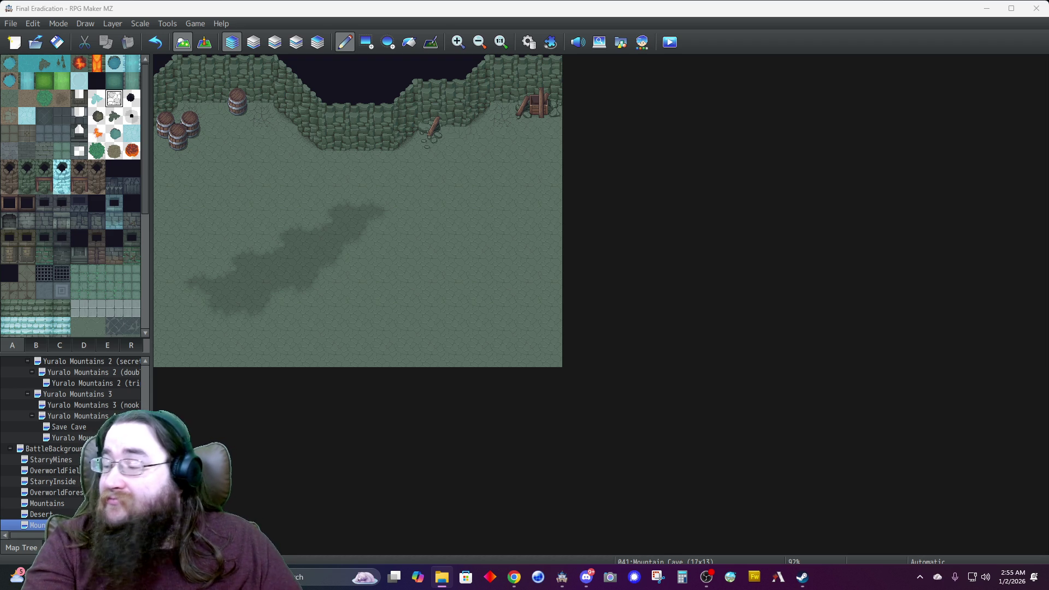
key(super+d)
key(super+d)
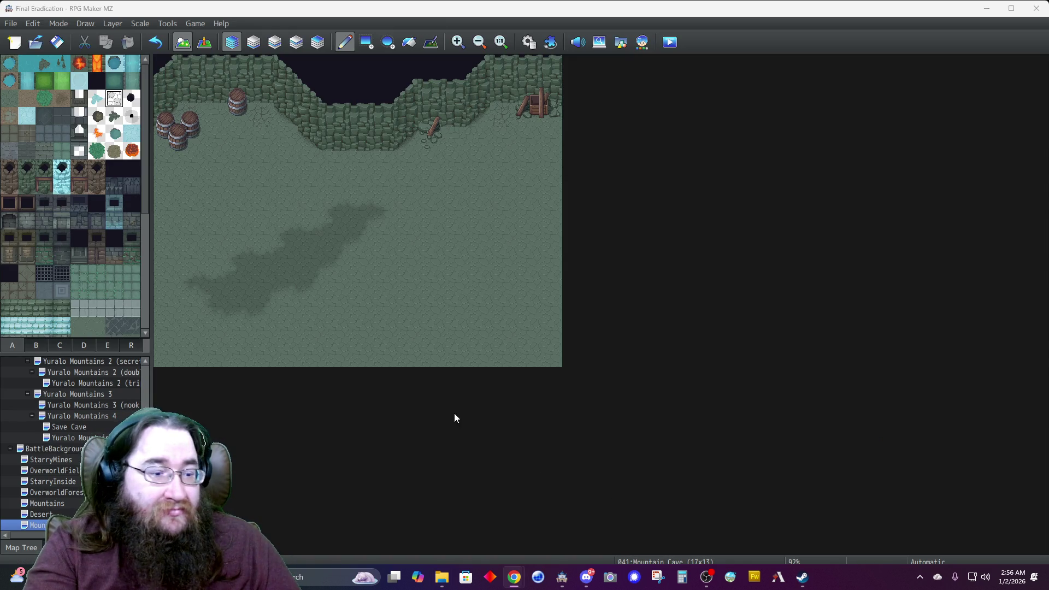
Set the Yuralo Mountains 2 (secret) map's battleback to MountainCave for both images.
scroll(69, 435, up, 2)
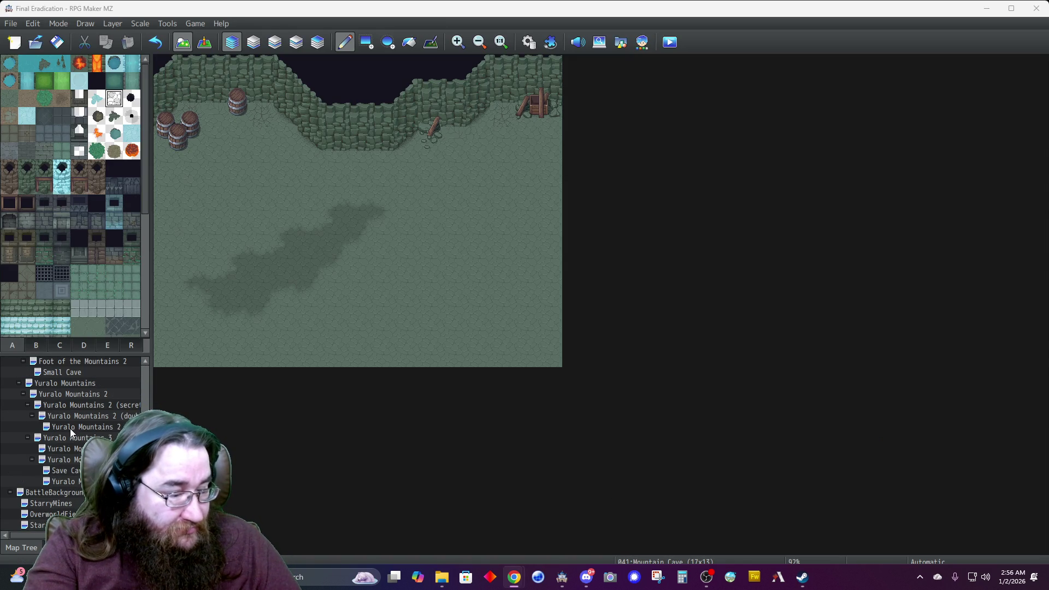
click(79, 398)
click(83, 404)
right_click(87, 404)
click(103, 411)
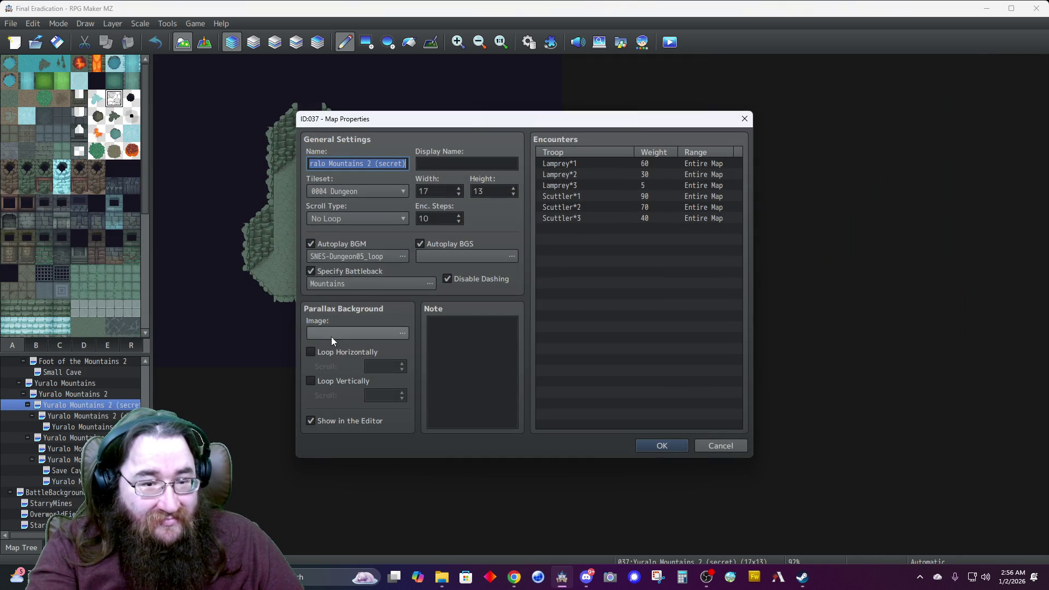
click(331, 334)
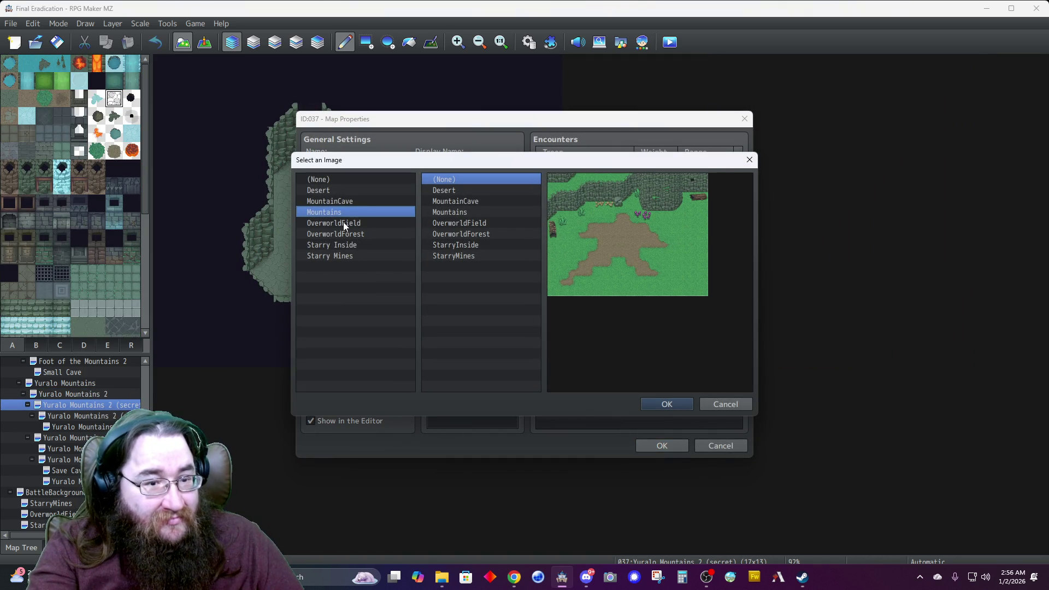
click(348, 201)
click(443, 200)
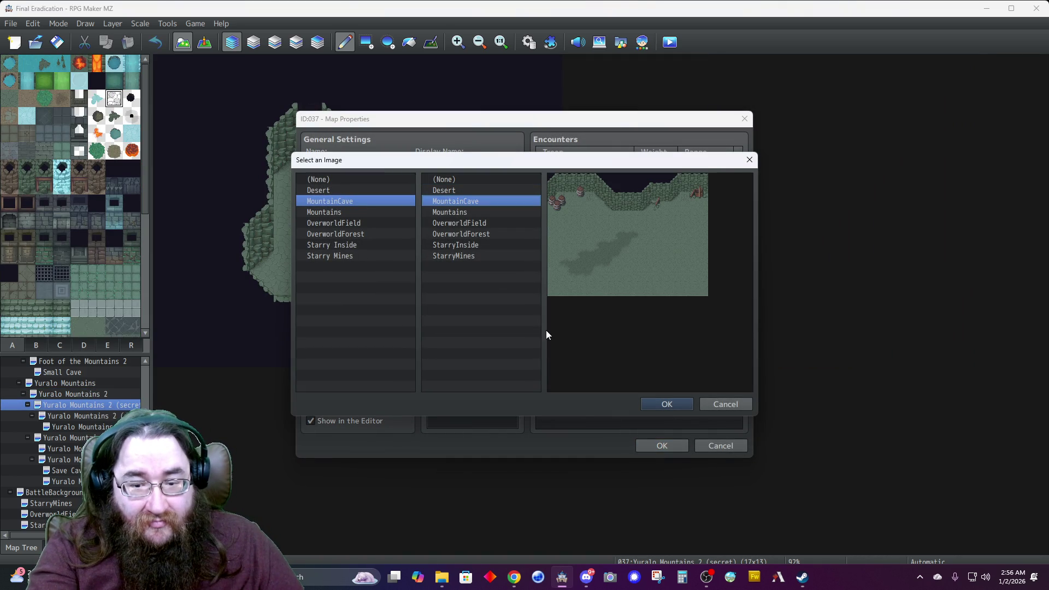
click(644, 403)
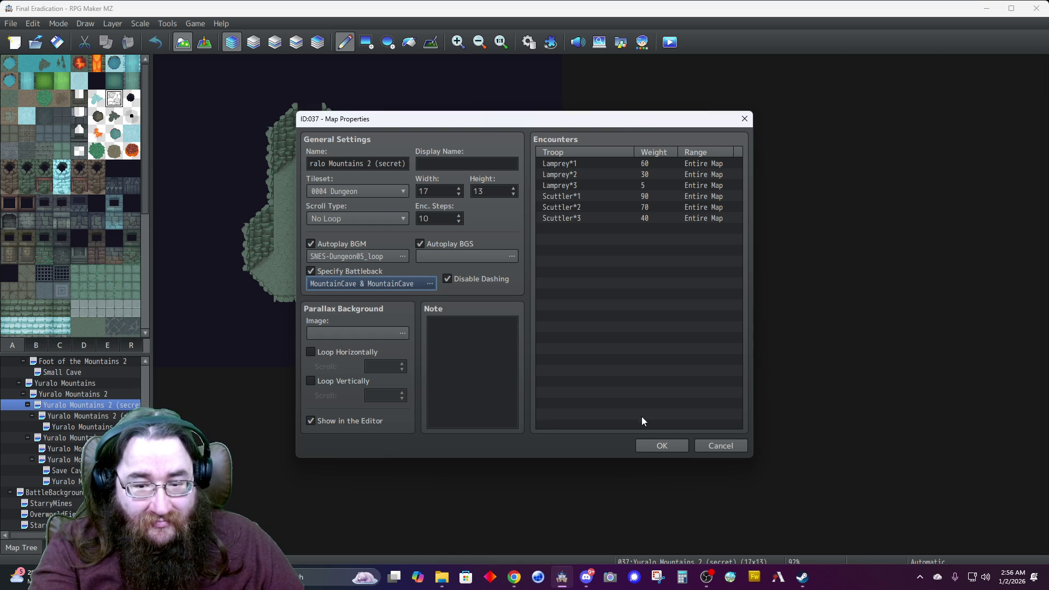
click(636, 444)
Give the double-secret Yuralo Mountains 2 map the MountainCave battleback in both lists.
click(100, 416)
right_click(100, 416)
click(117, 422)
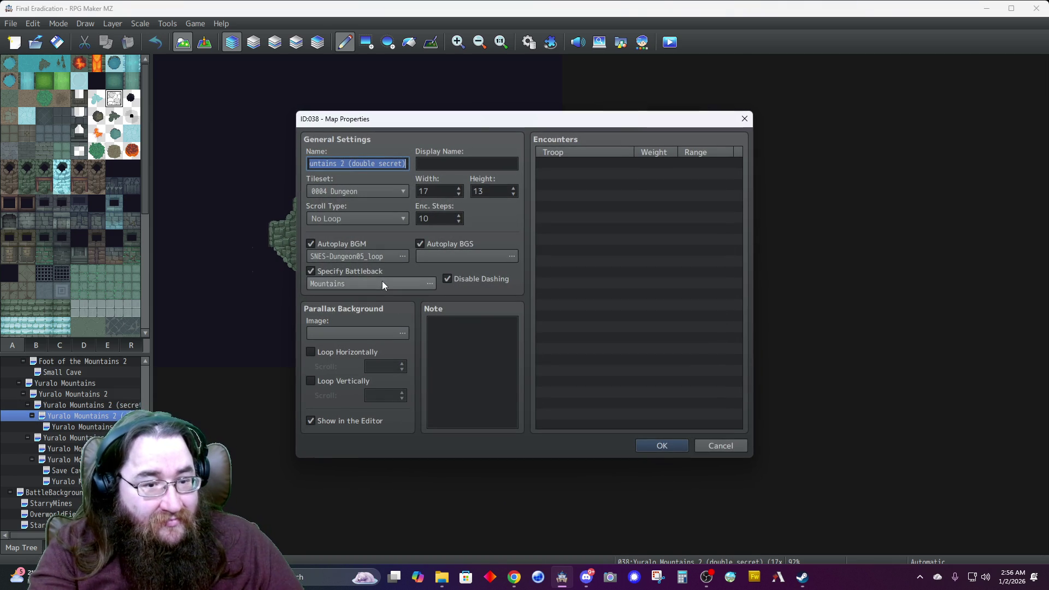
double_click(386, 279)
click(373, 201)
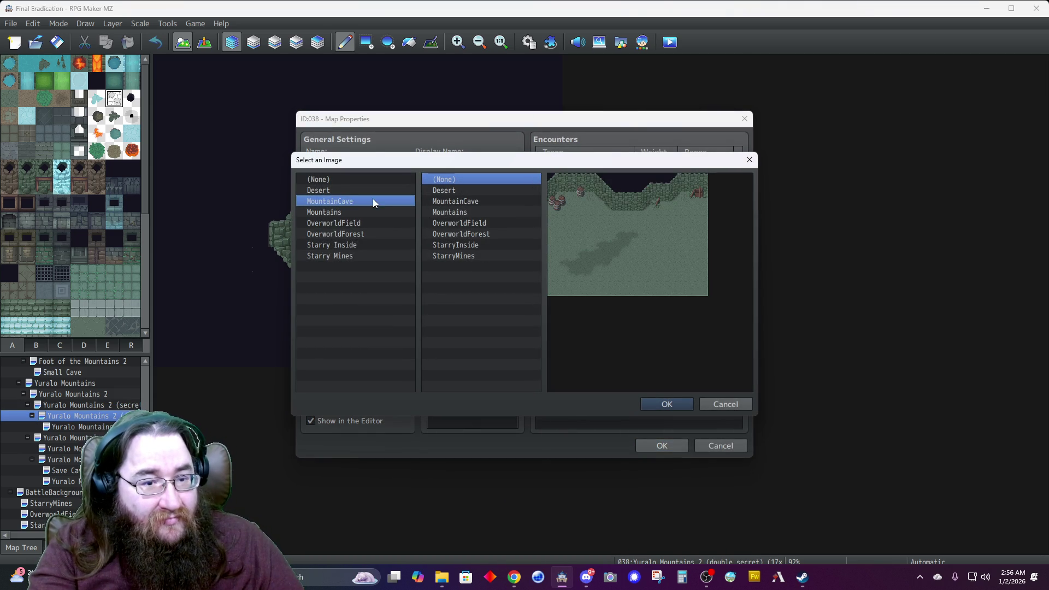
click(460, 201)
click(667, 404)
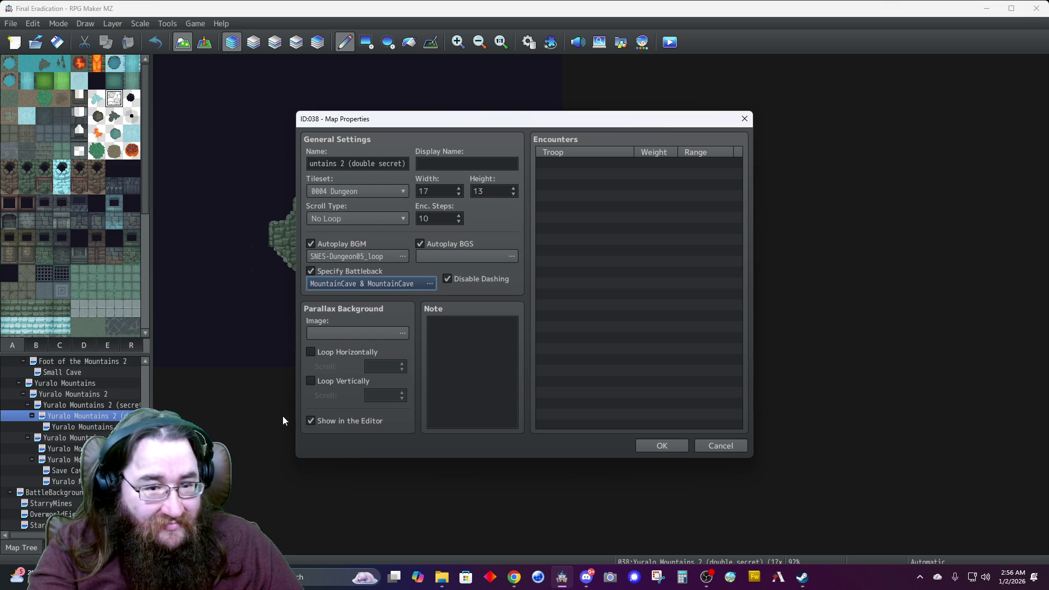
click(647, 446)
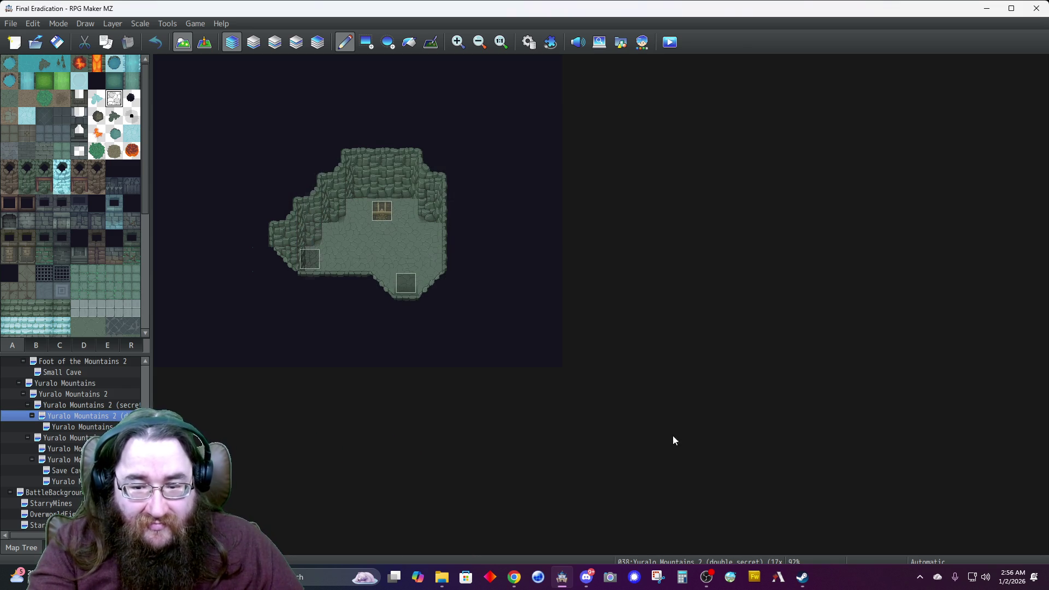
Give the triple-secret Yuralo Mountains 2 map the MountainCave battleback in both lists.
click(76, 427)
right_click(78, 426)
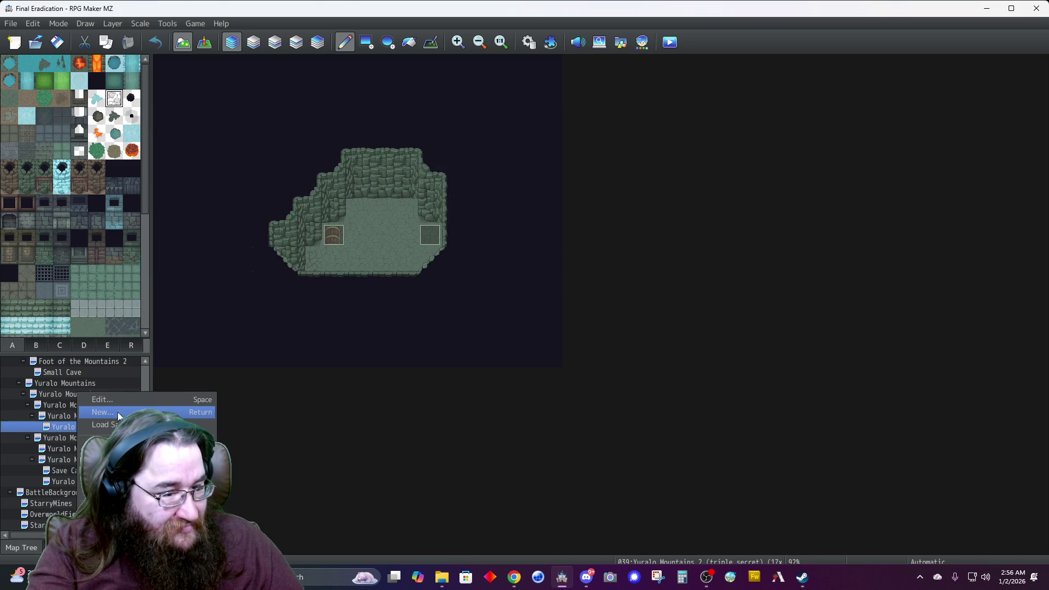
click(114, 399)
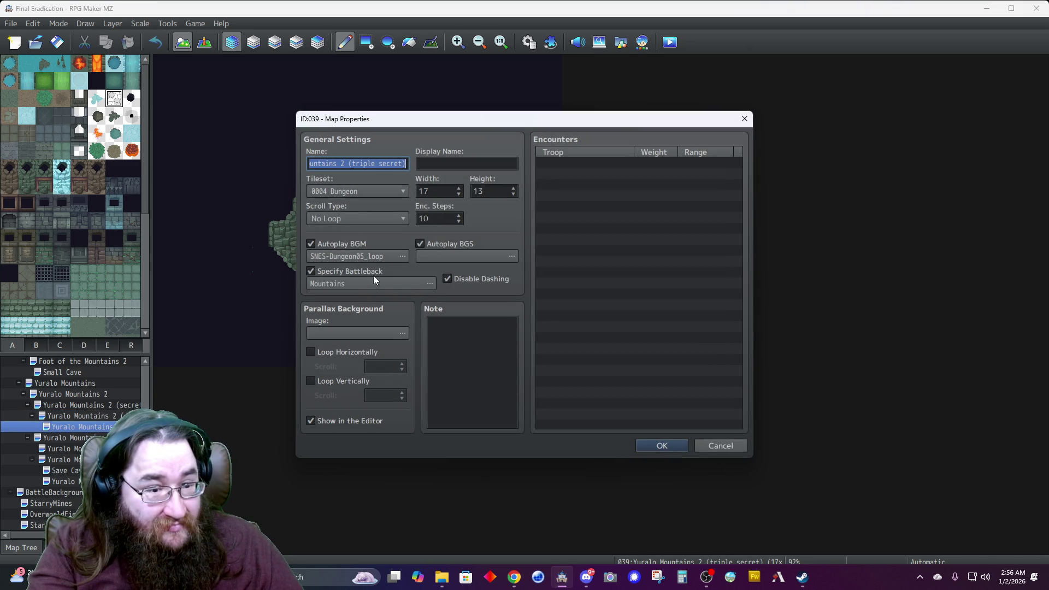
double_click(373, 280)
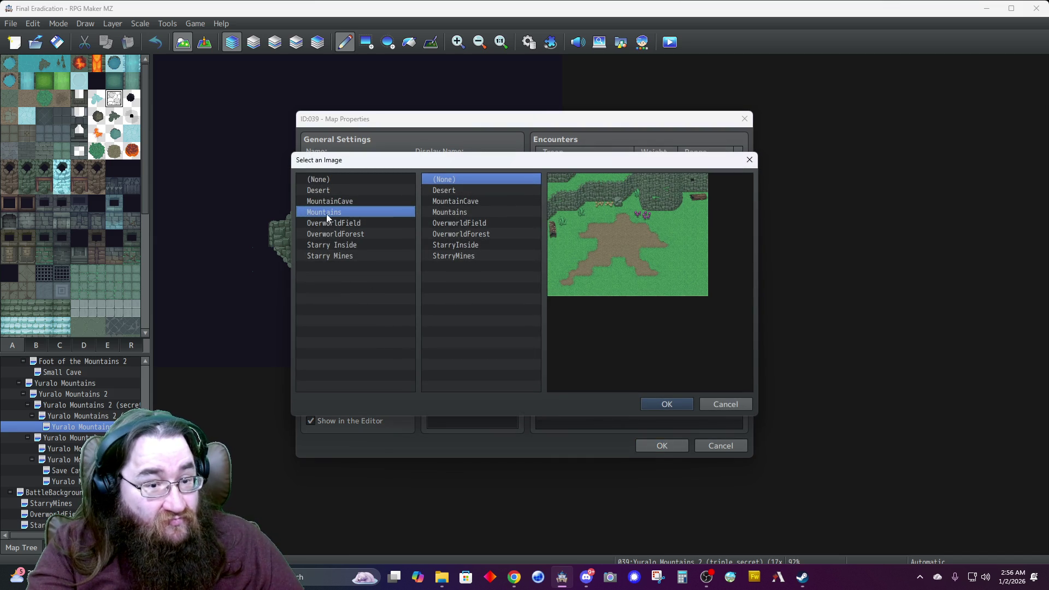
click(322, 201)
click(459, 200)
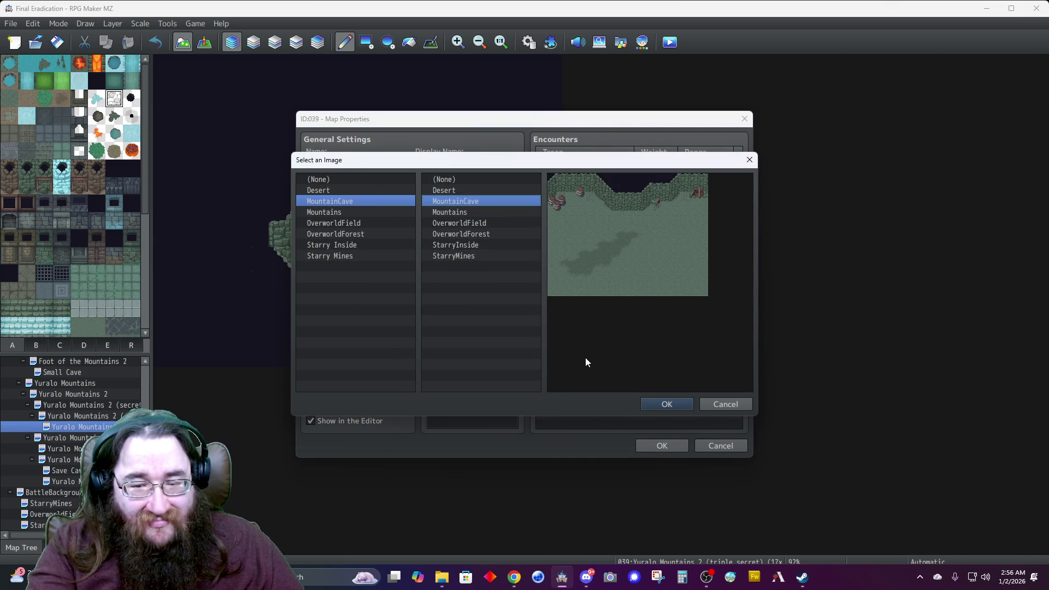
click(663, 404)
click(658, 442)
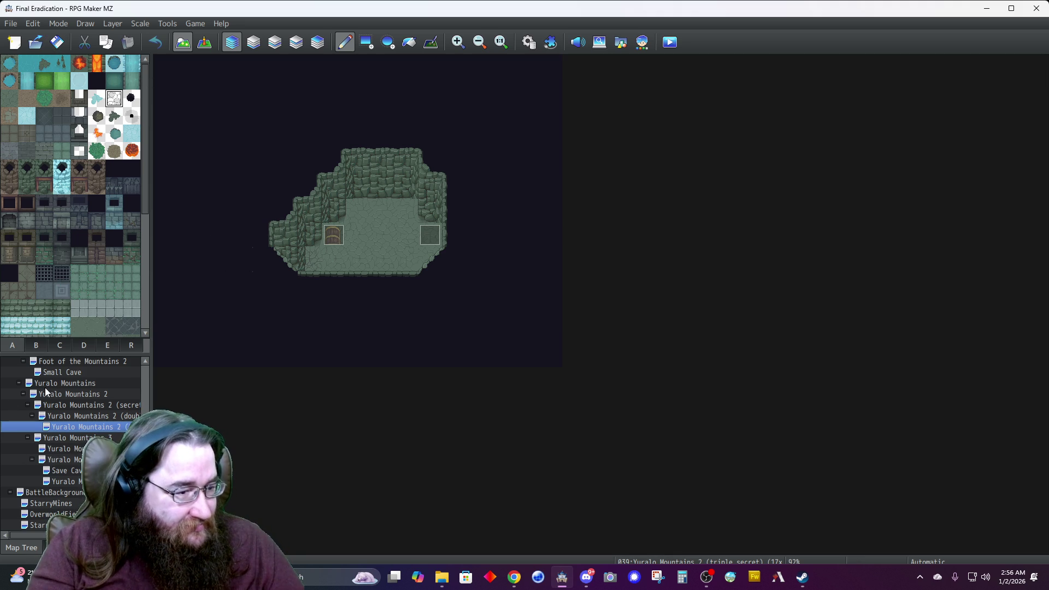
scroll(54, 437, down, 1)
Select Yuralo Mountains 5, save the project, and change its size from 34×13 to 17×26.
click(61, 471)
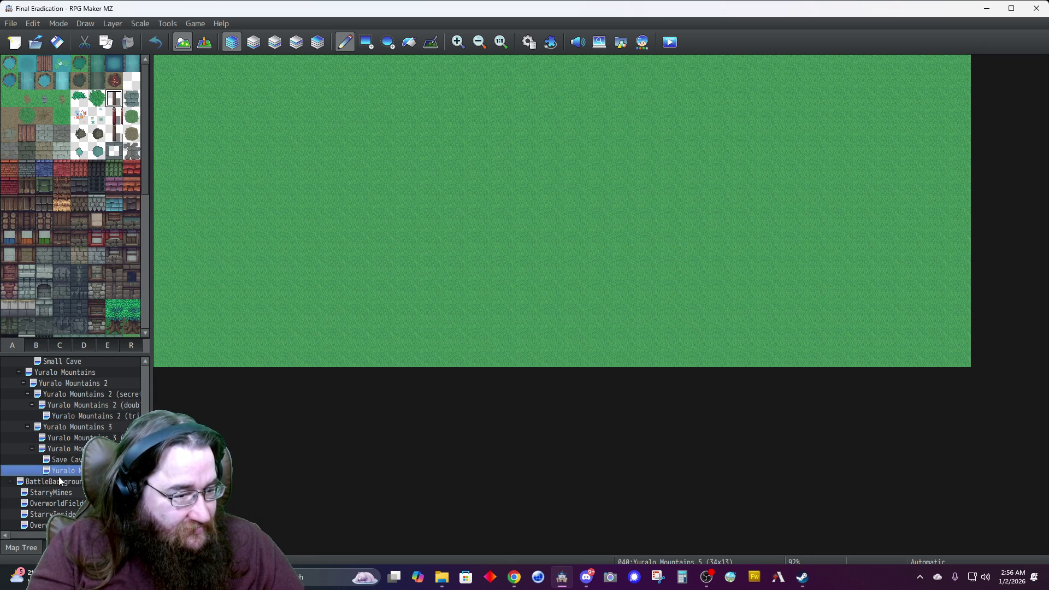
click(60, 45)
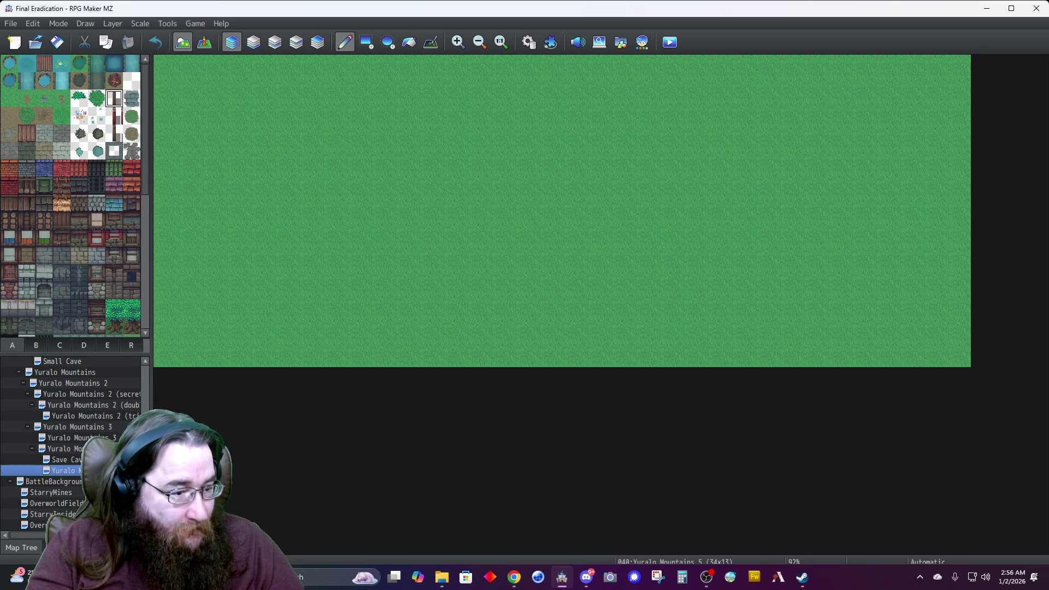
right_click(93, 470)
click(152, 399)
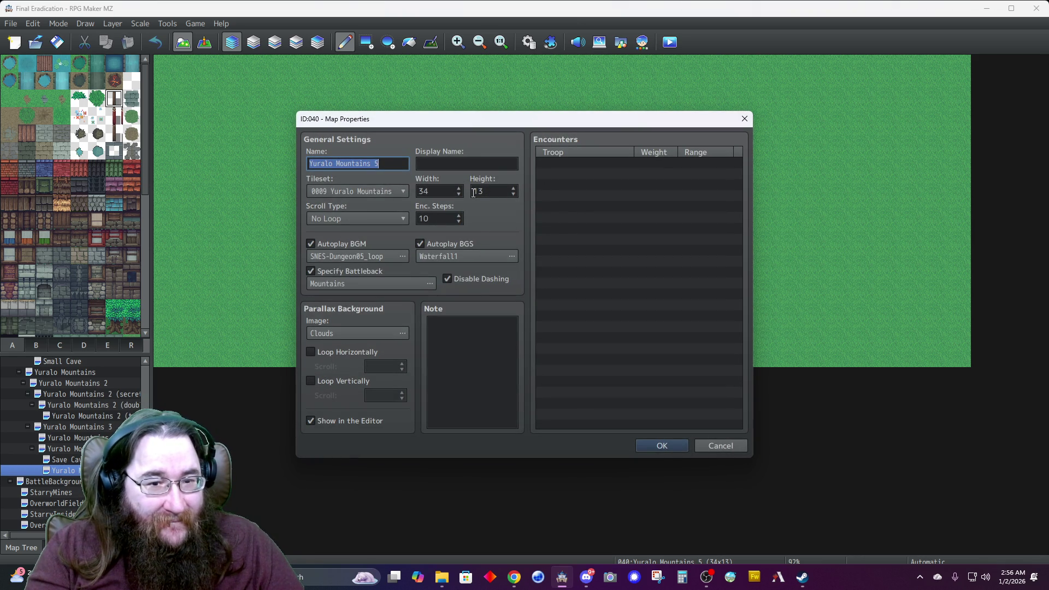
double_click(443, 189)
text(17)
key(Tab)
text(26)
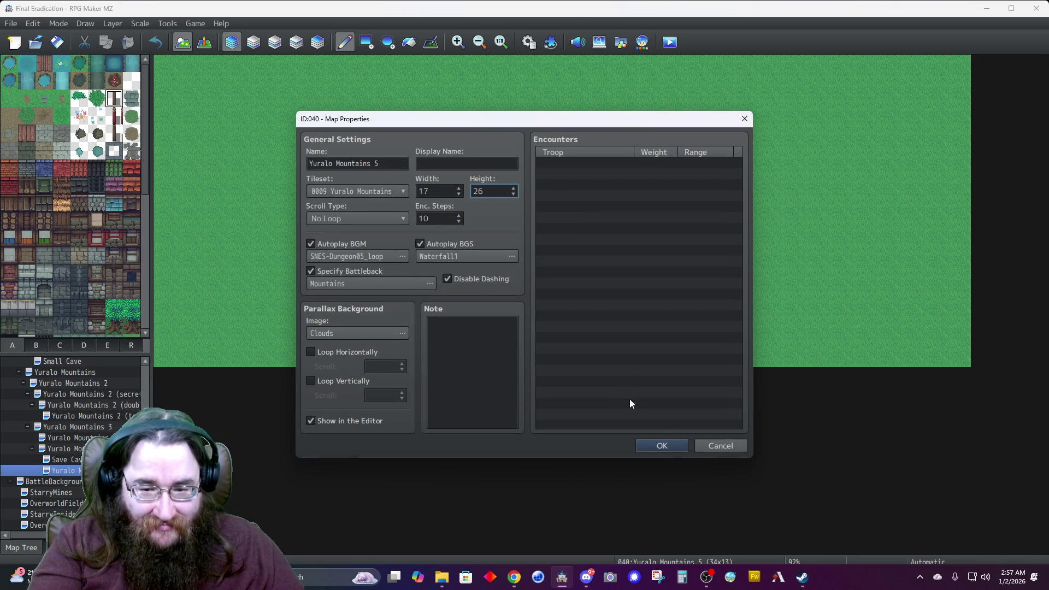
click(663, 444)
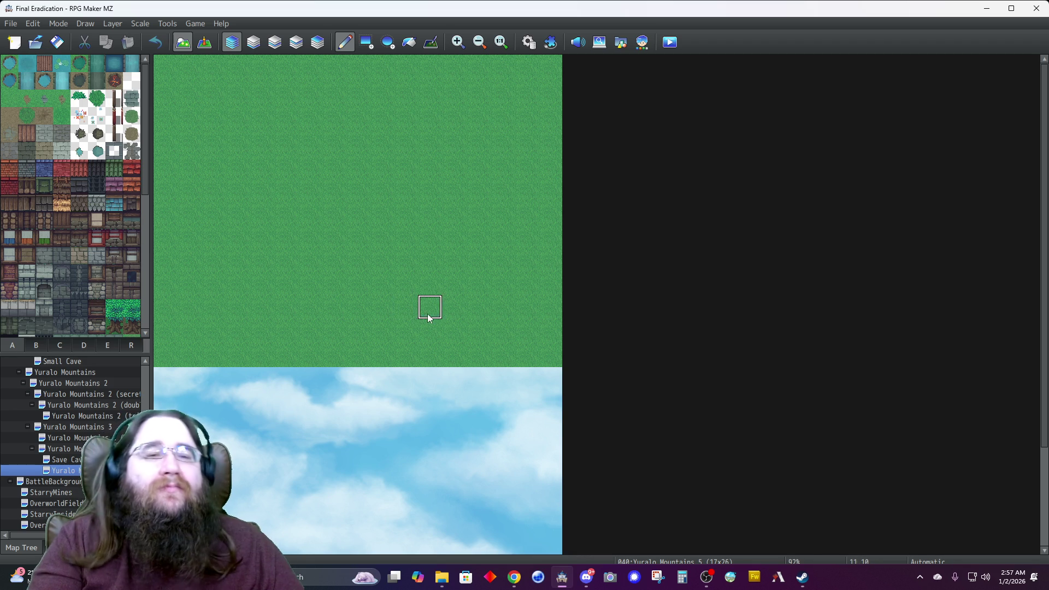
Fill the bare lower part of Yuralo Mountains 5 with grass.
click(408, 44)
click(428, 402)
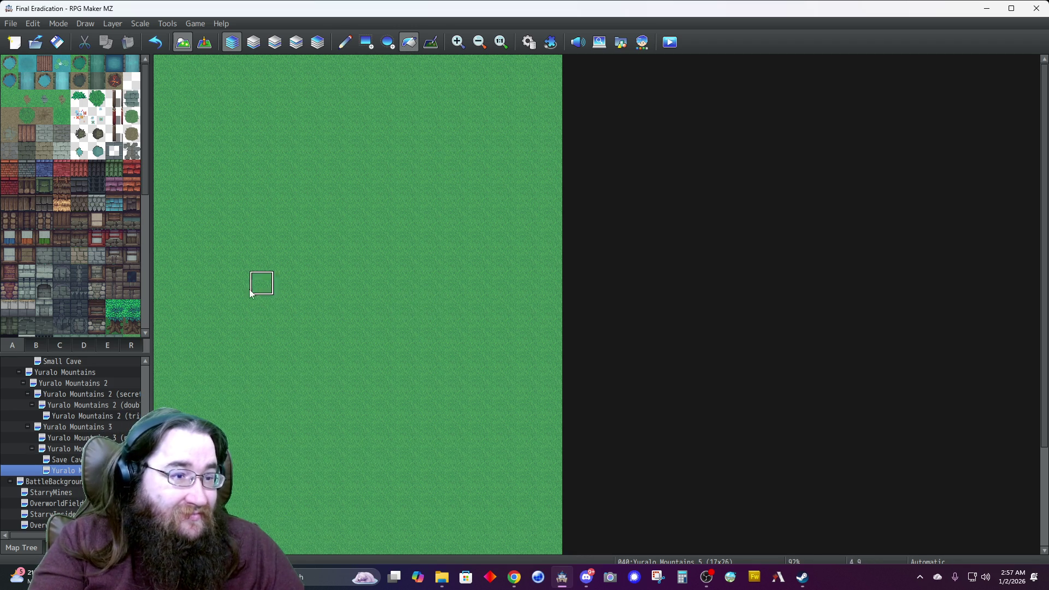
scroll(90, 265, down, 1)
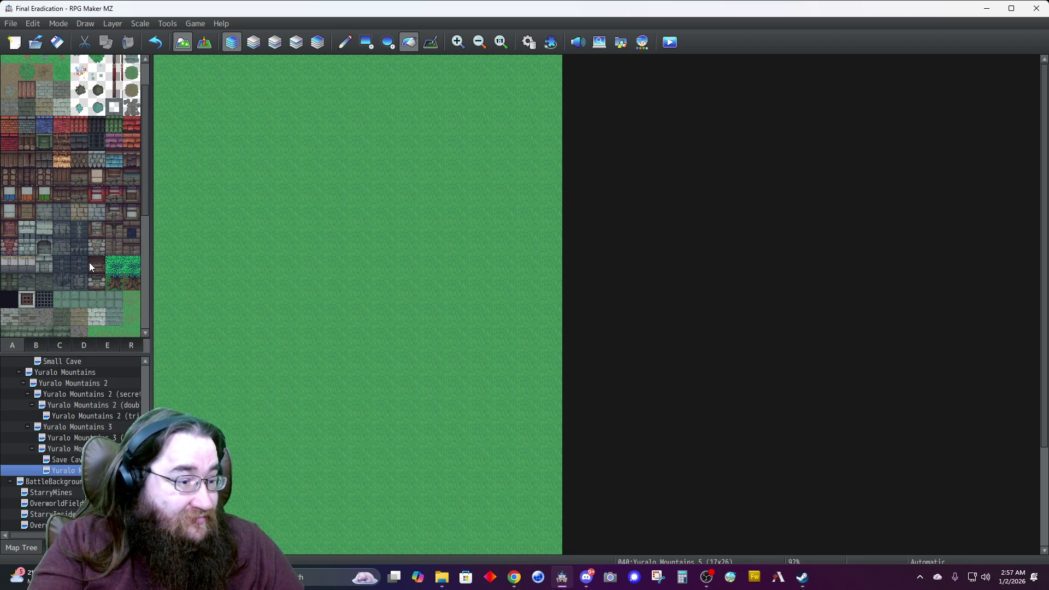
scroll(90, 267, down, 1)
scroll(59, 281, down, 5)
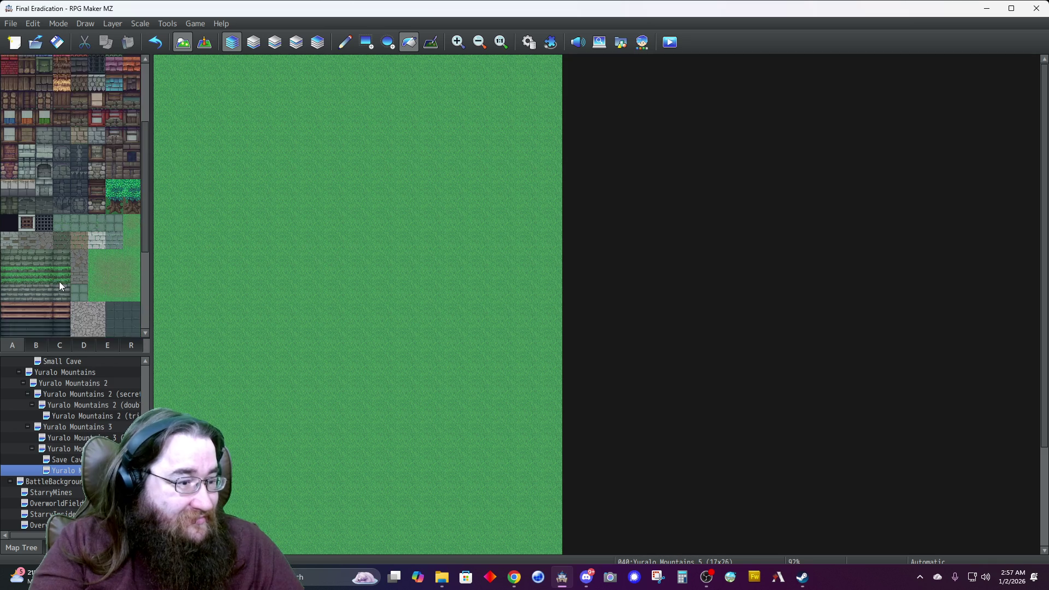
scroll(59, 286, down, 1)
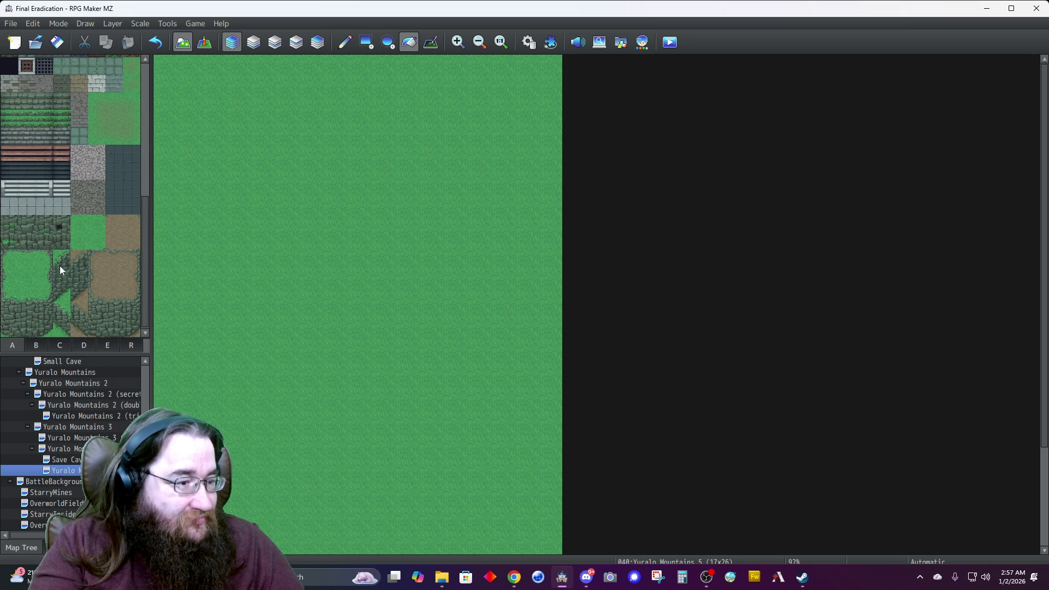
Paint three-tile grass-topped cliff columns on Layer 2 along the map's top-right edge.
drag(25, 295, 26, 328)
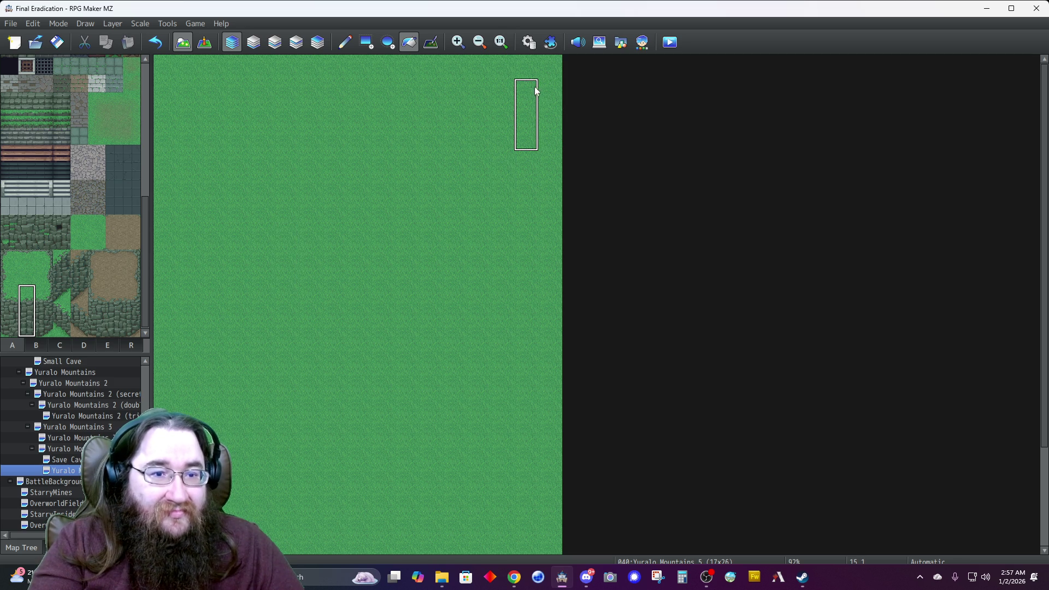
click(275, 42)
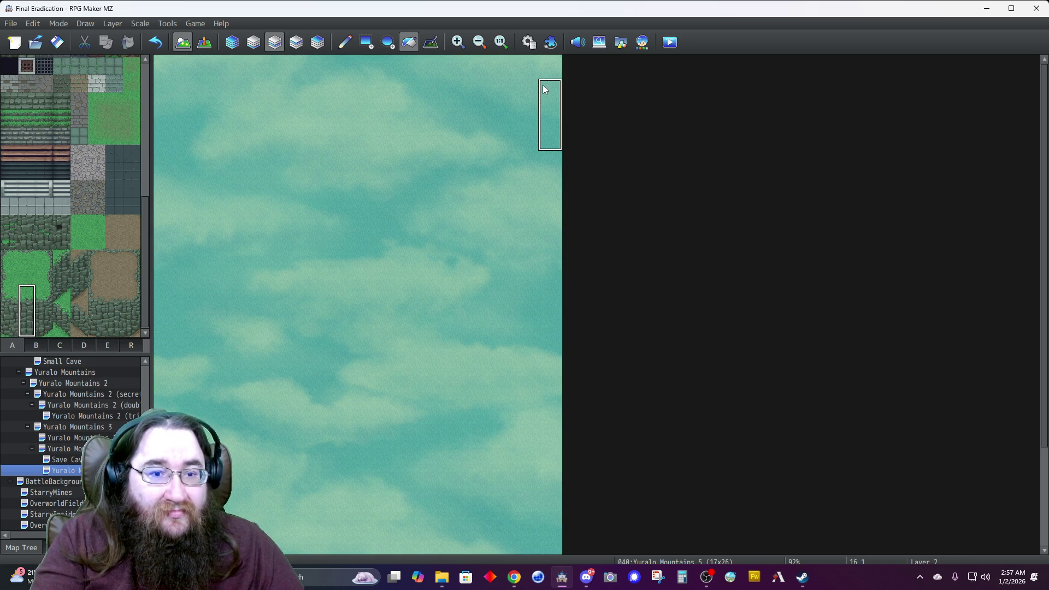
click(345, 42)
drag(541, 116, 518, 122)
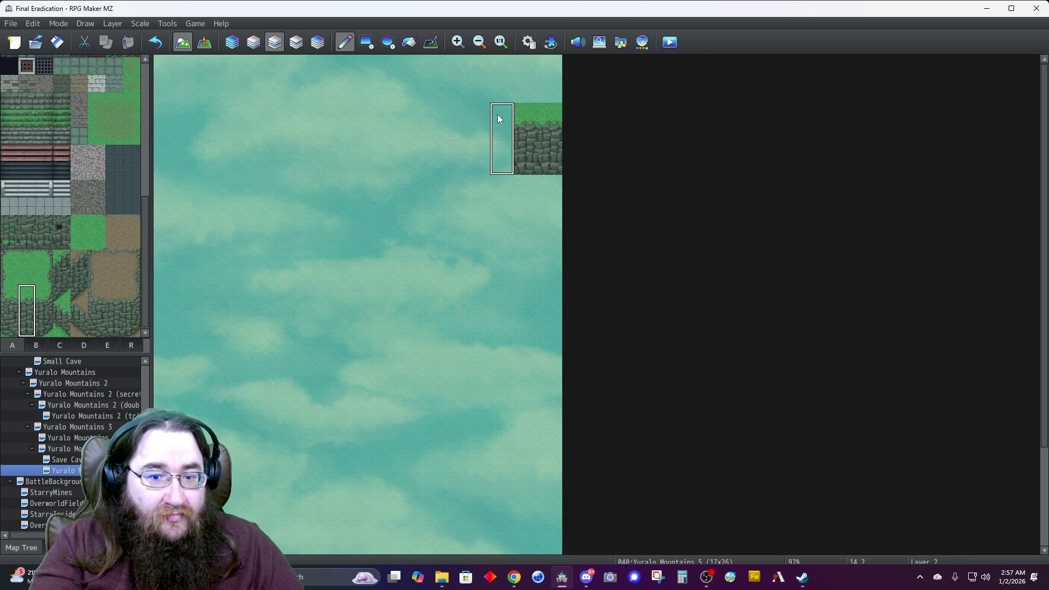
click(498, 114)
Extend the cliff edge down and left, topping each new column with grass.
click(44, 297)
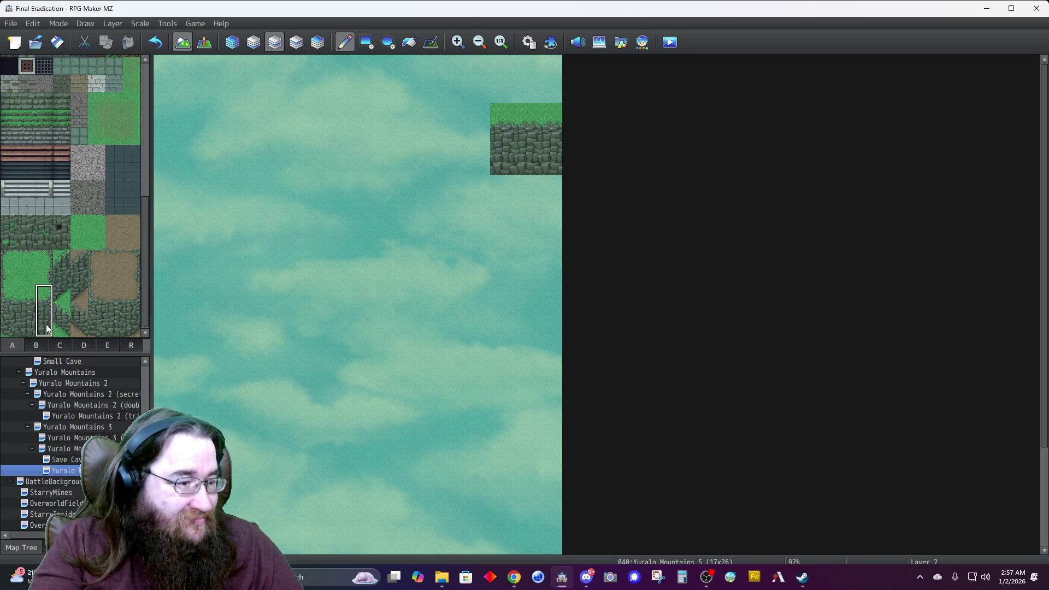
click(478, 142)
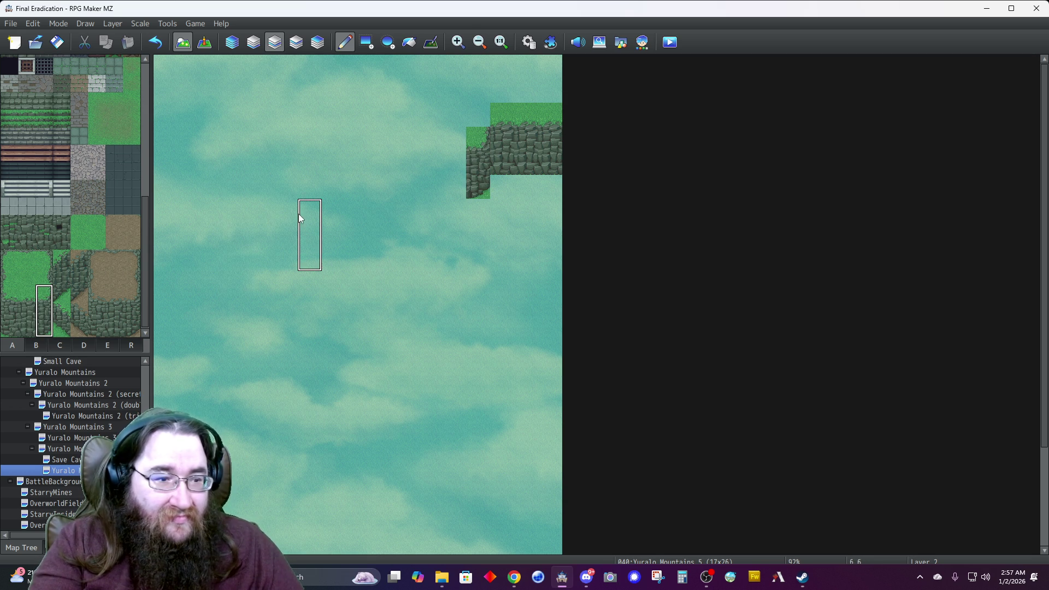
click(98, 247)
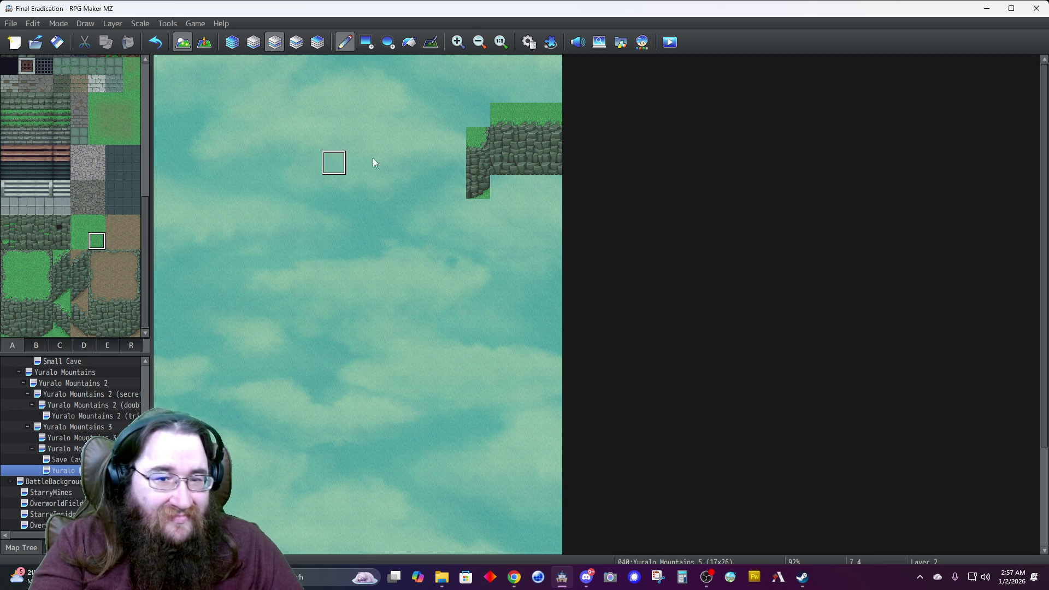
click(477, 114)
drag(58, 262, 60, 295)
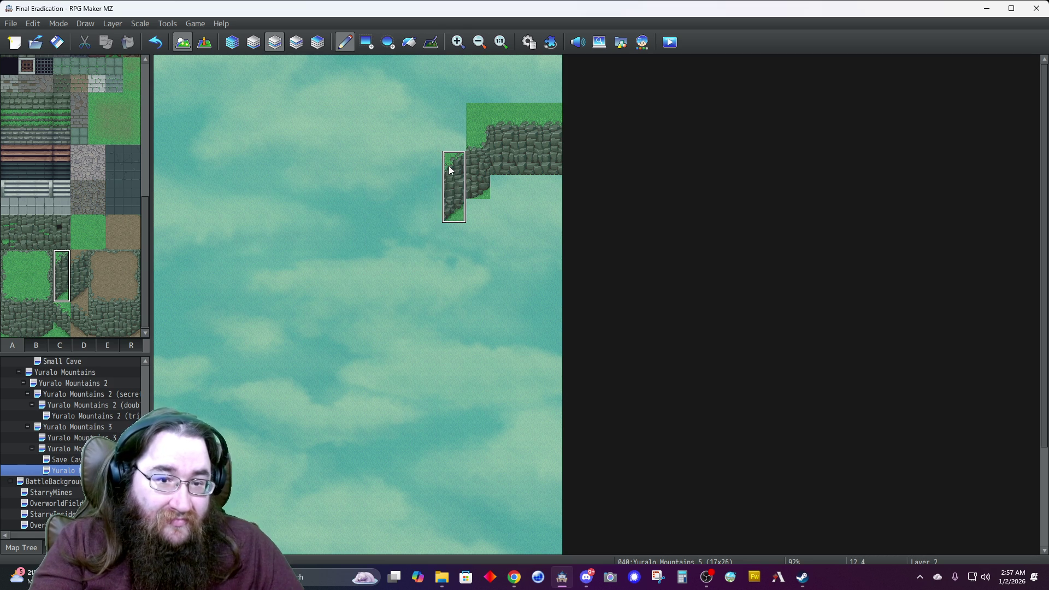
click(447, 165)
right_click(487, 117)
click(454, 139)
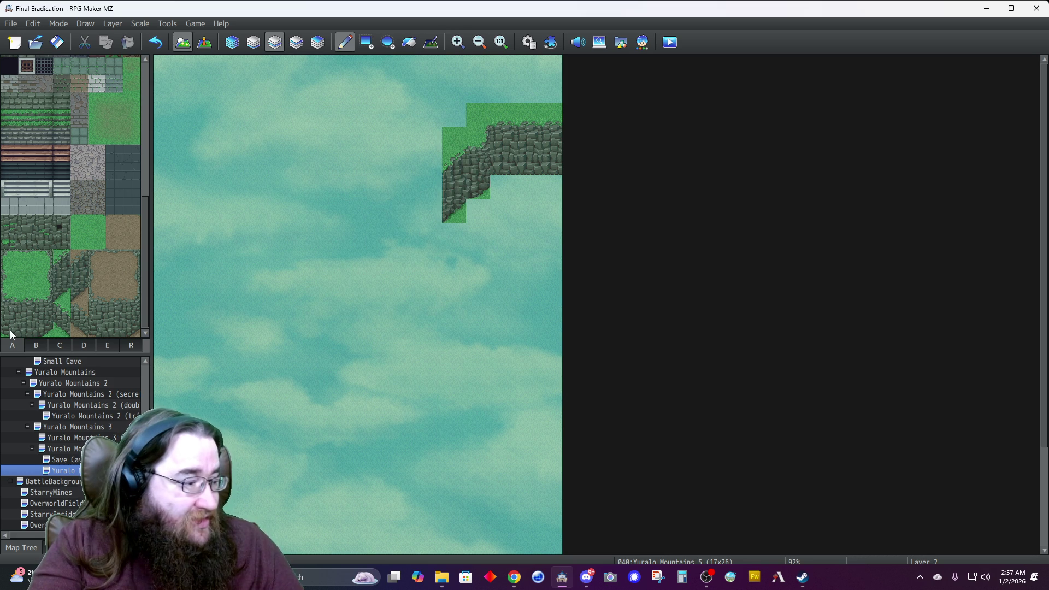
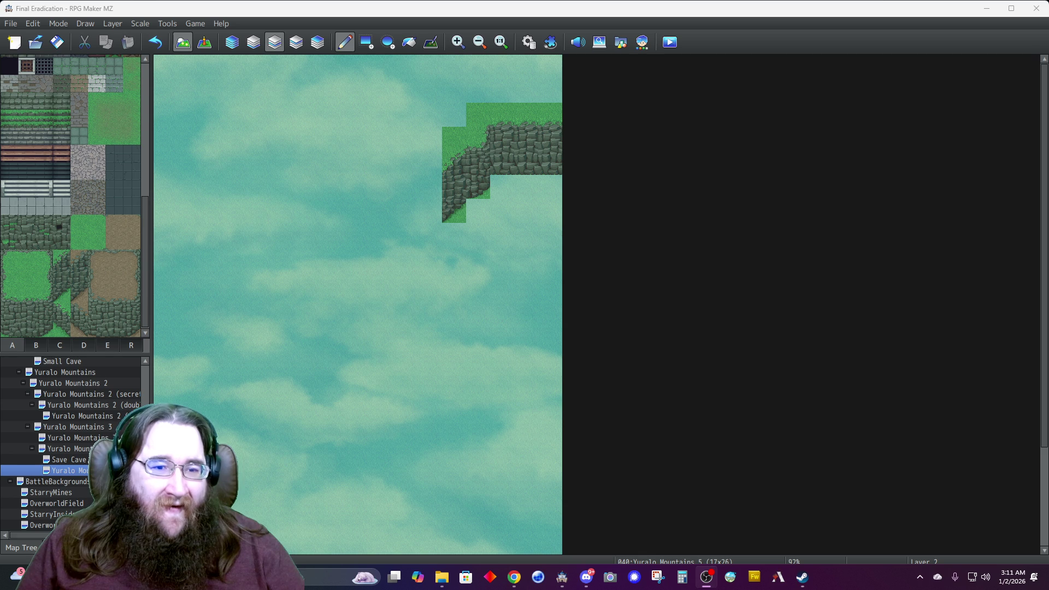
Copy the grass-topped cliff column and paint it leftward, adding cliff and grass tiles around the bend.
right_click(502, 114)
drag(482, 178, 404, 216)
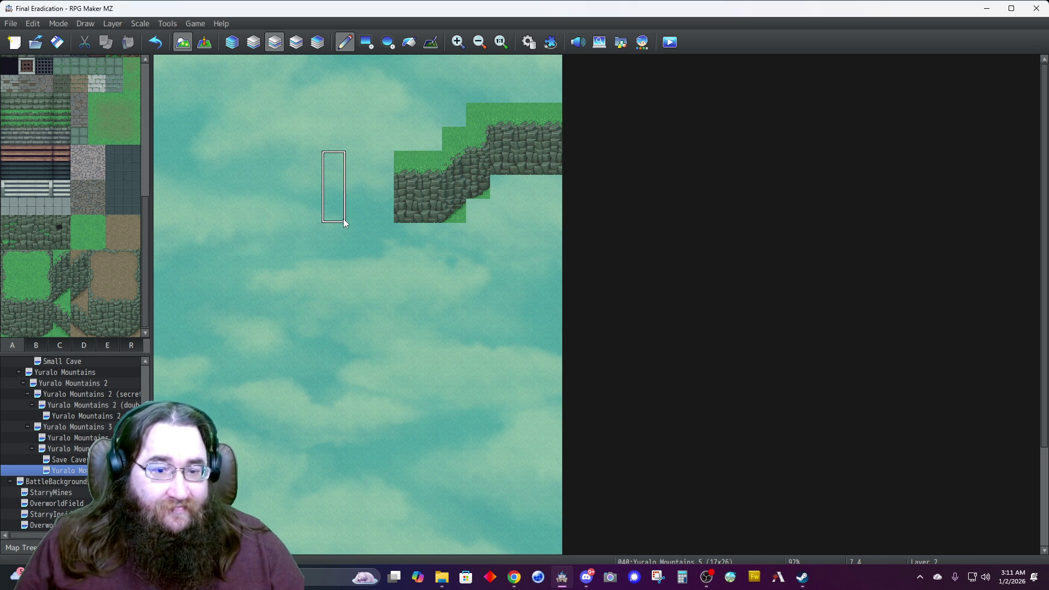
right_click(407, 212)
drag(453, 211, 475, 182)
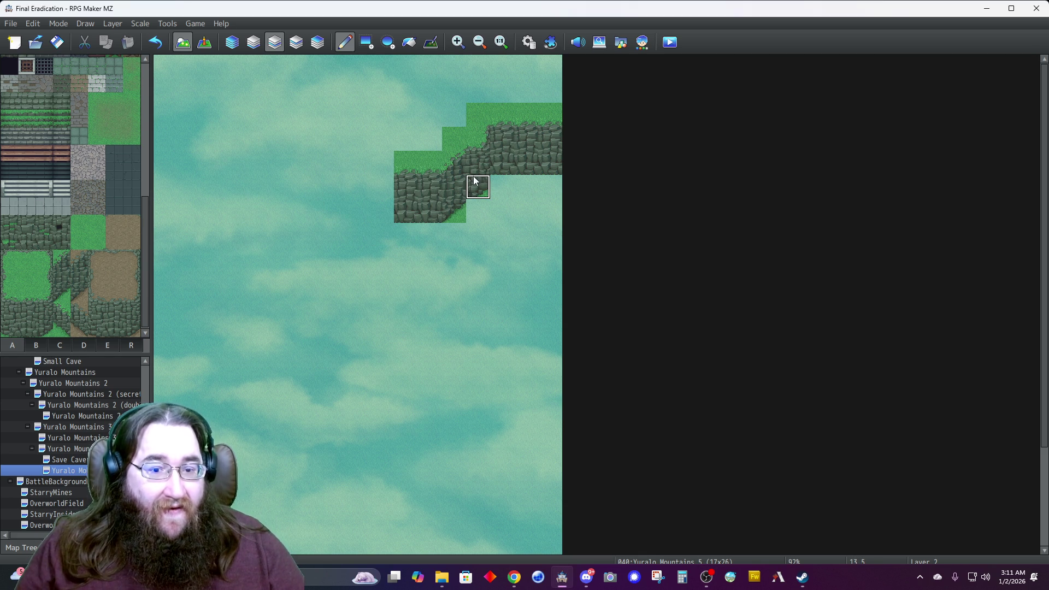
click(382, 235)
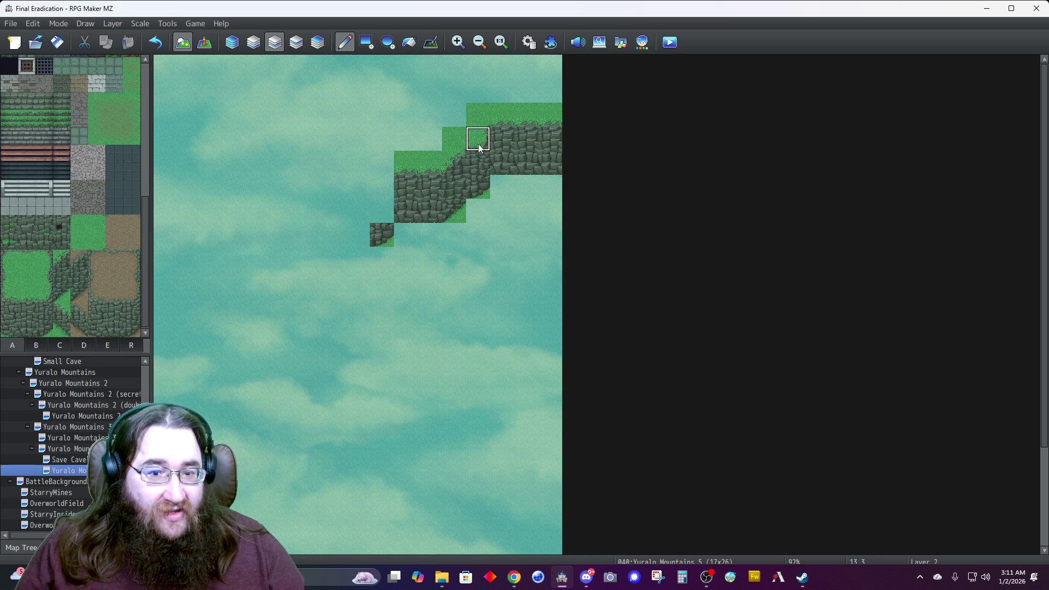
click(393, 211)
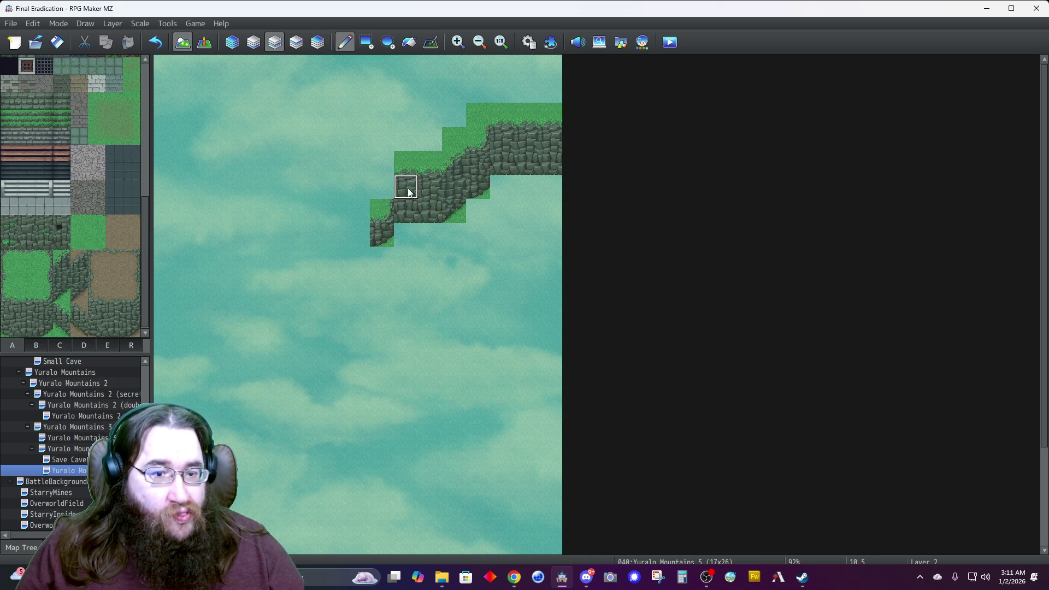
click(382, 187)
click(358, 187)
click(377, 166)
click(358, 163)
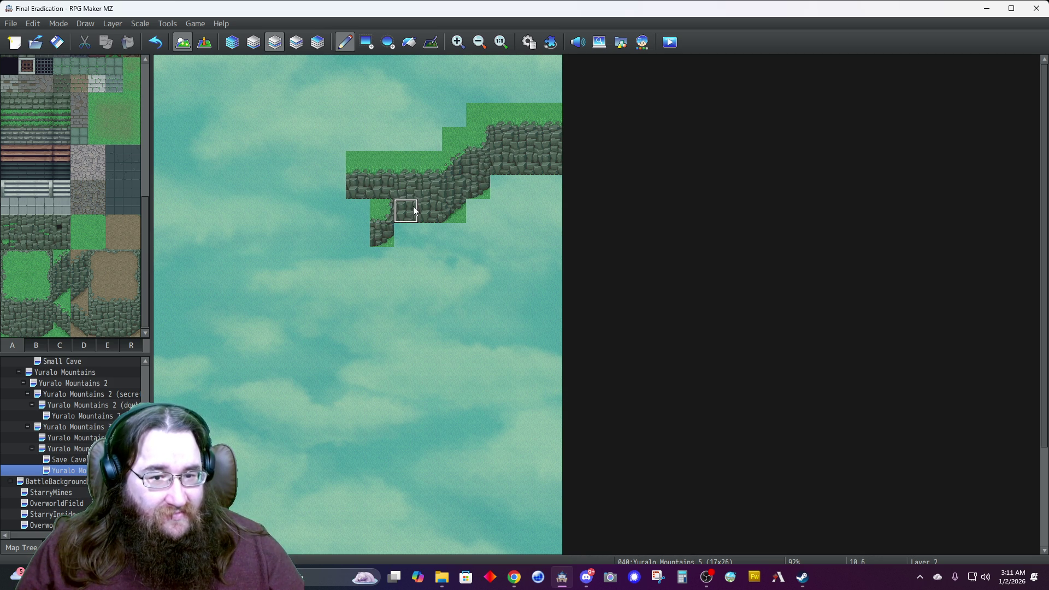
click(358, 235)
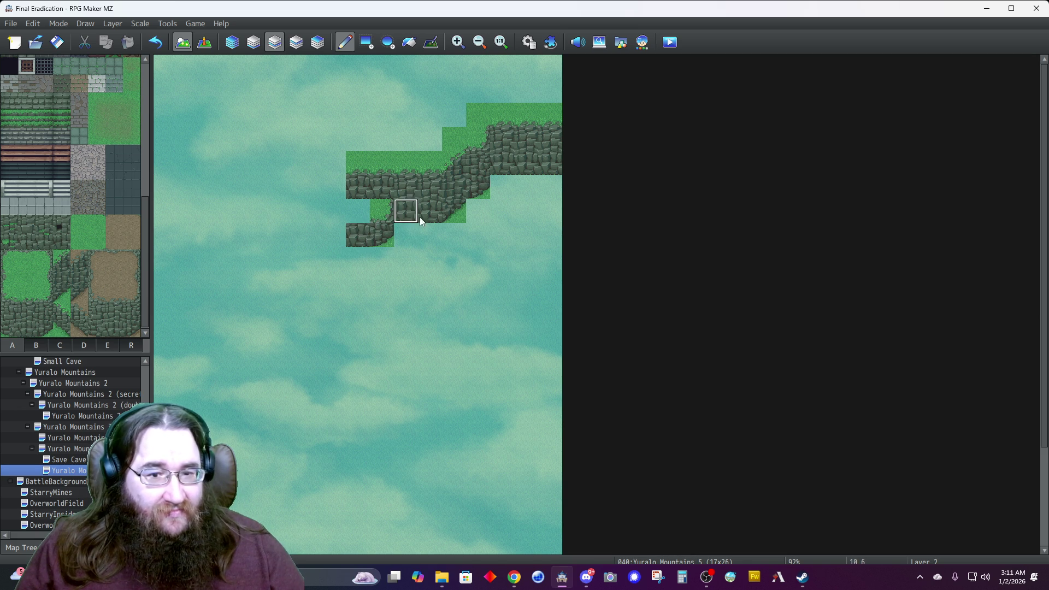
Fix the lower-left cliff tile, clear two tiles back to sky, and add grass at the cliff's left edge.
click(61, 330)
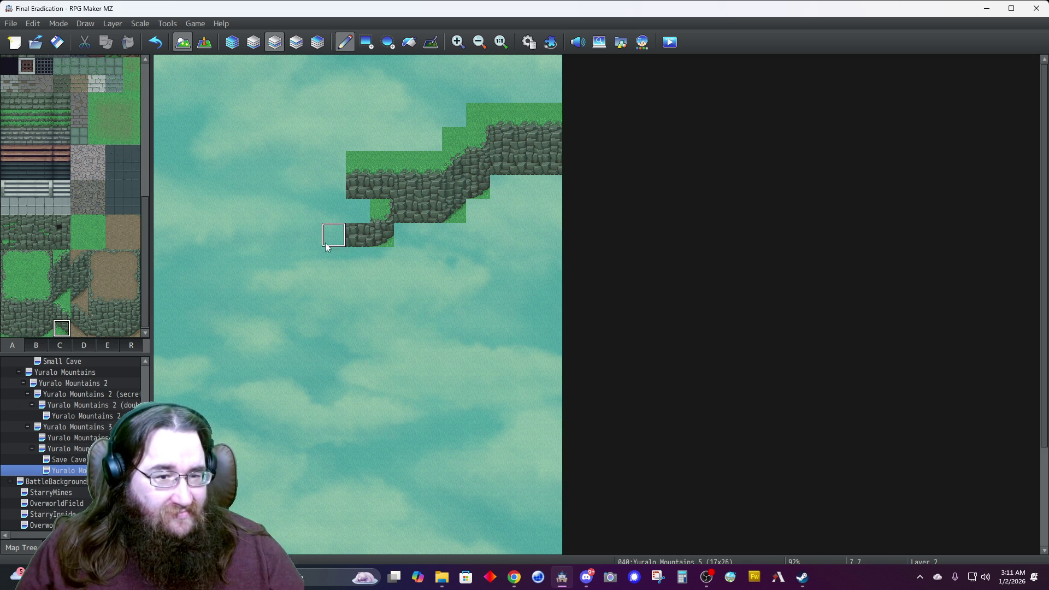
click(354, 233)
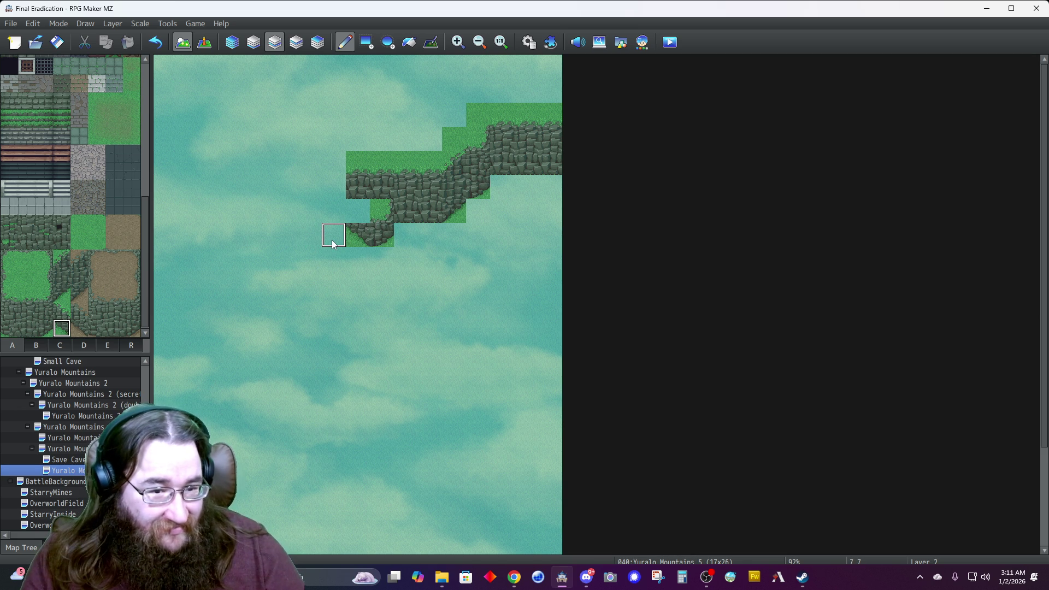
click(61, 311)
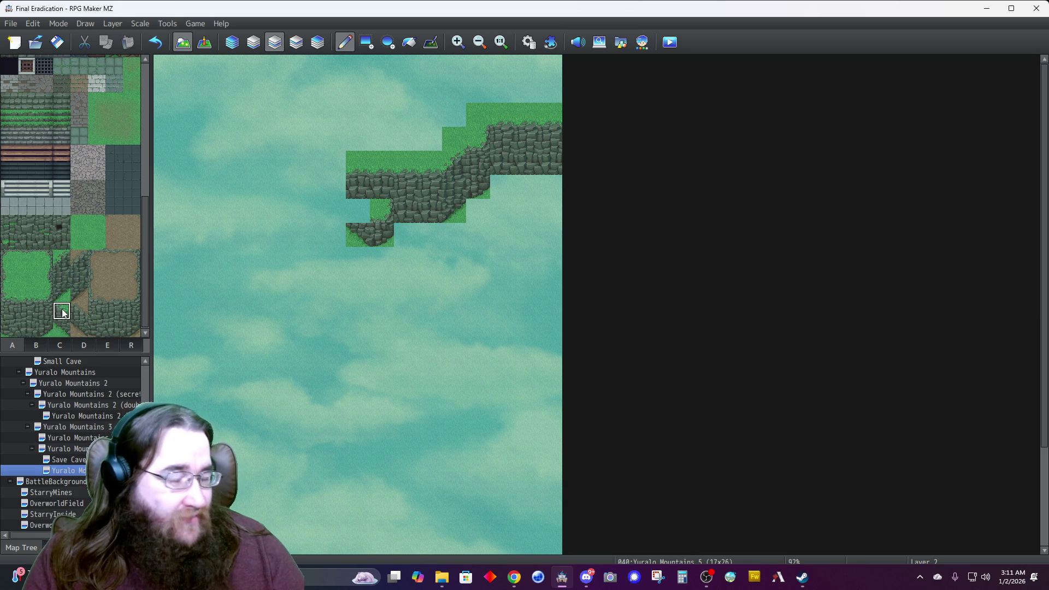
click(358, 211)
key(ctrl+z)
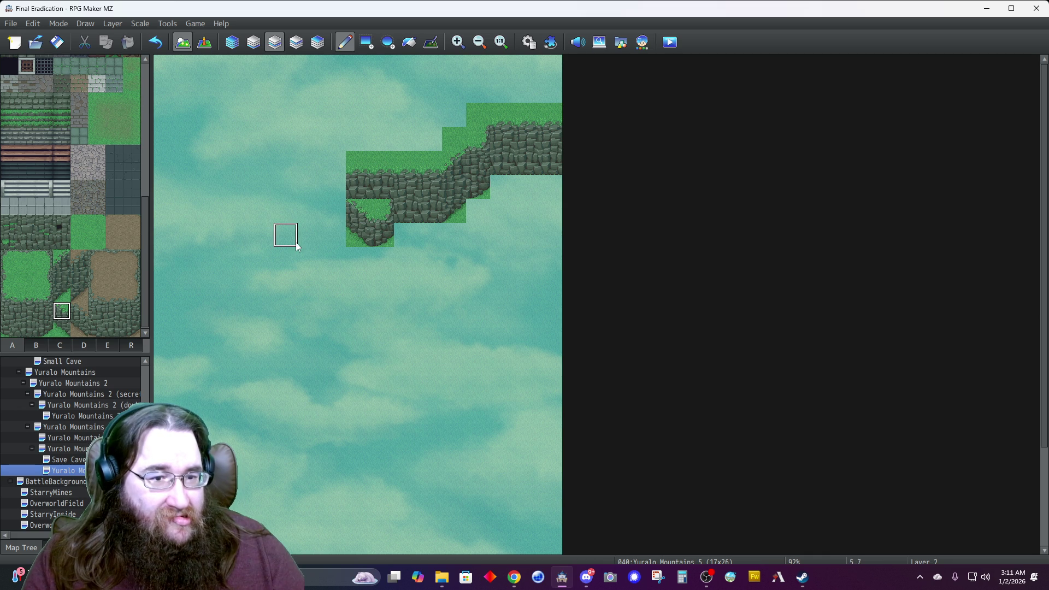
right_click(309, 185)
drag(358, 186, 357, 163)
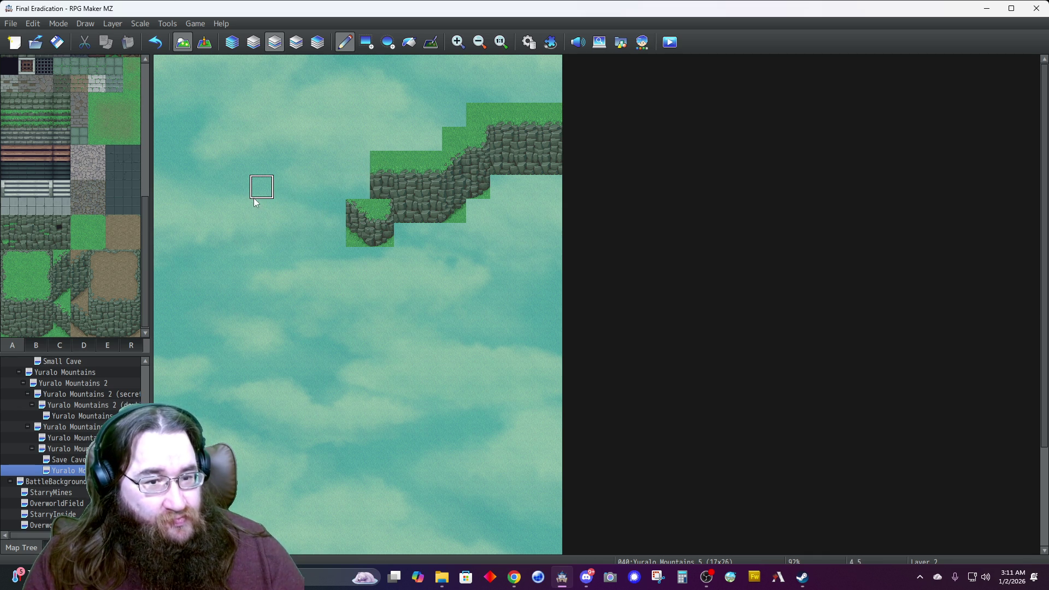
click(10, 276)
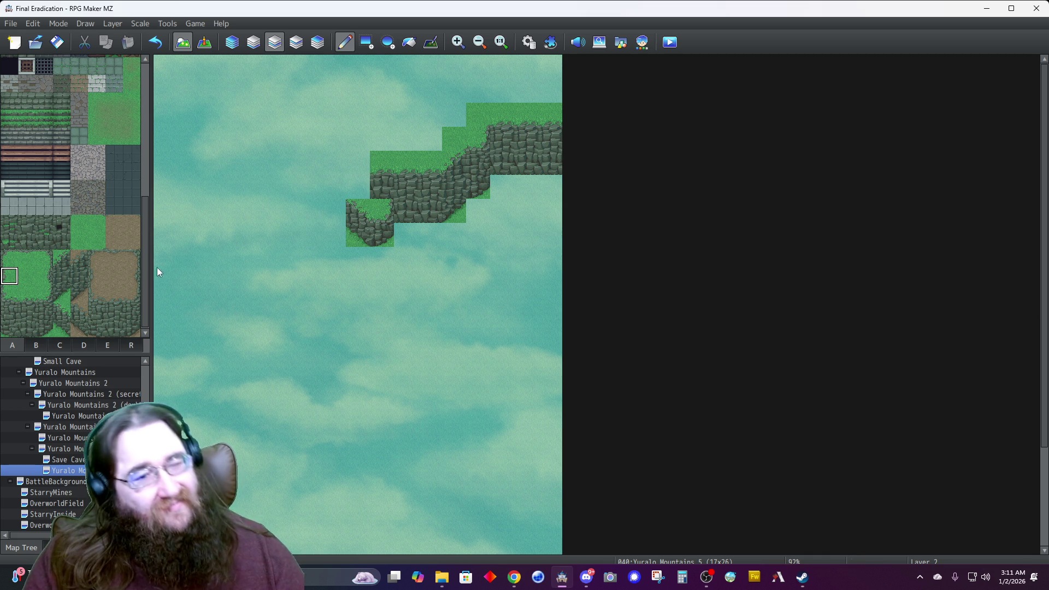
click(358, 186)
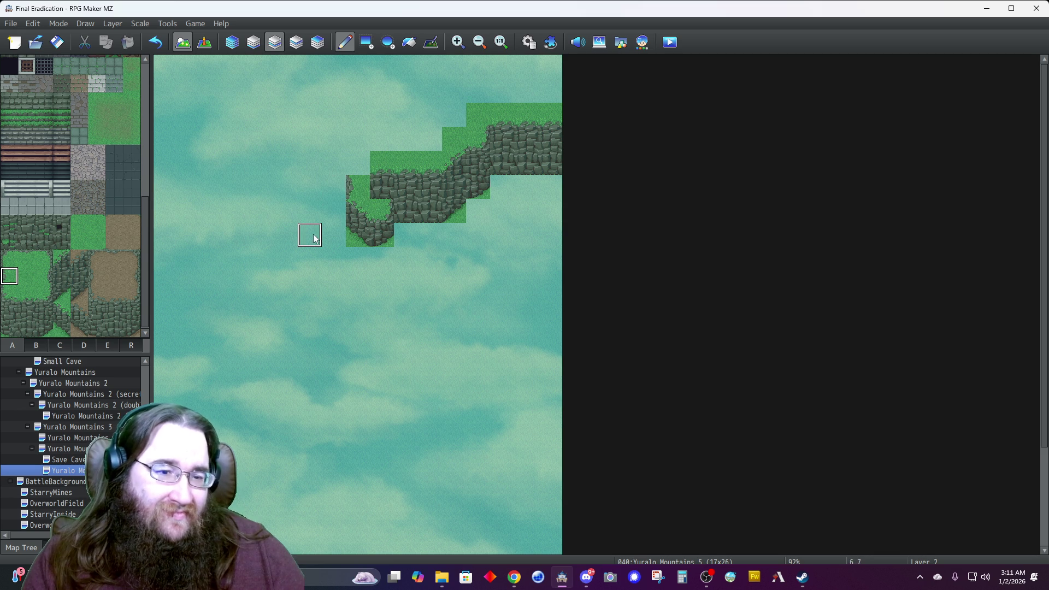
Add a grass-topped cliff column one tile further left, and fill the sky gap with grass.
click(64, 310)
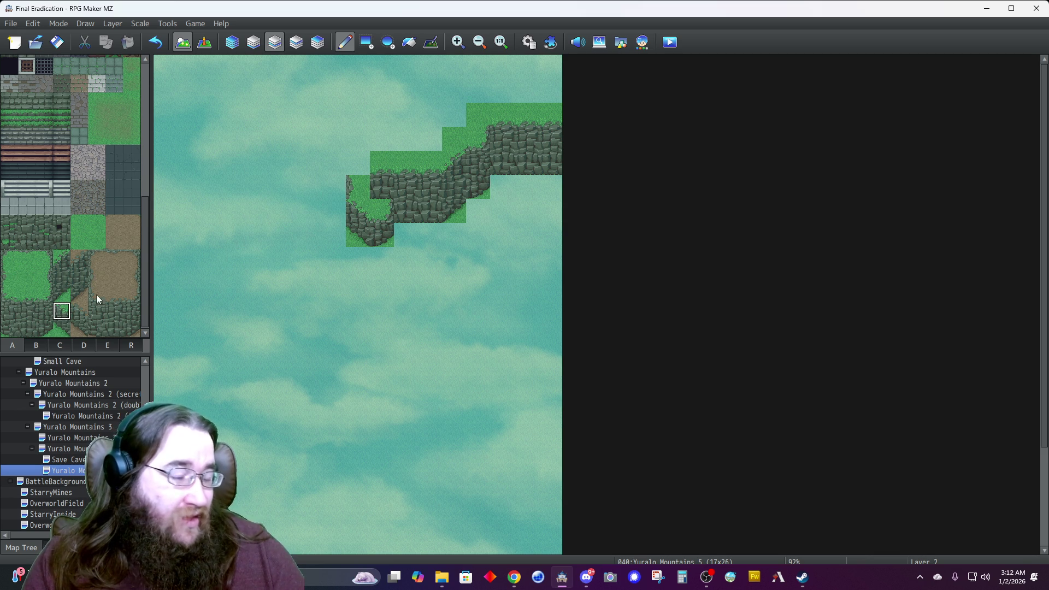
click(333, 162)
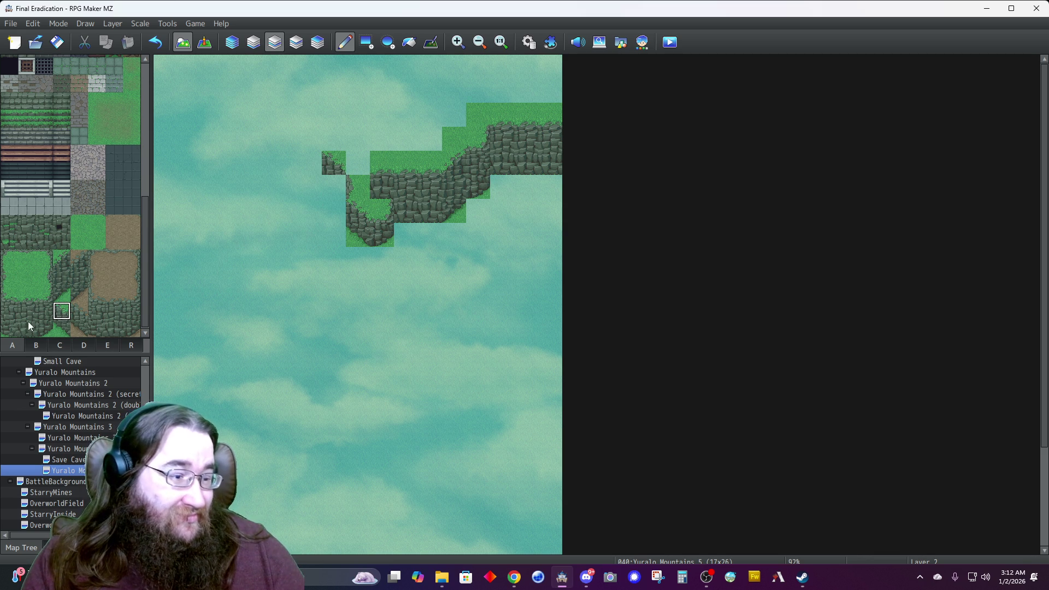
click(62, 276)
click(334, 187)
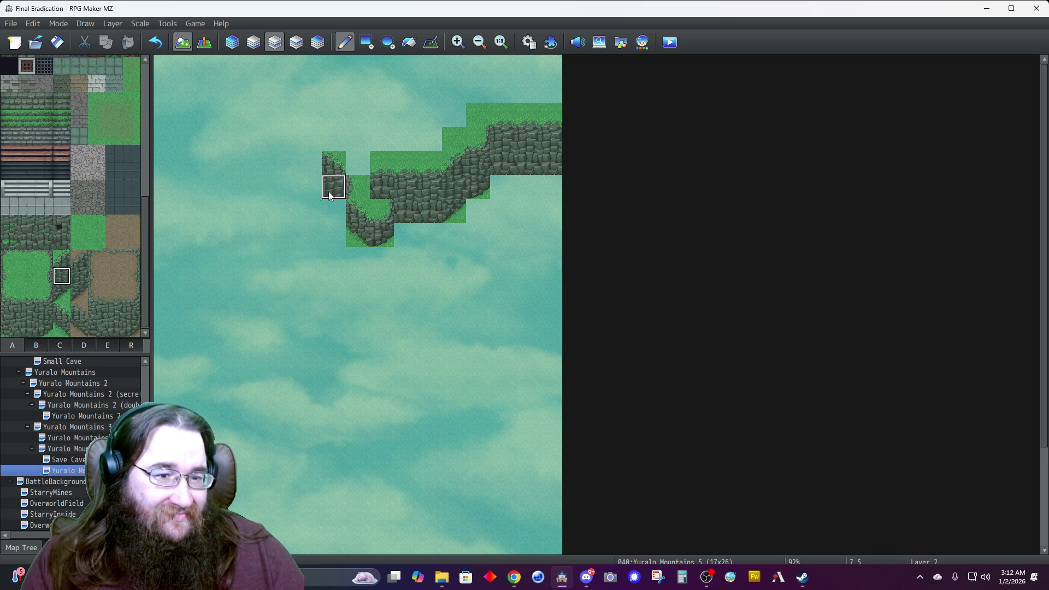
click(333, 211)
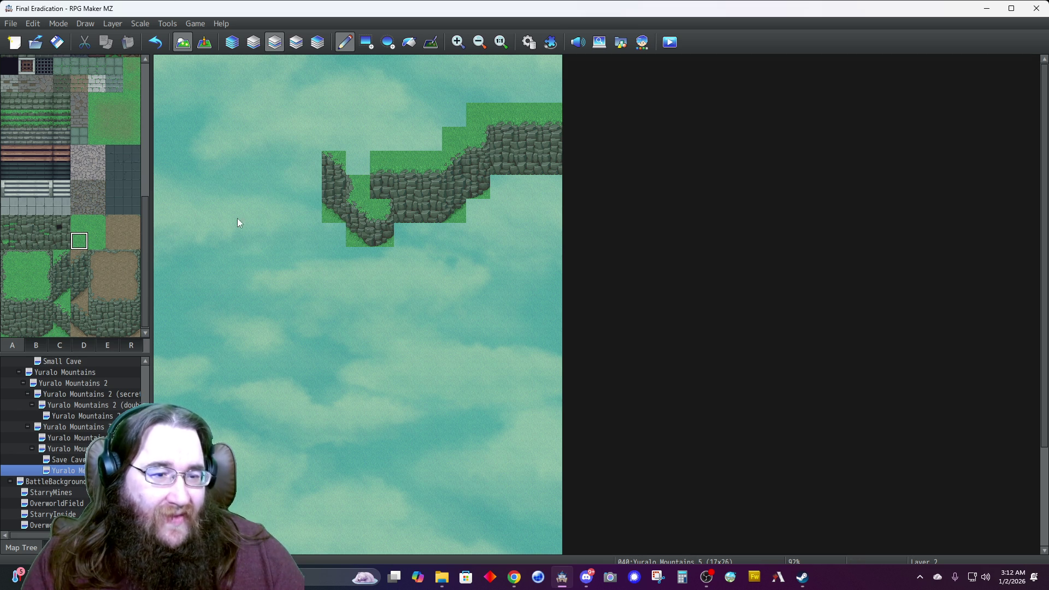
click(358, 163)
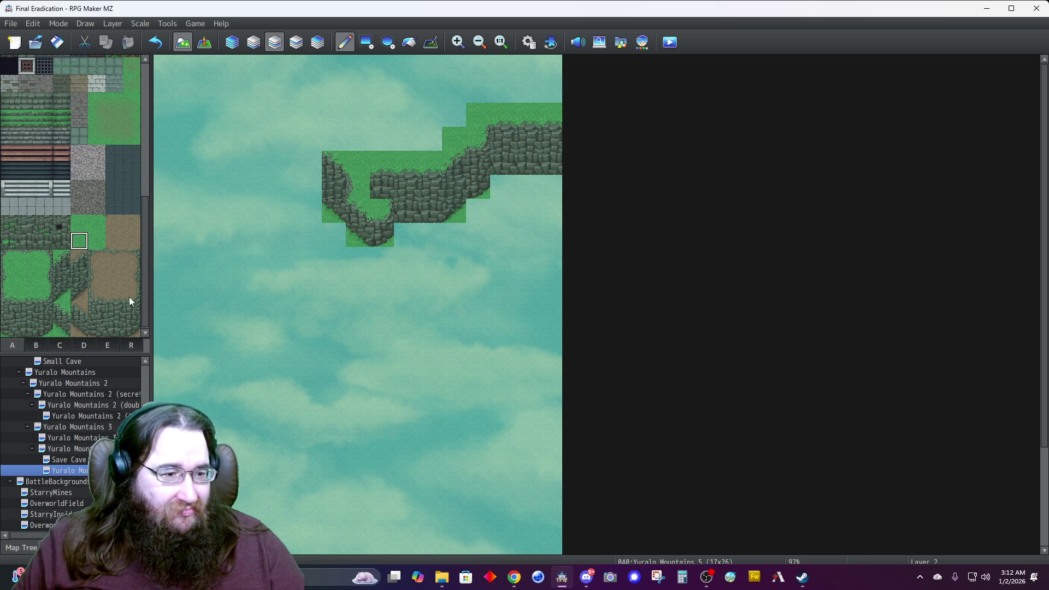
Make the cliff top grassy, fill the dip with grass, and raise a grass-topped cliff tile above the ridge.
drag(10, 328, 9, 311)
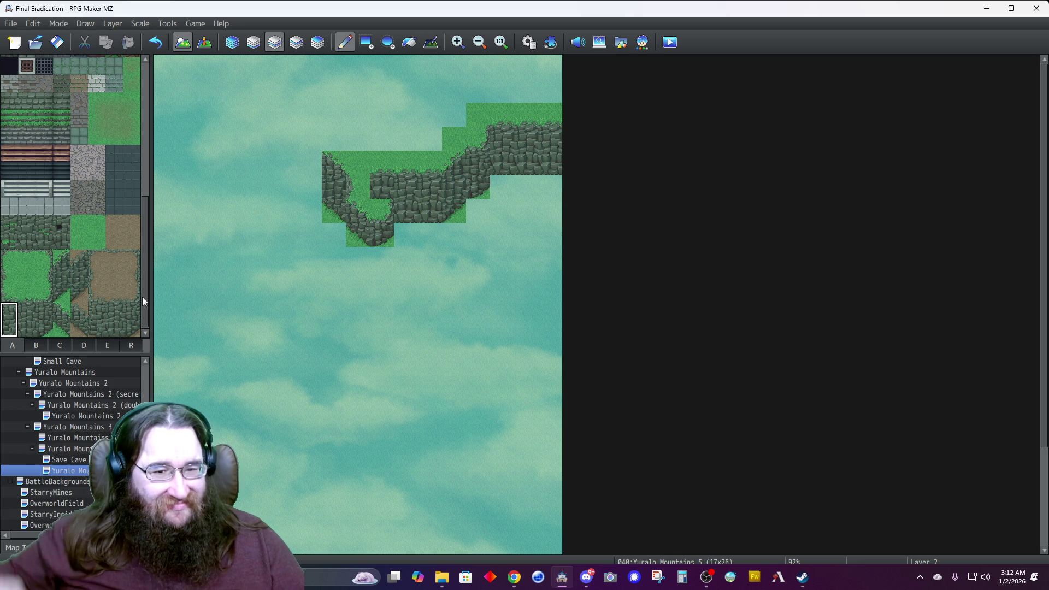
click(9, 327)
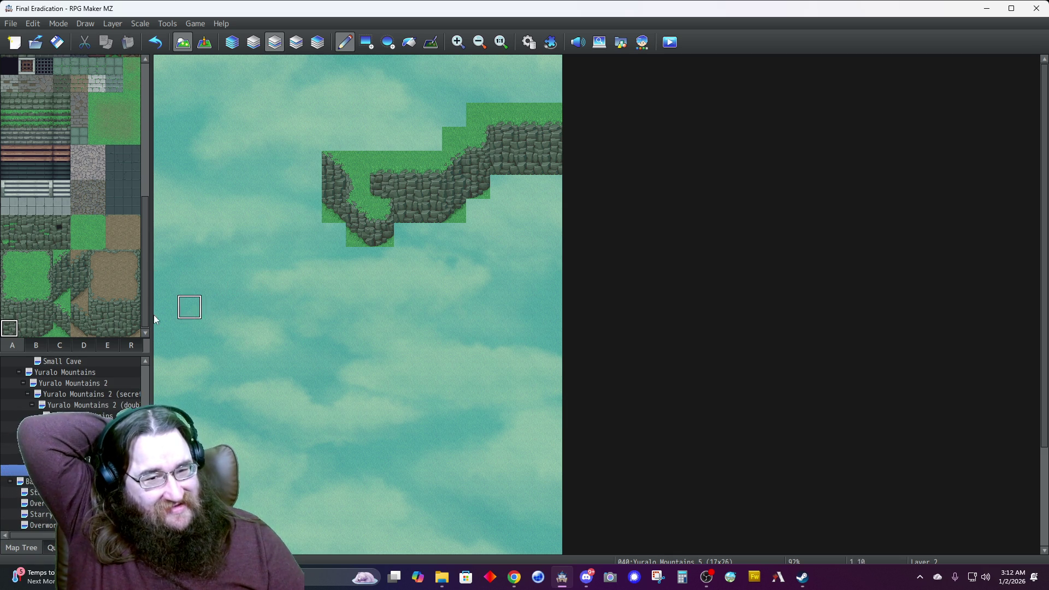
click(16, 298)
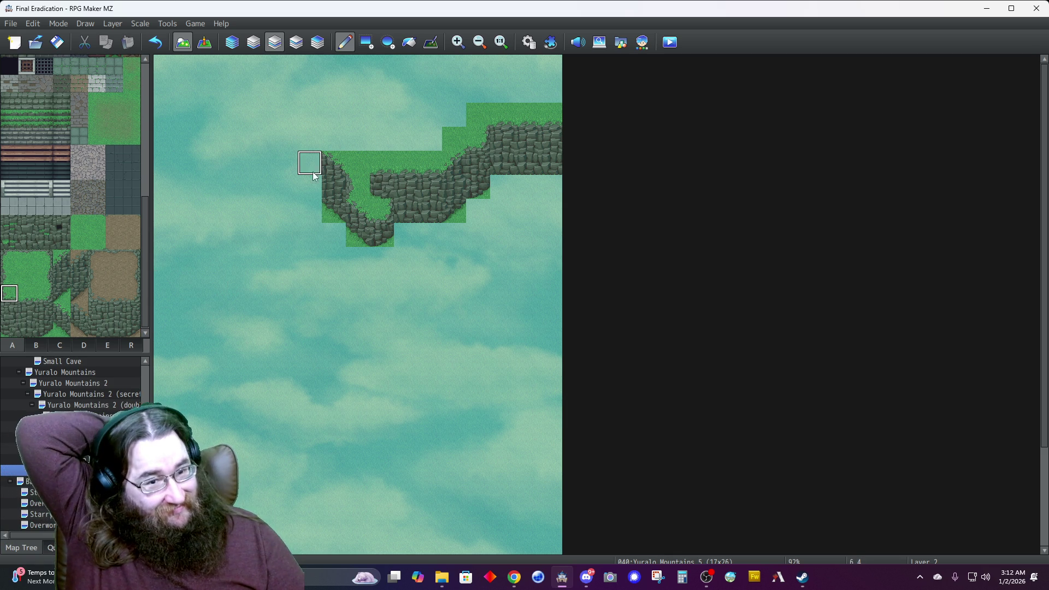
click(358, 164)
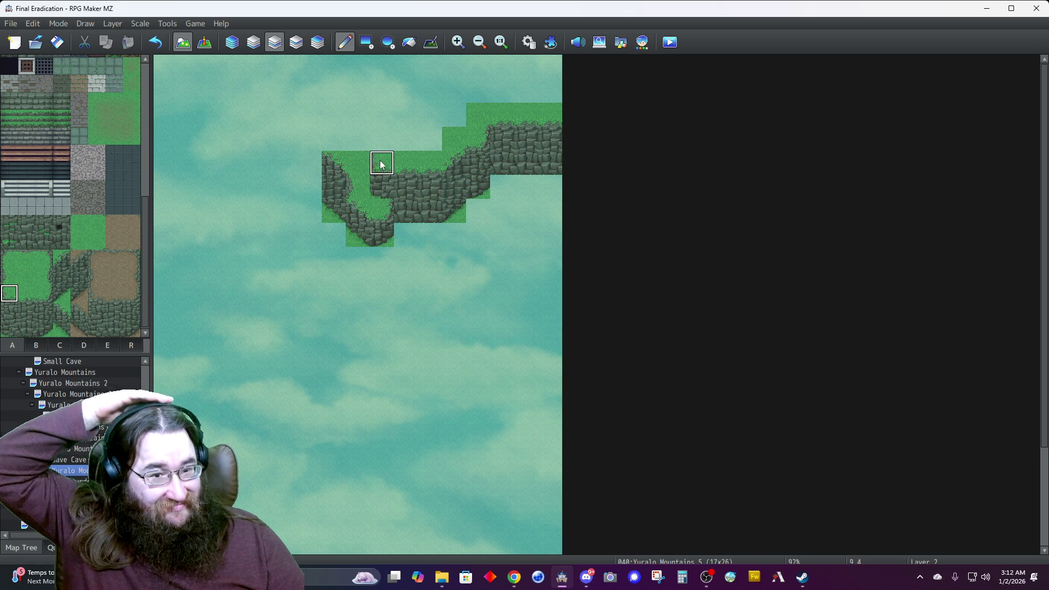
click(350, 205)
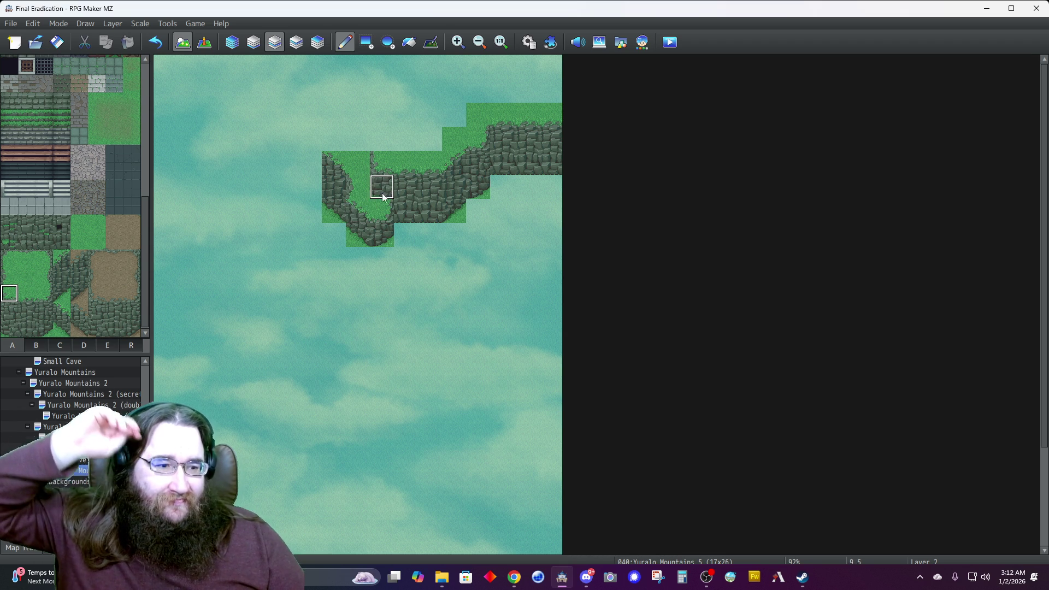
click(12, 273)
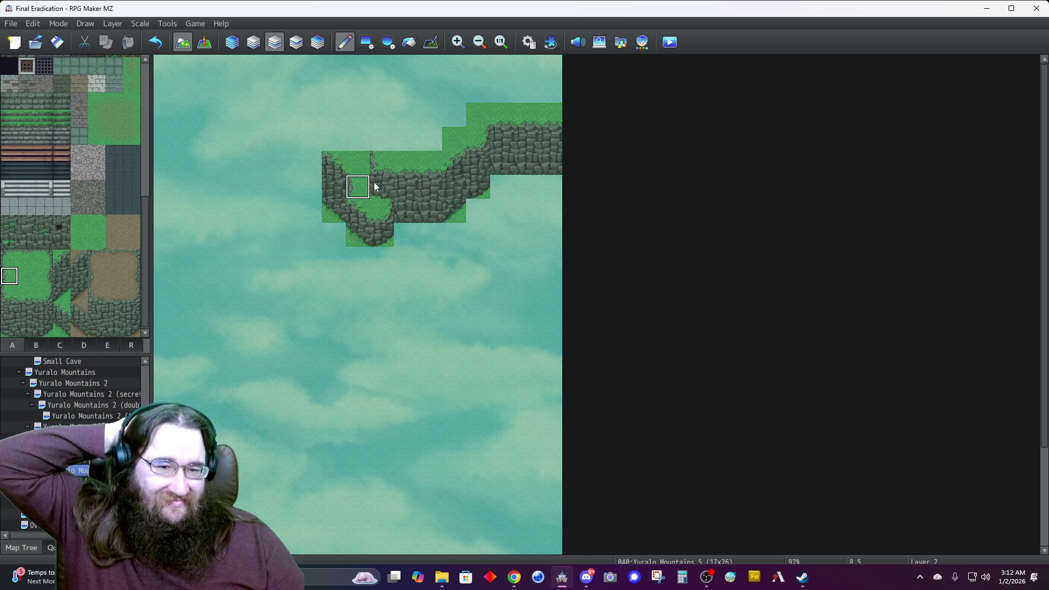
click(382, 139)
click(359, 236)
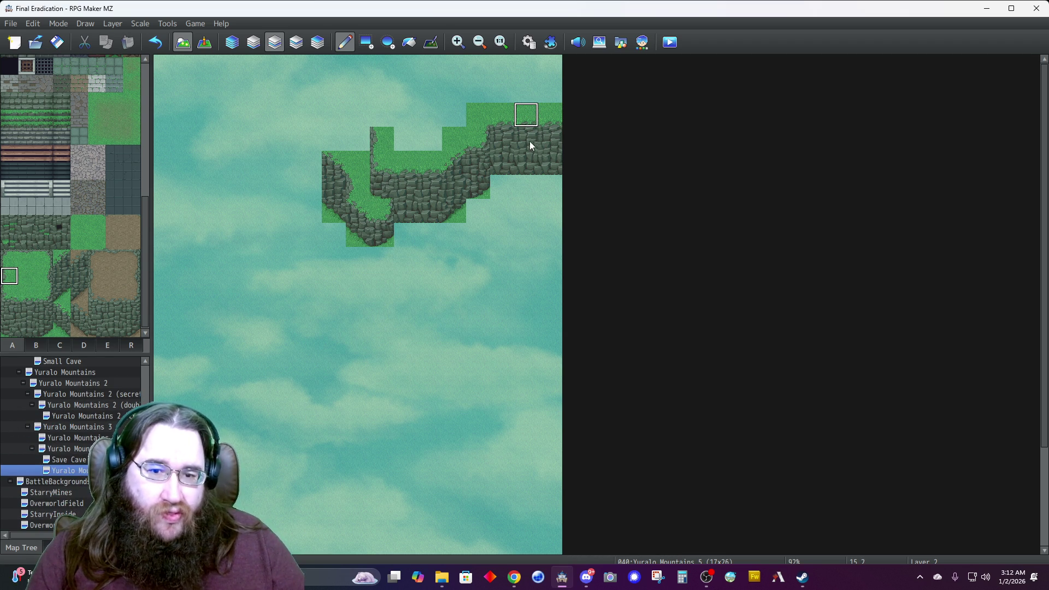
Copy the grass-topped cliff column and repeat it leftward to lengthen the ridge.
right_click(382, 186)
click(309, 198)
click(285, 198)
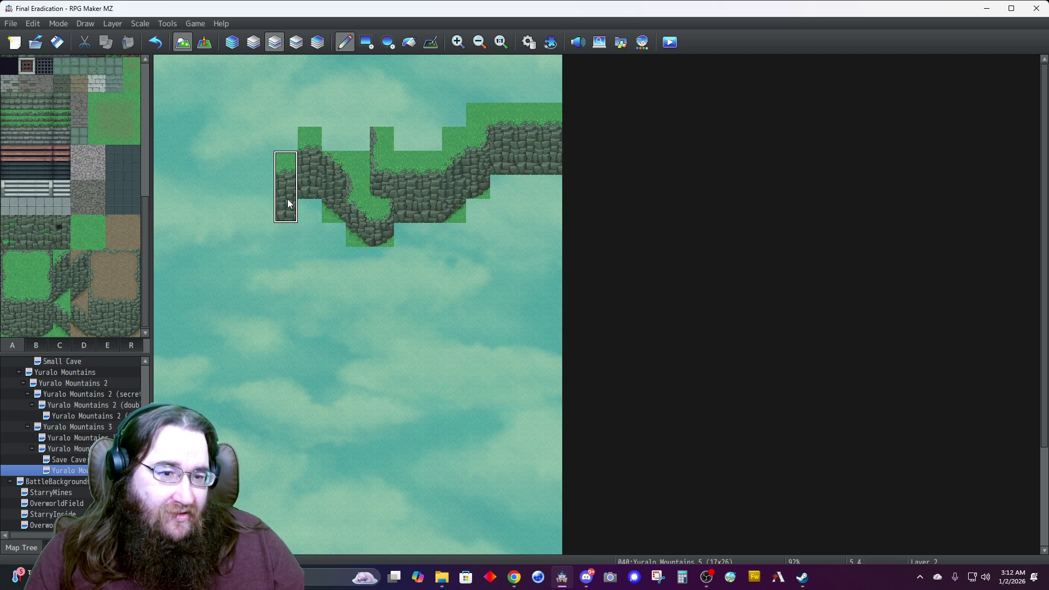
key(ctrl+z)
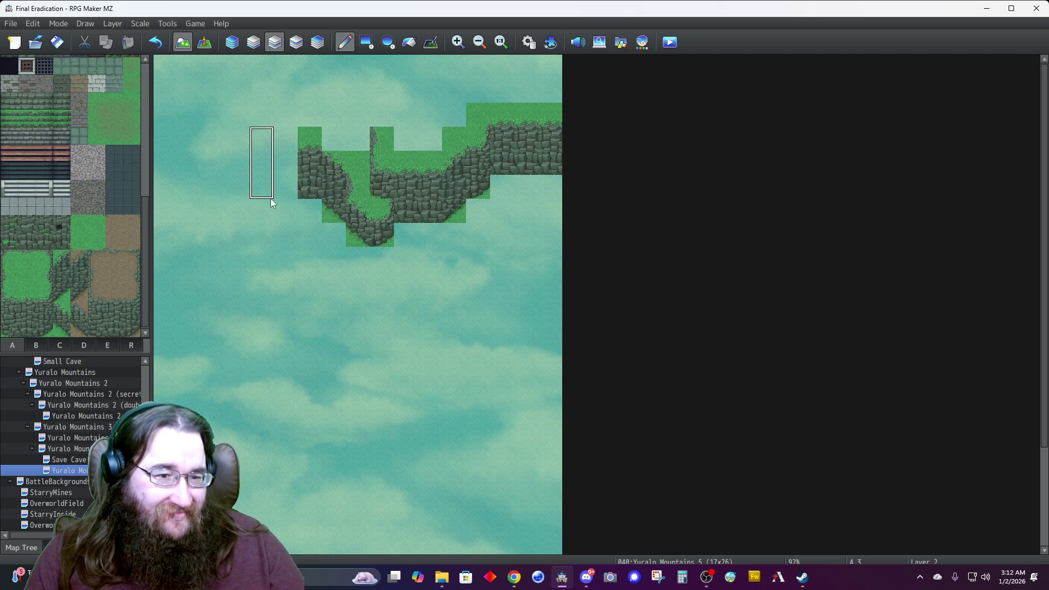
right_click(334, 137)
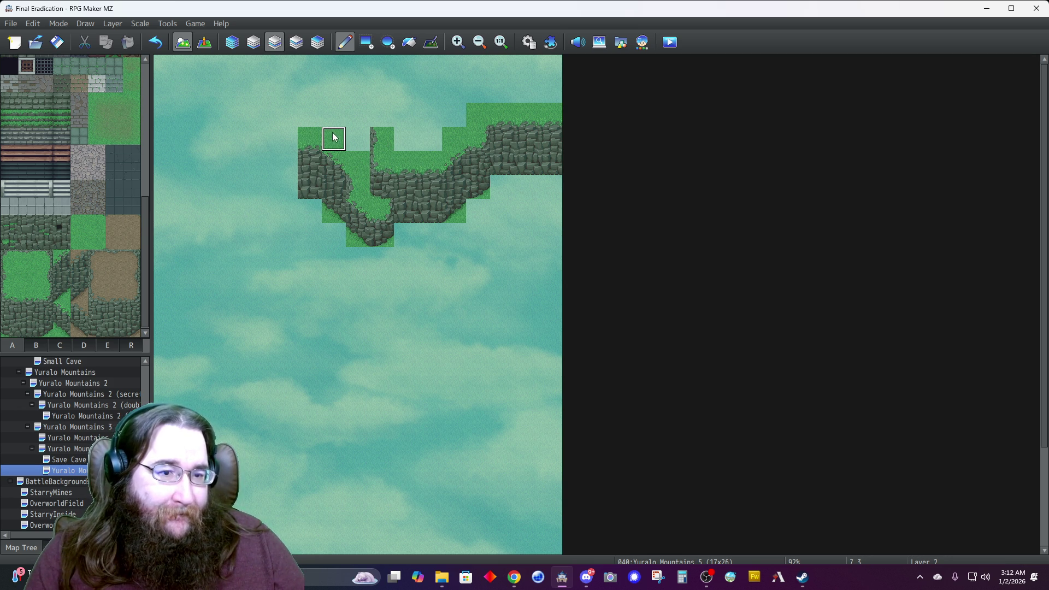
right_click(308, 182)
click(289, 184)
click(266, 182)
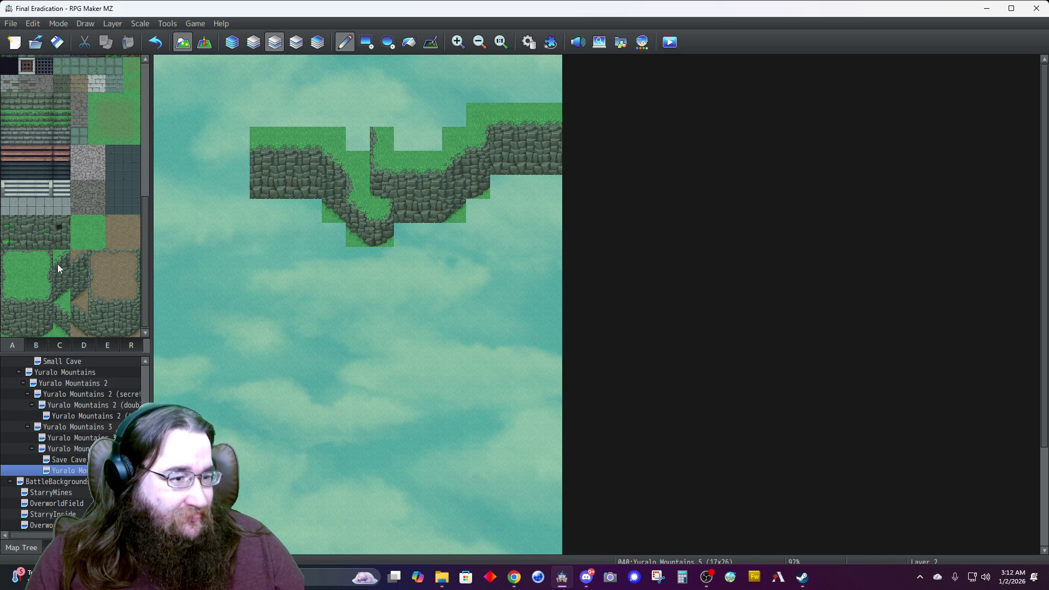
click(238, 185)
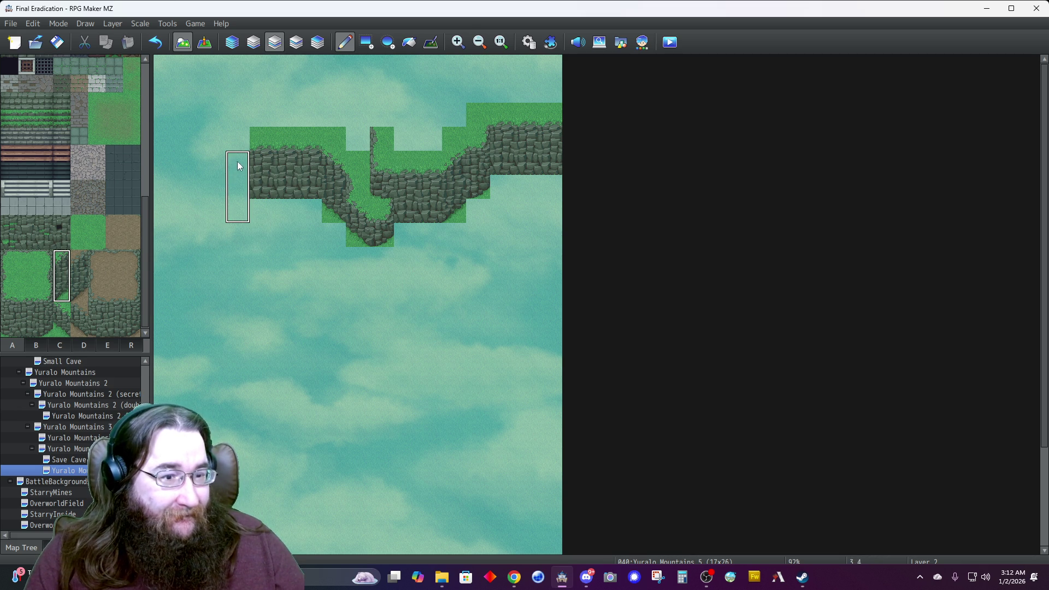
Add a three-tile cliff wall column and run plain grass along the ridge top.
drag(44, 293, 44, 327)
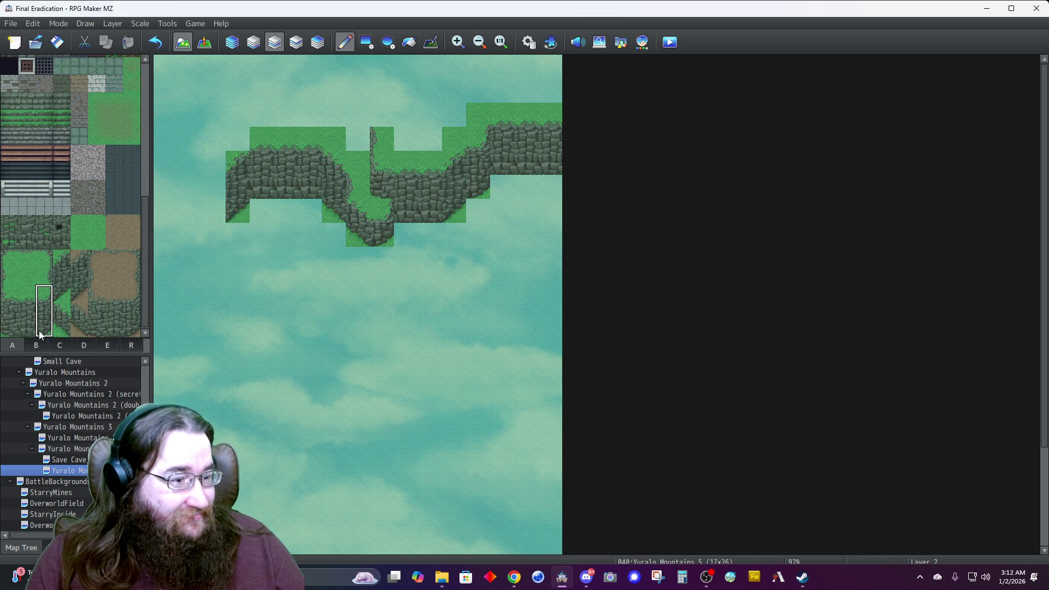
click(214, 185)
click(94, 243)
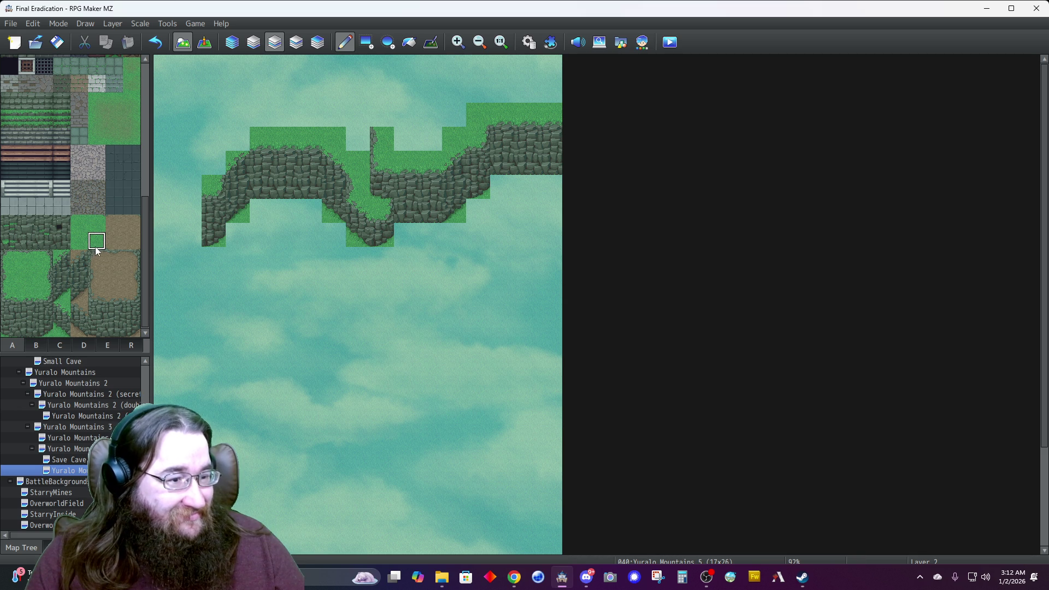
click(237, 139)
click(213, 164)
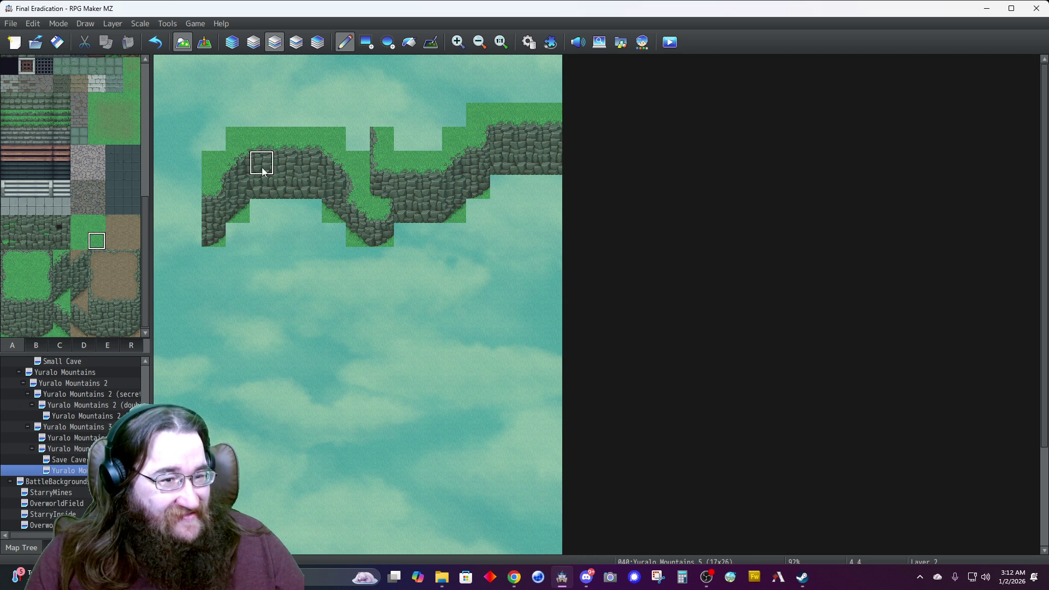
Extend the cliff wall down to the left map edge and fill the leftover sky gap with grass.
click(189, 218)
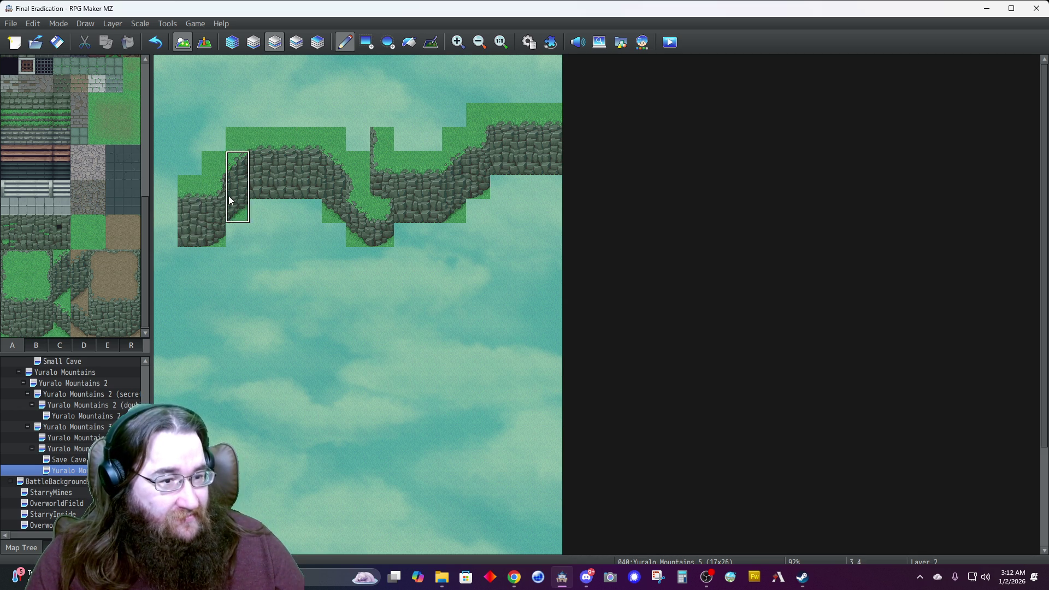
click(238, 210)
click(166, 235)
click(165, 259)
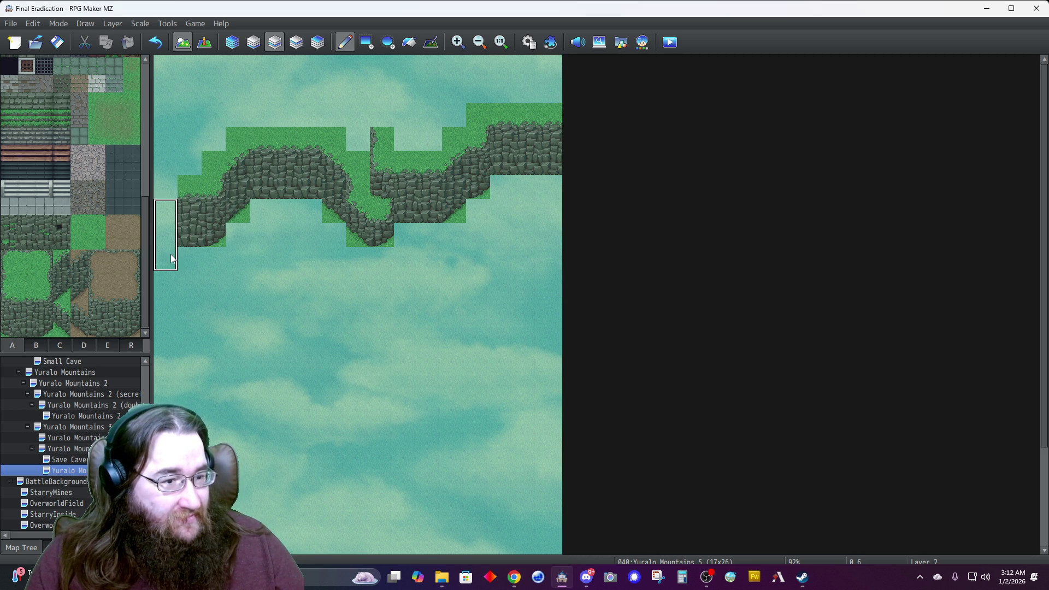
click(214, 235)
right_click(207, 171)
click(165, 186)
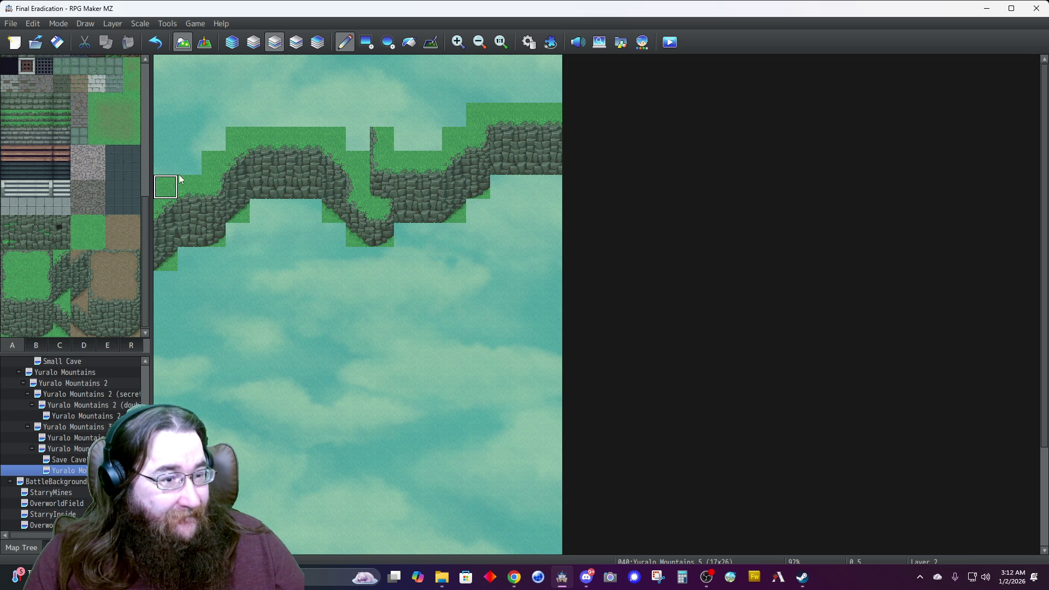
click(254, 43)
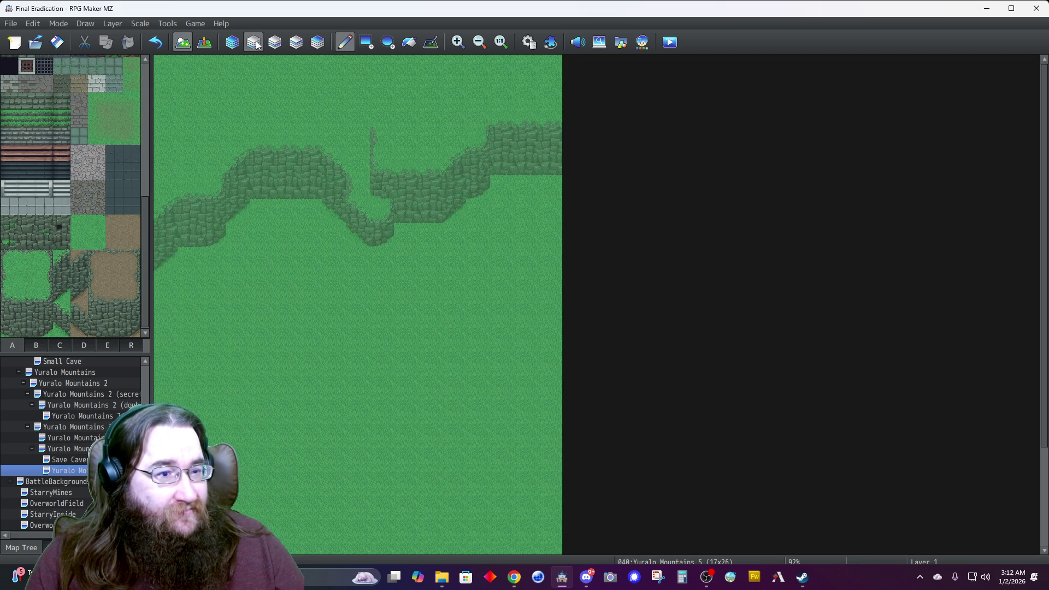
Place a diagonal line piece from tab D above the thin vertical line in the ridge's notch.
click(232, 42)
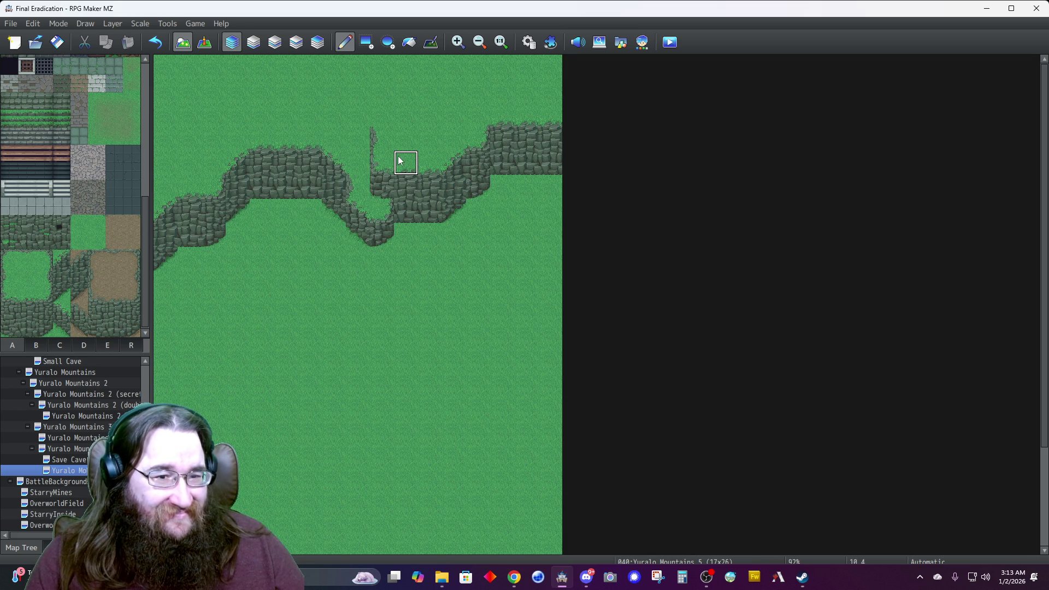
click(87, 345)
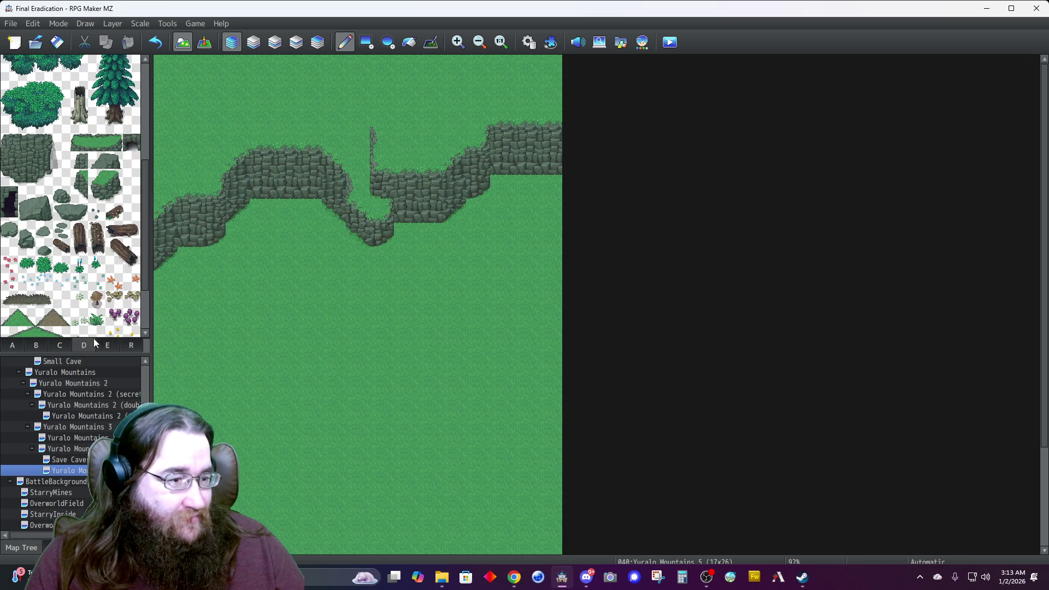
scroll(50, 303, down, 1)
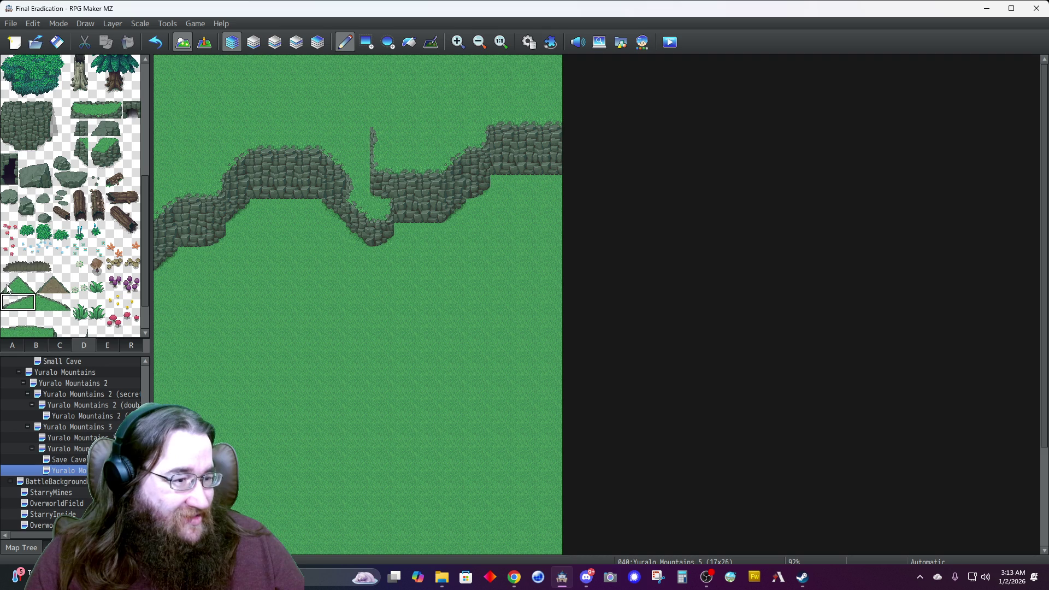
click(7, 287)
click(381, 115)
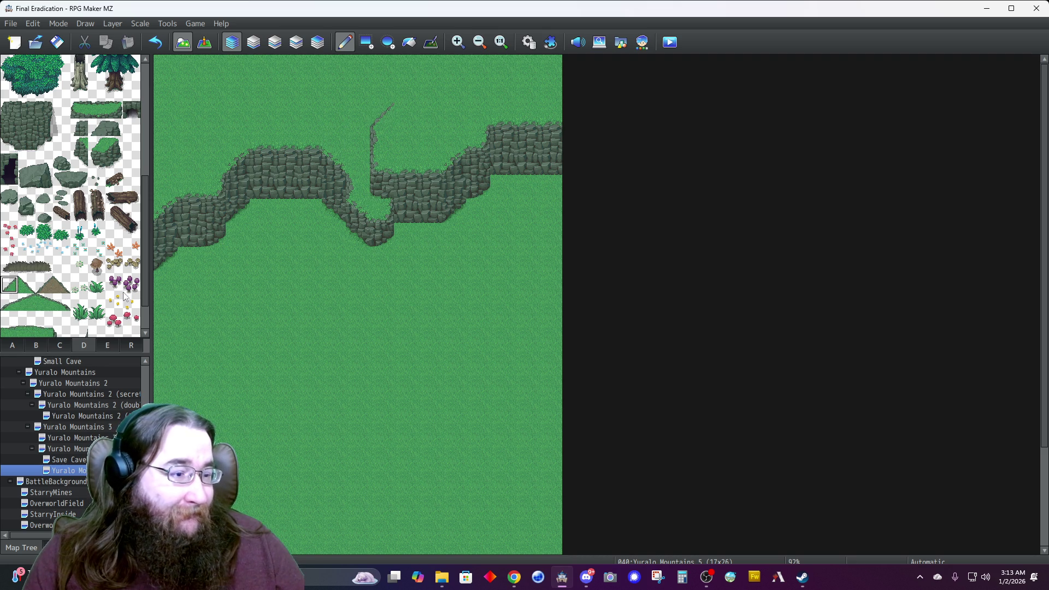
click(12, 344)
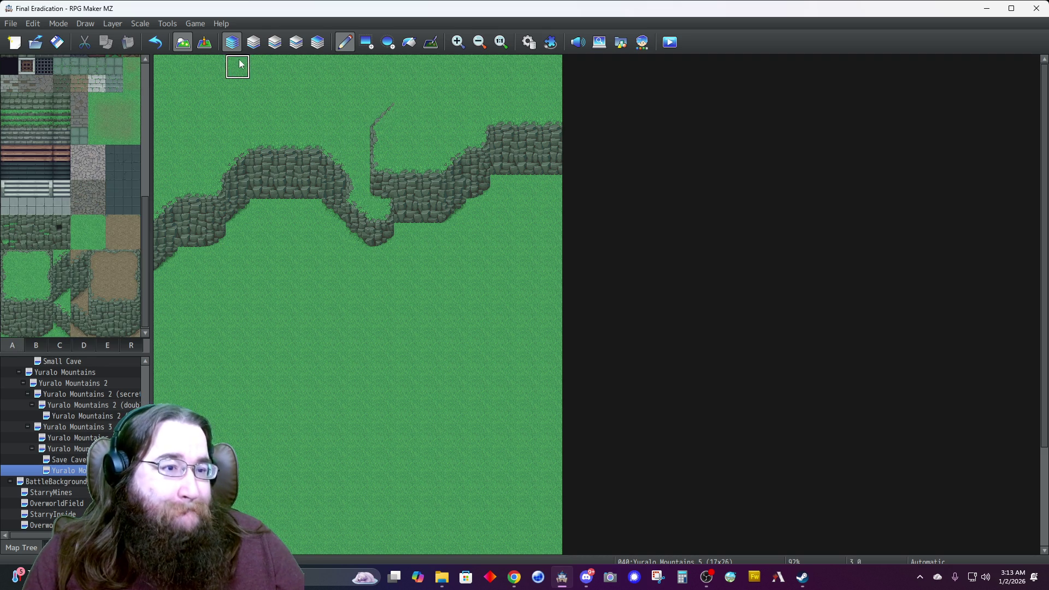
click(274, 42)
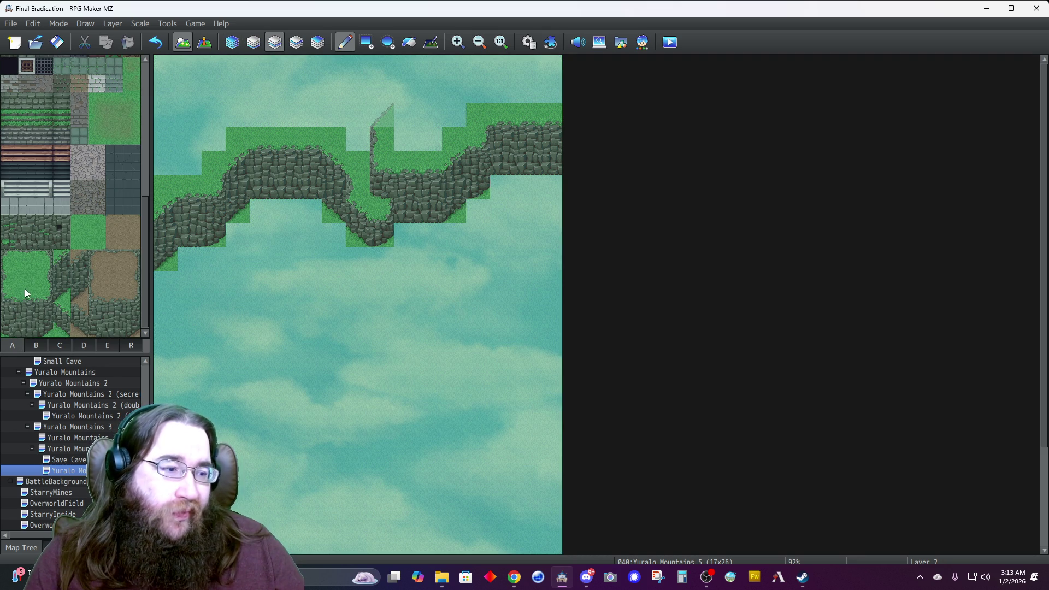
Surround the diagonal piece with grass and a cliff-edge tile, and fill the top row with cliff.
click(406, 91)
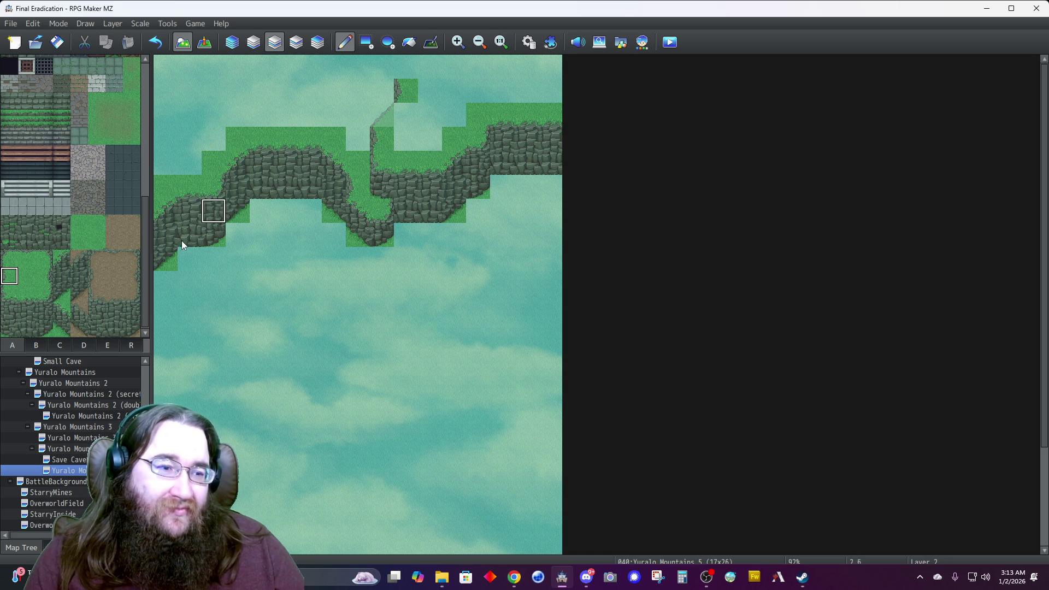
click(61, 329)
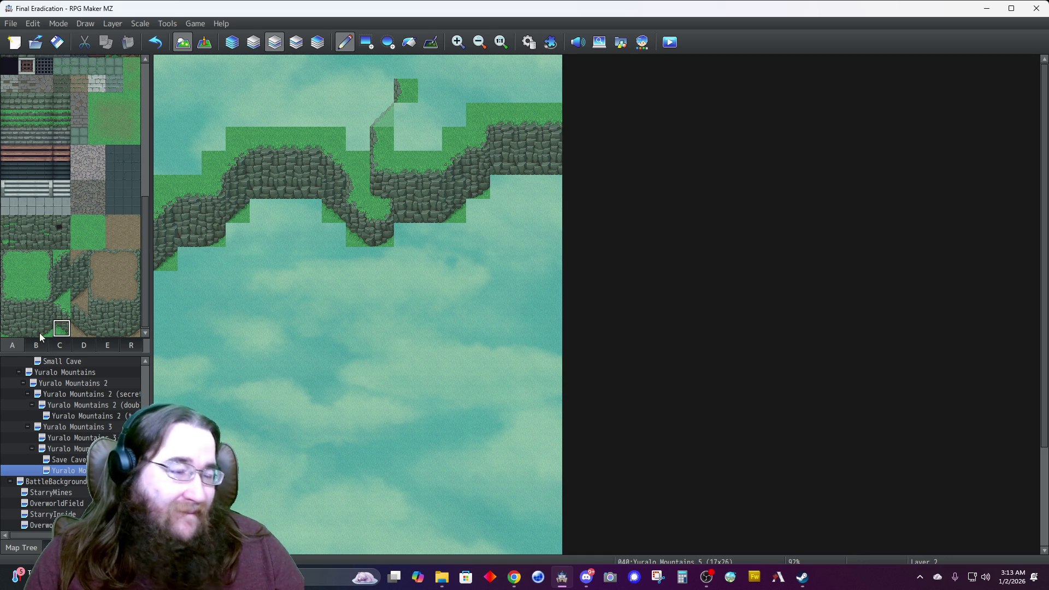
click(386, 97)
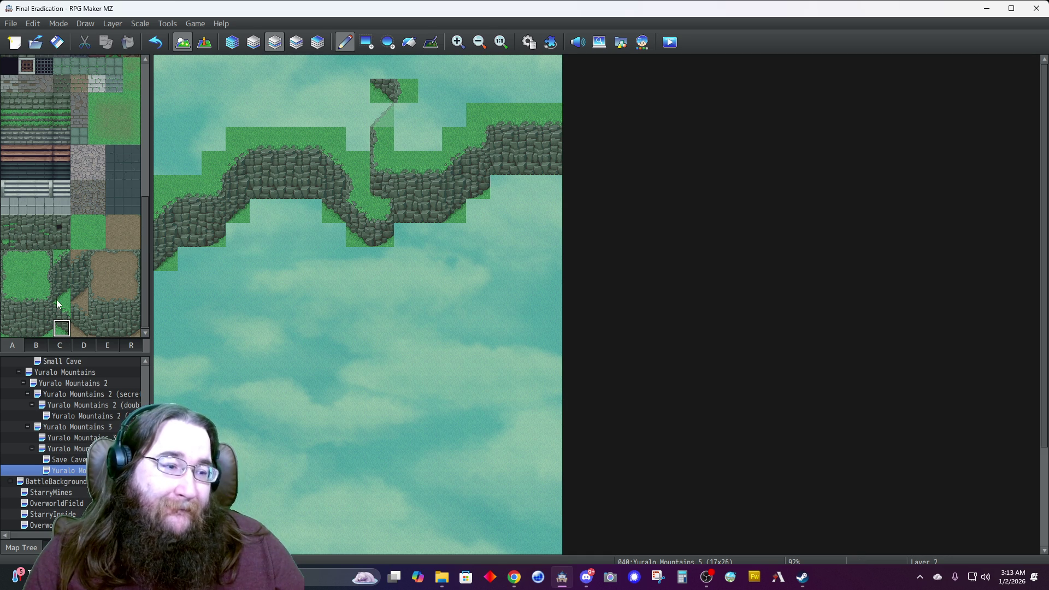
click(391, 67)
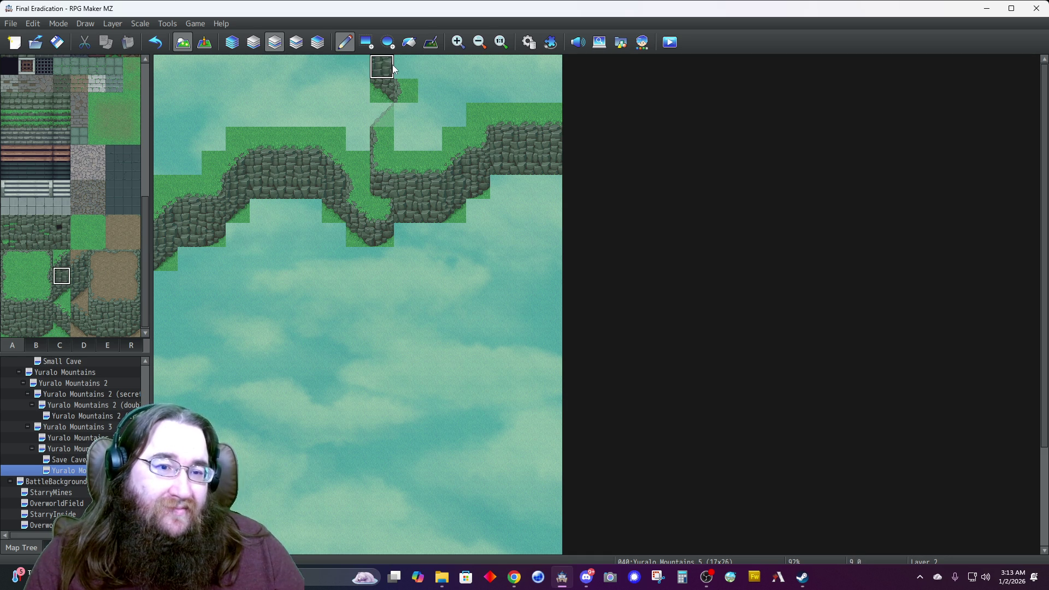
click(416, 77)
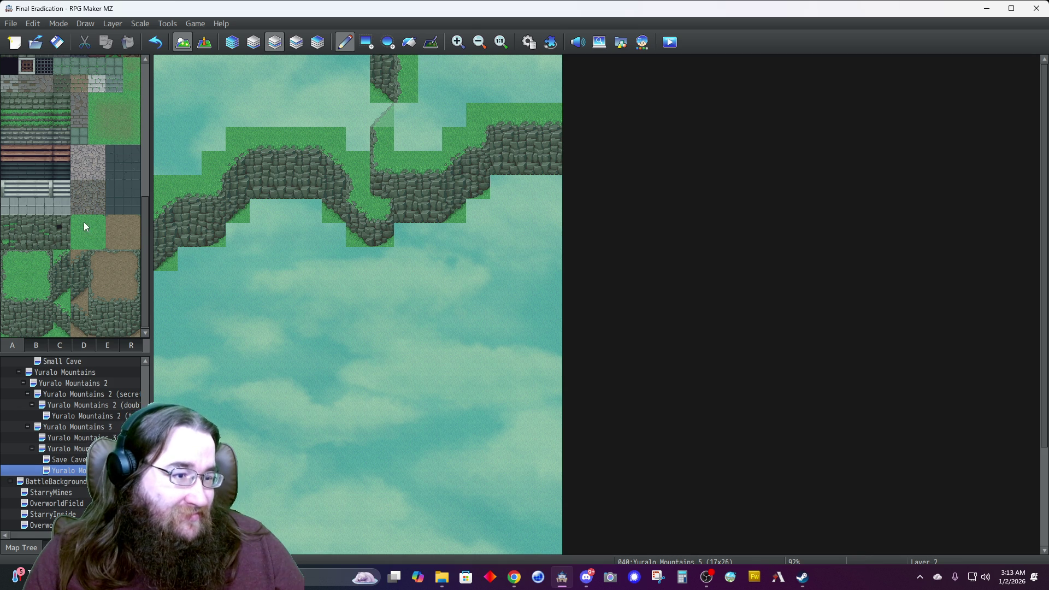
click(407, 115)
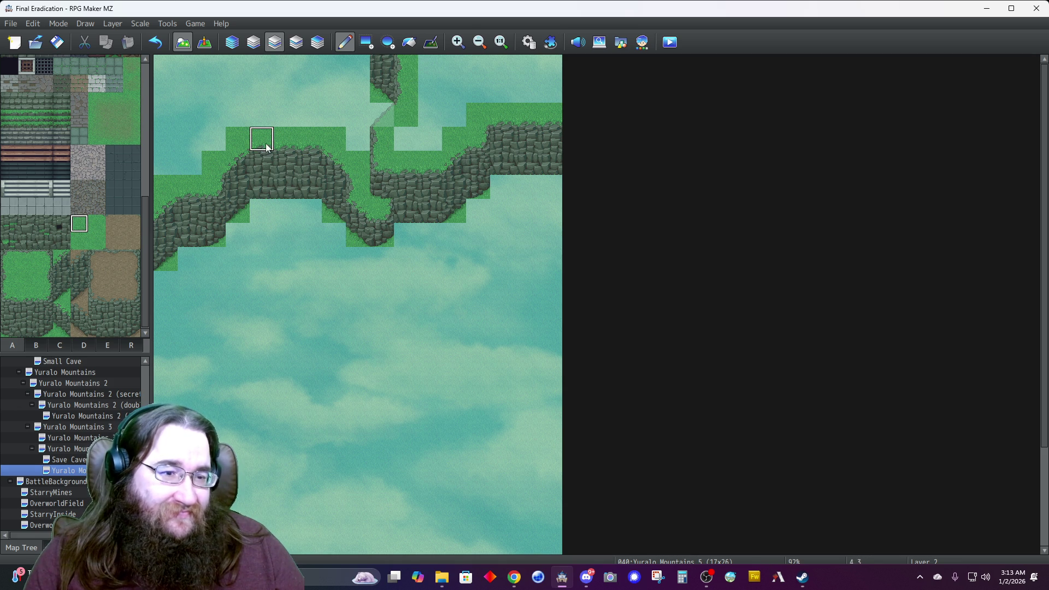
click(234, 43)
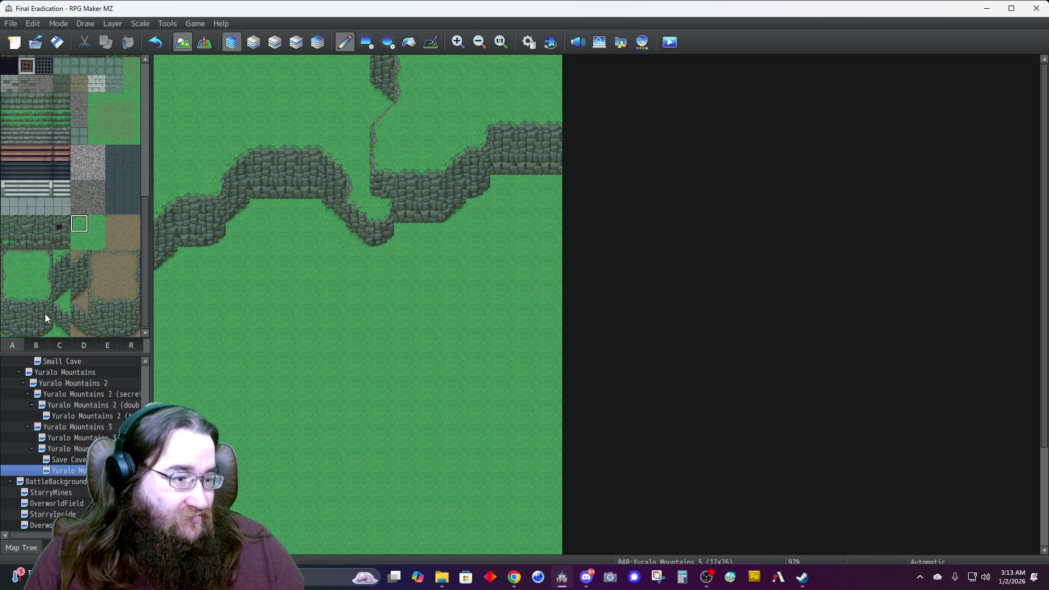
On layer 2, build a new cliff wall in the upper-left area.
drag(45, 305, 45, 327)
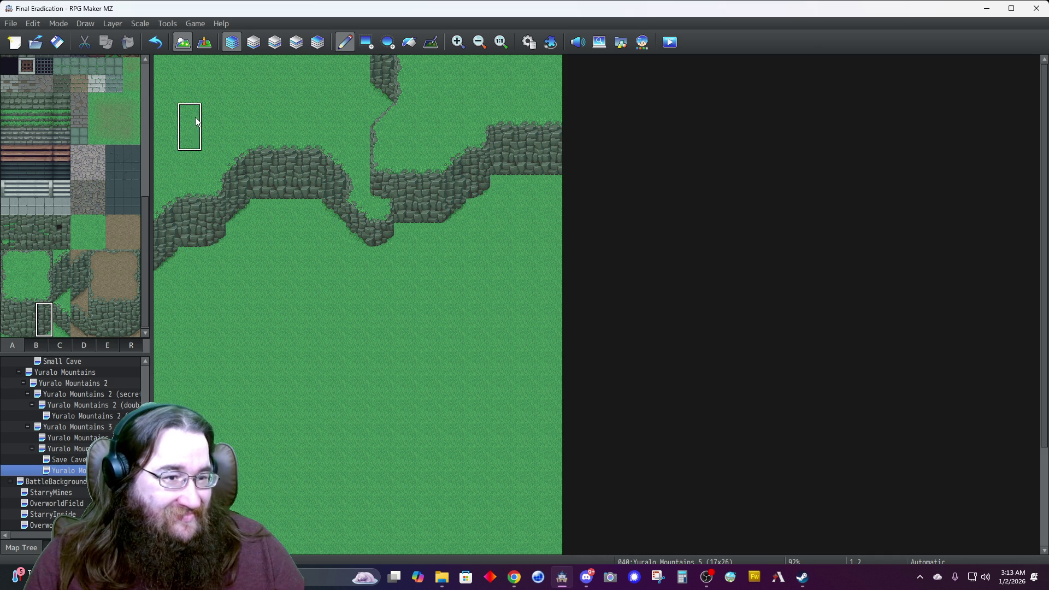
click(273, 44)
click(217, 113)
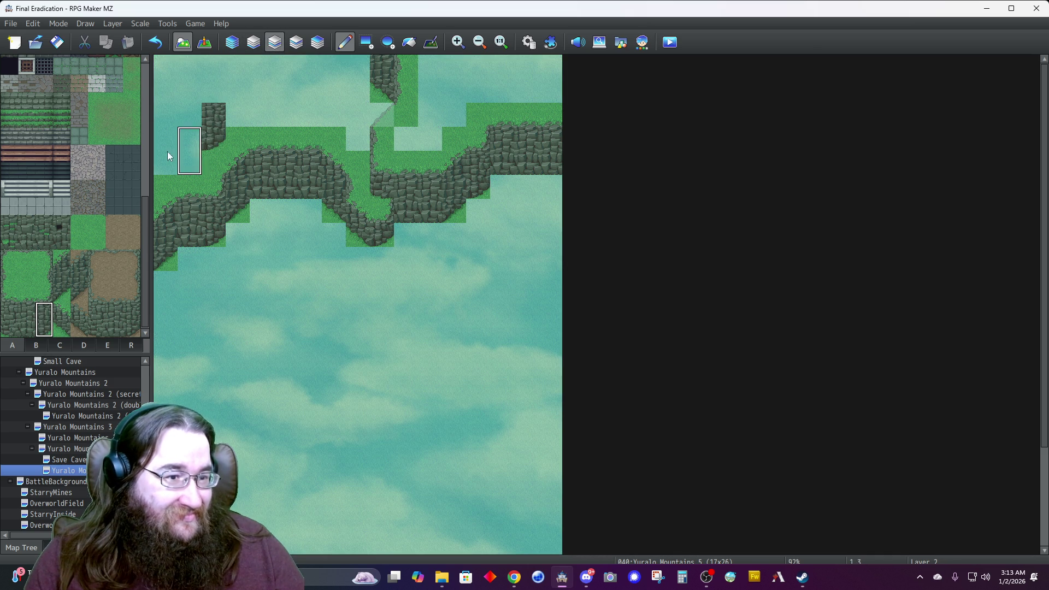
click(64, 290)
click(239, 120)
drag(64, 265, 79, 259)
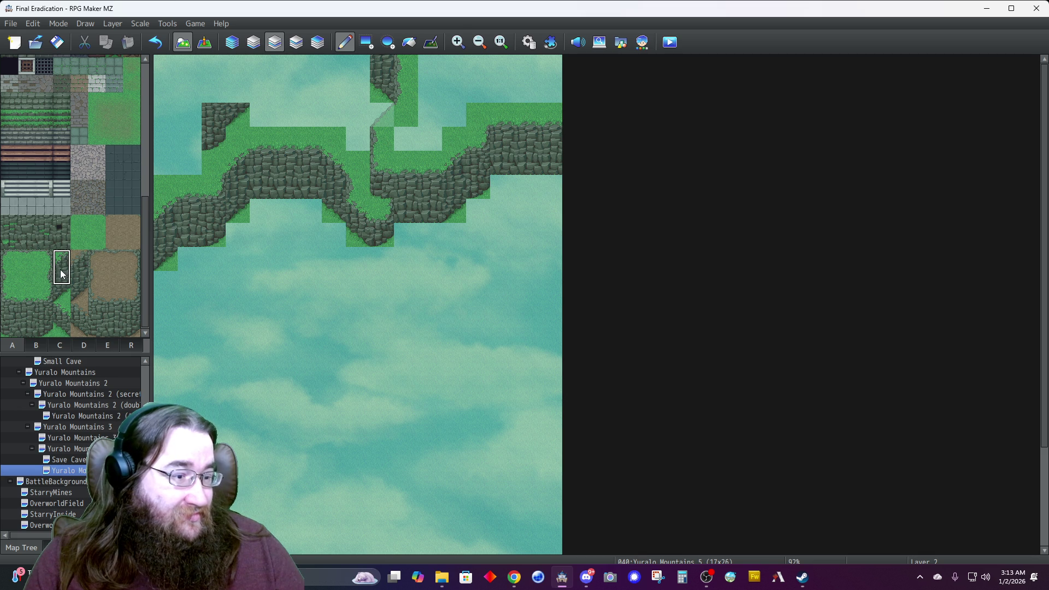
click(238, 75)
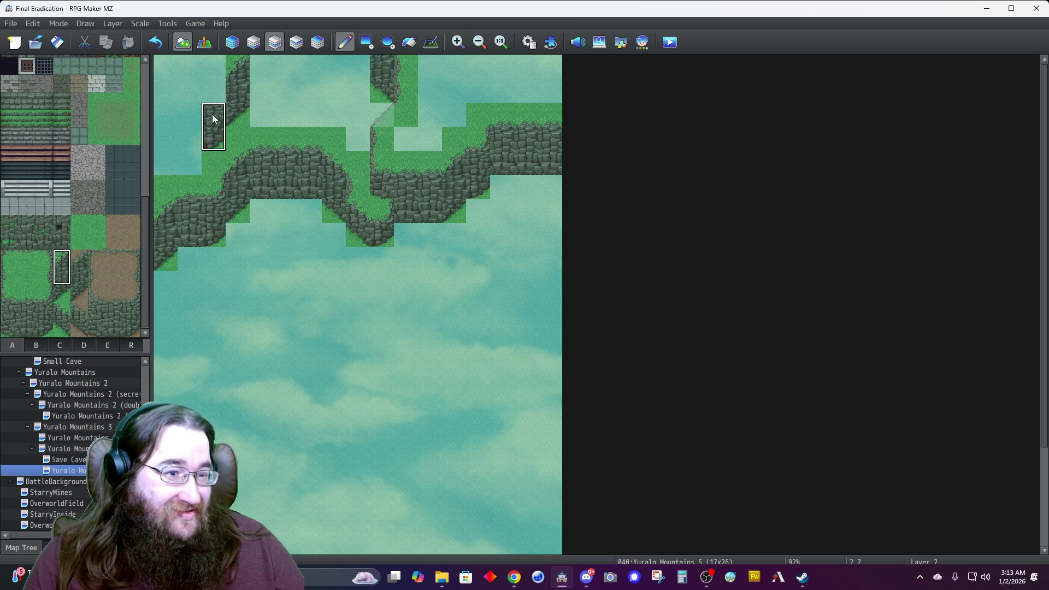
Add a cliff column beside the upper-left wall, edge it with grass, and extend the wall down.
drag(28, 293, 28, 316)
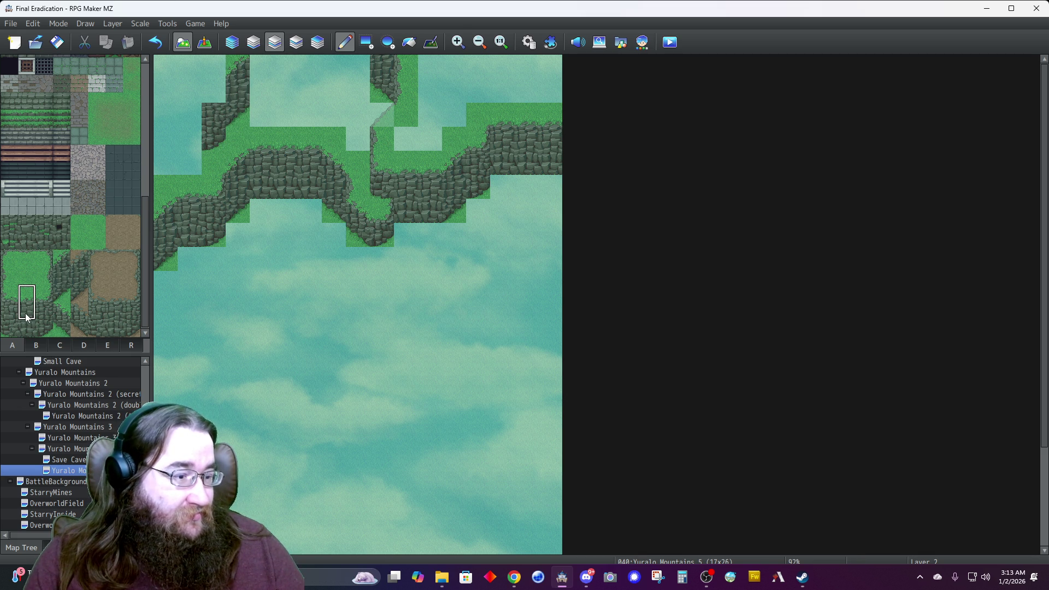
click(213, 76)
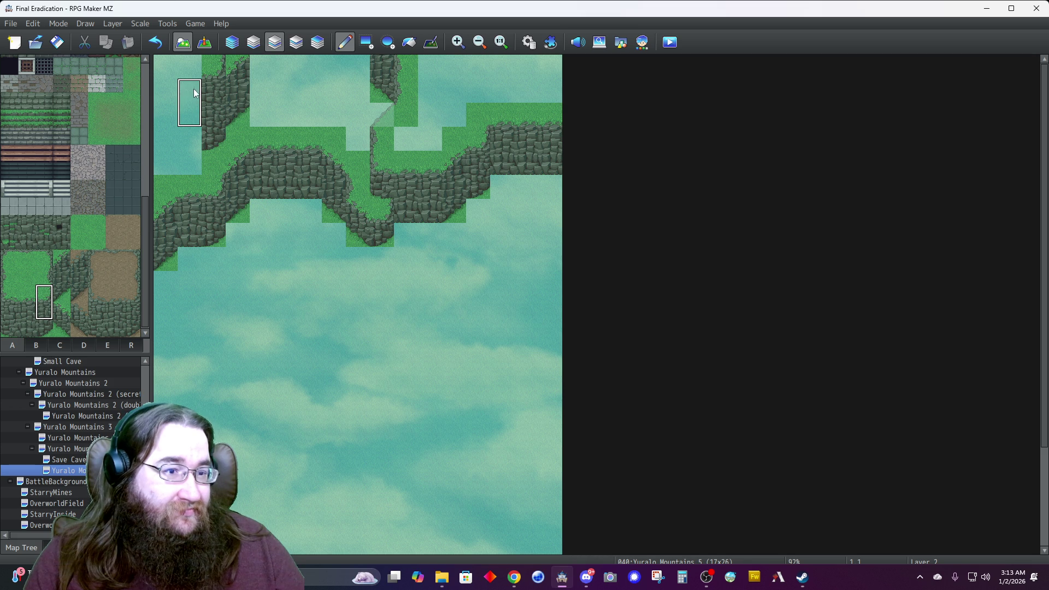
click(26, 295)
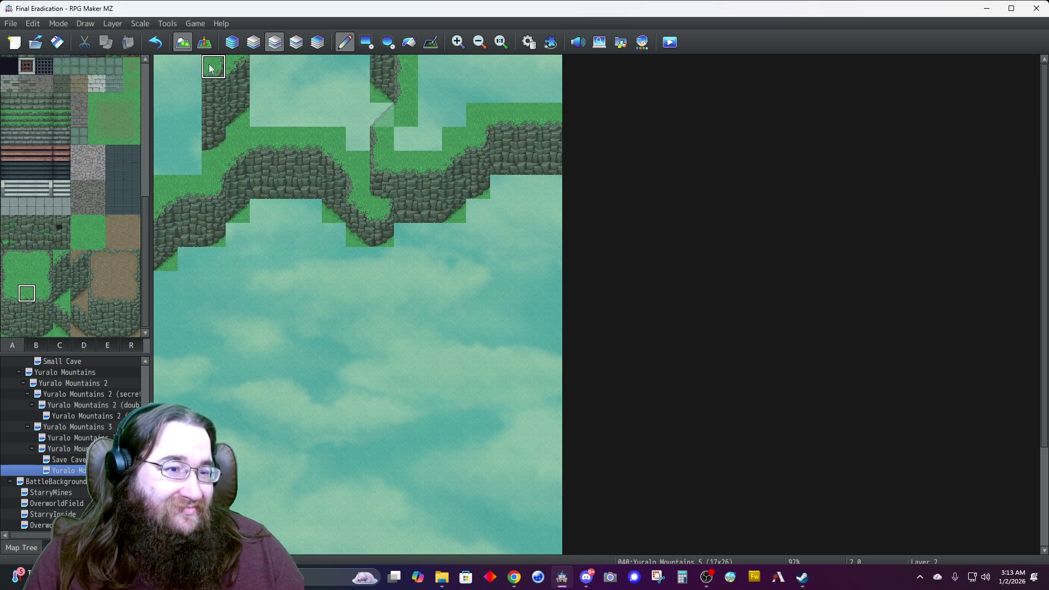
click(43, 294)
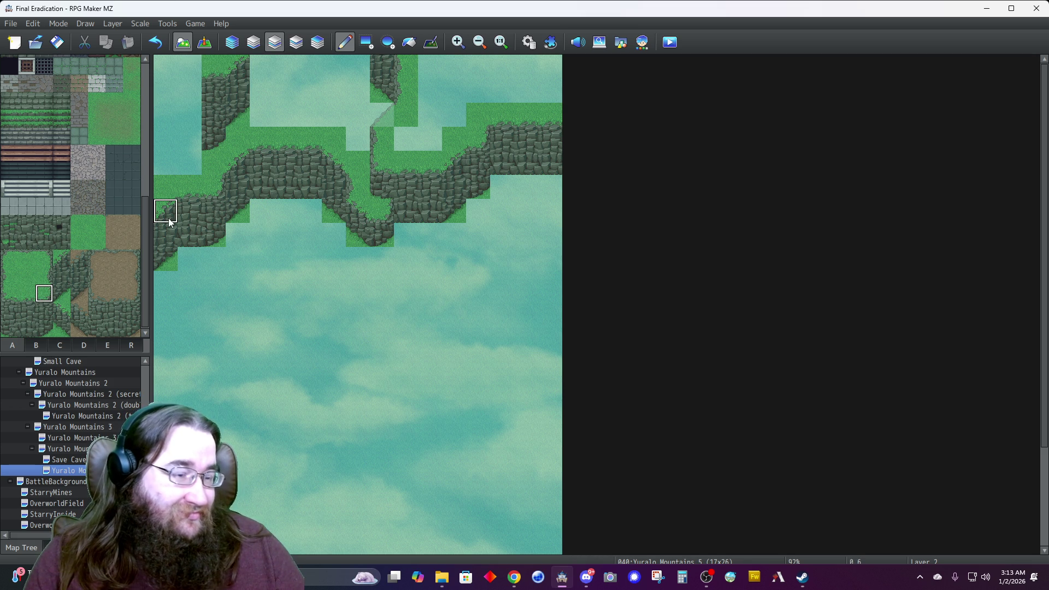
click(189, 90)
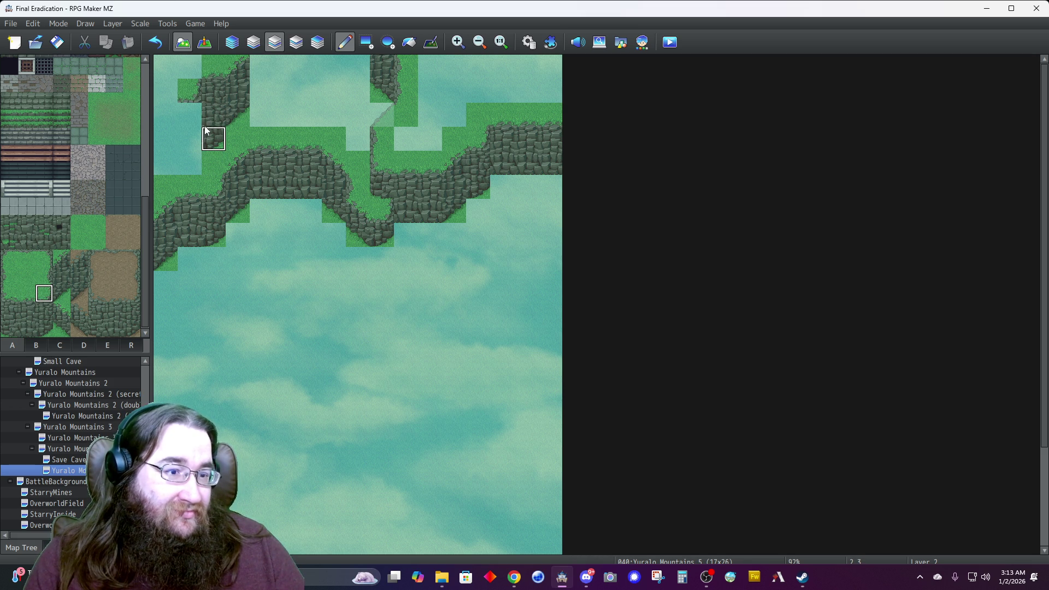
click(192, 148)
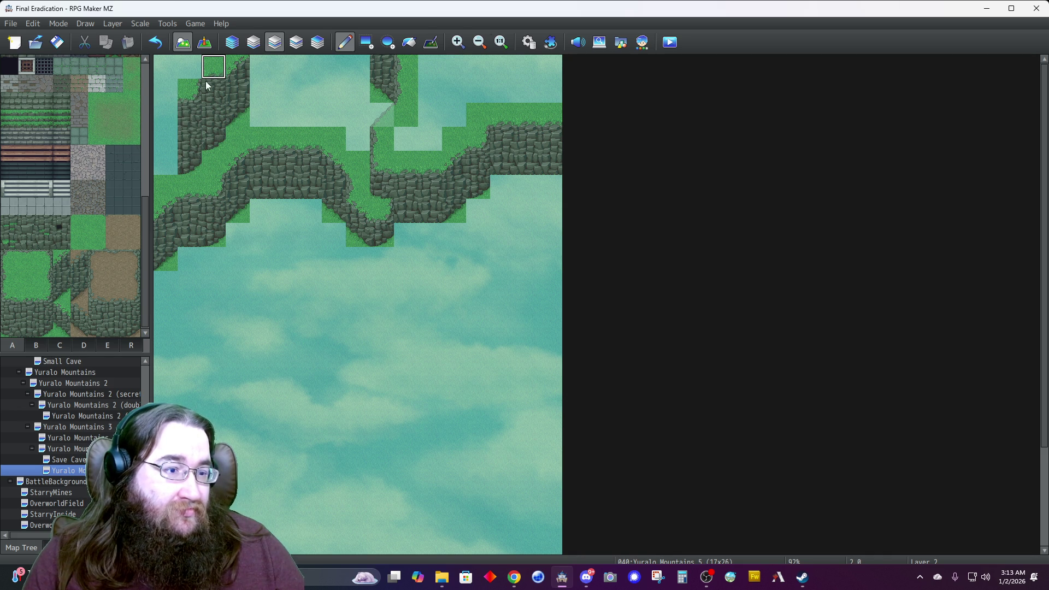
Fill the leftmost column and the top-row sky gaps with cliff wall tiles.
right_click(279, 169)
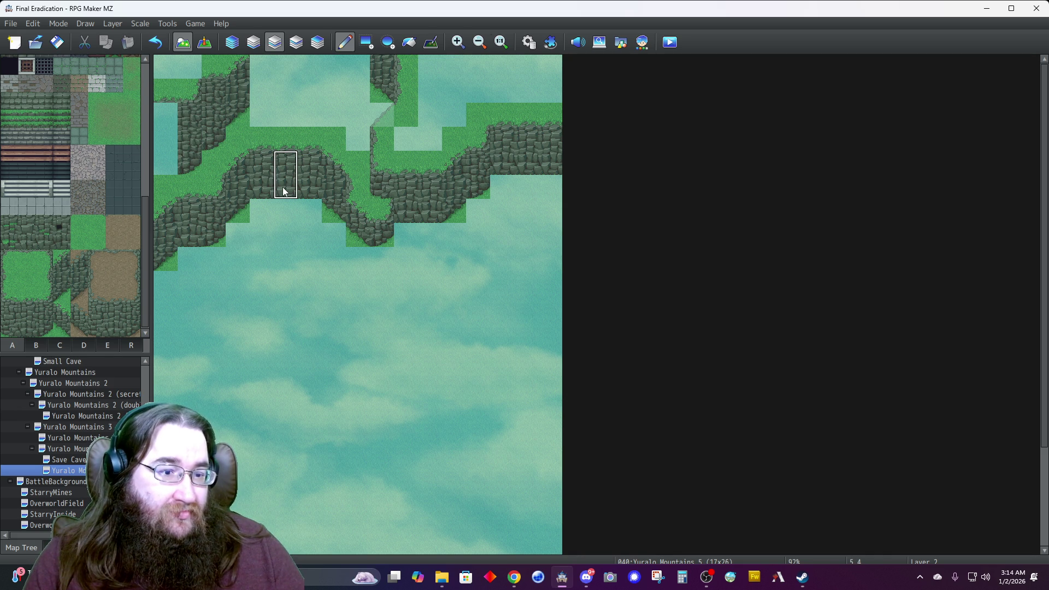
click(168, 166)
click(164, 112)
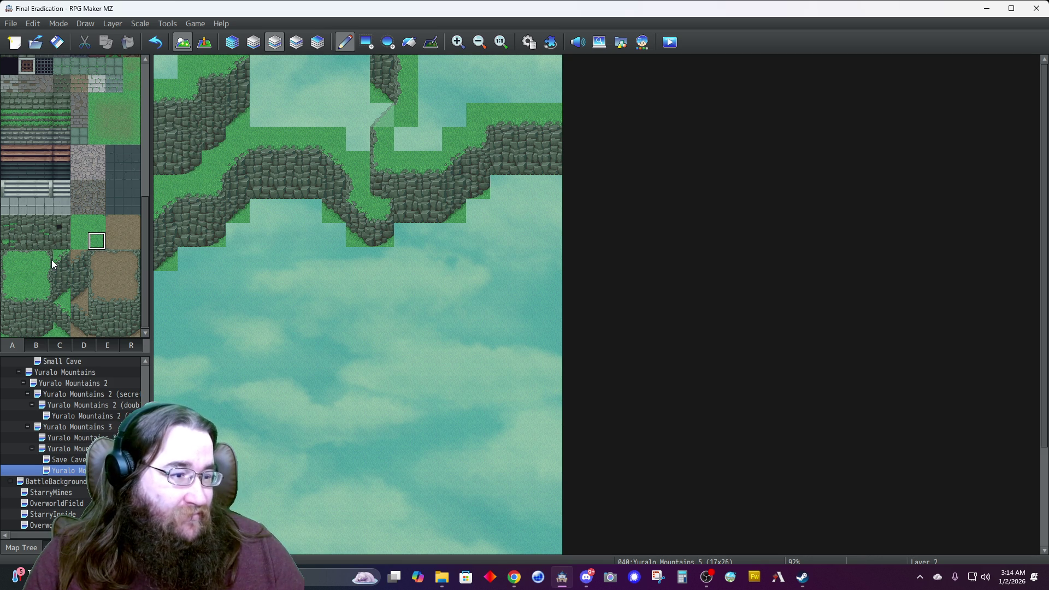
drag(22, 312, 24, 328)
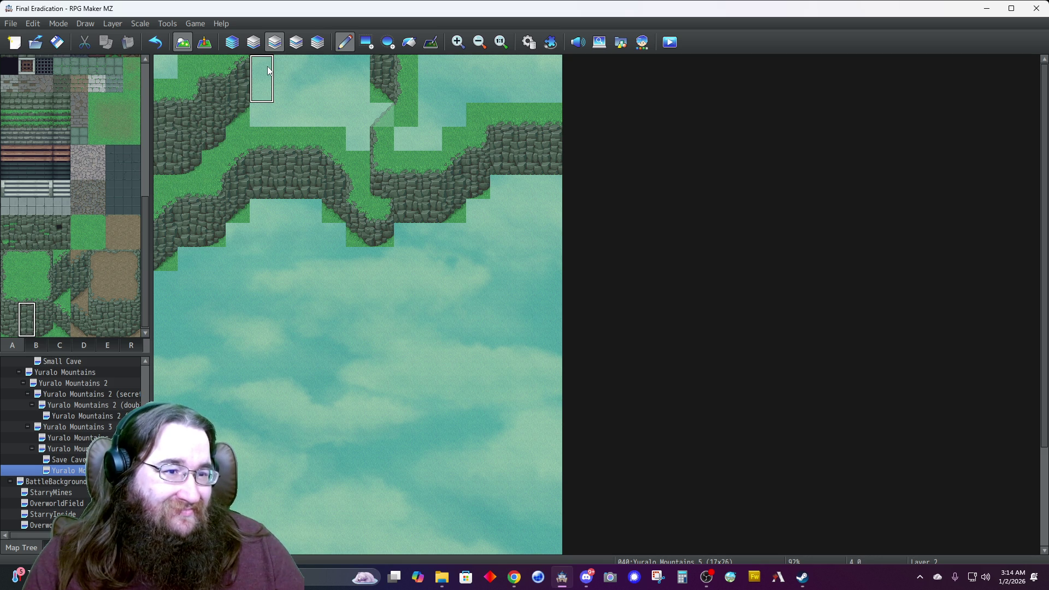
click(290, 70)
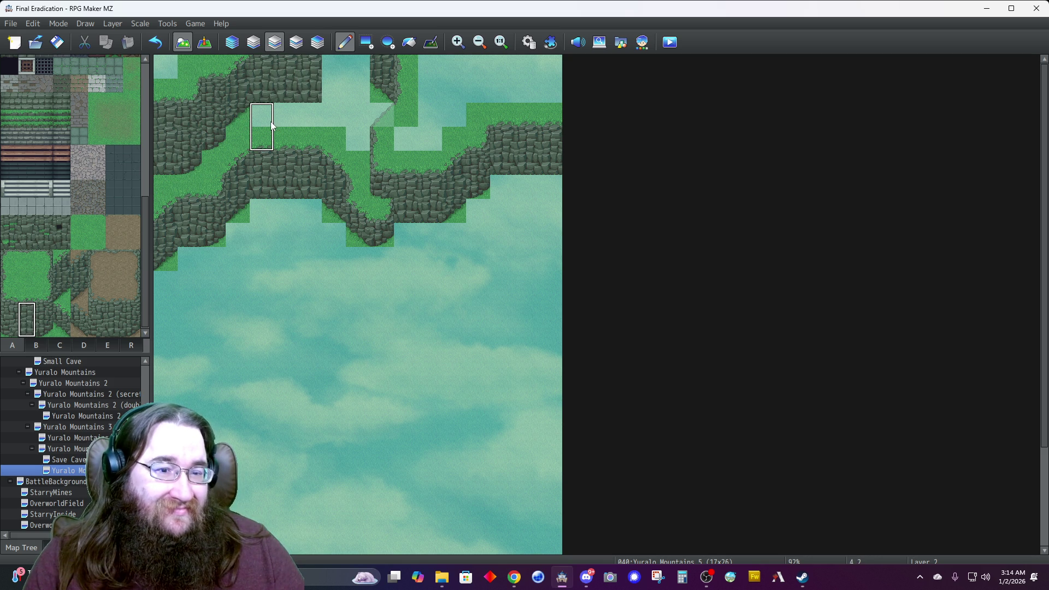
click(48, 310)
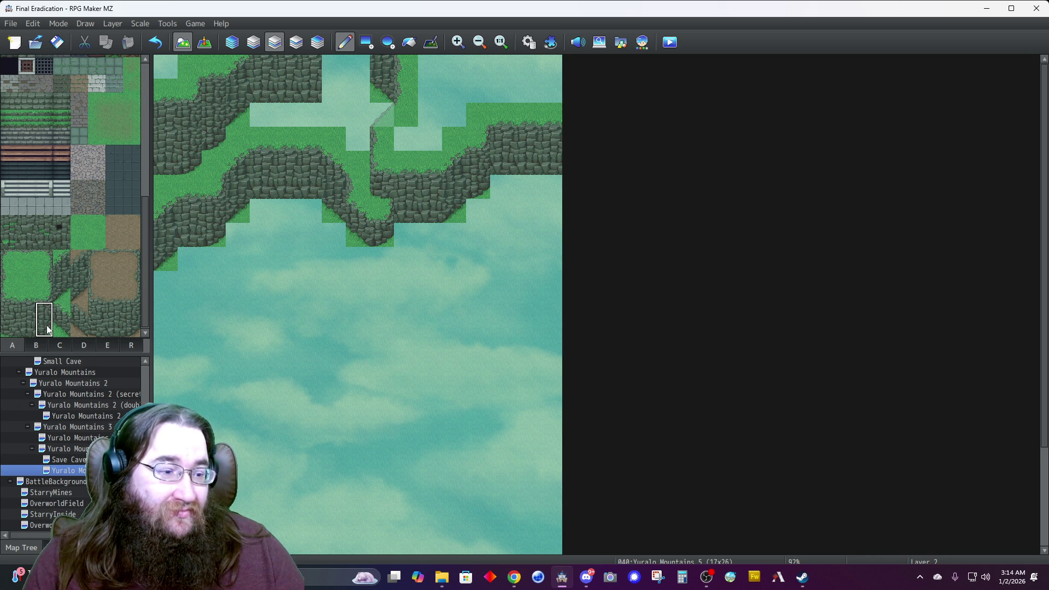
click(358, 77)
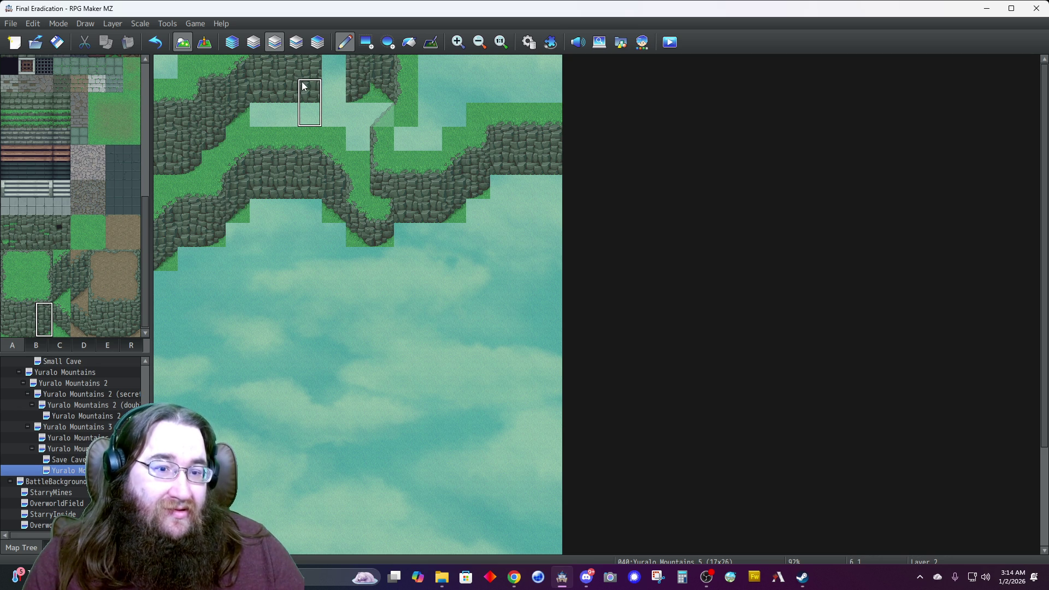
right_click(316, 76)
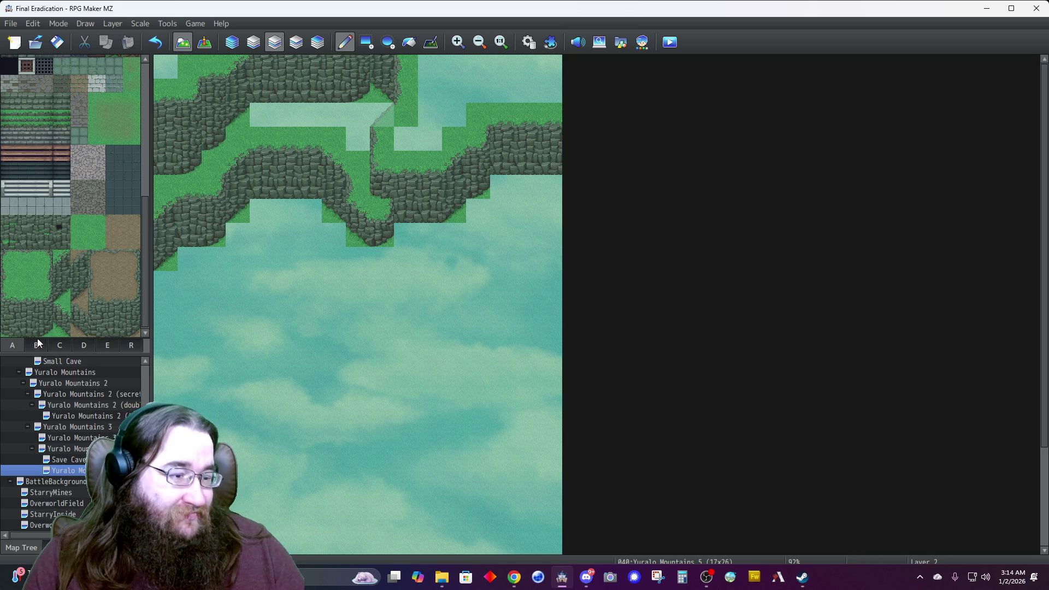
click(81, 345)
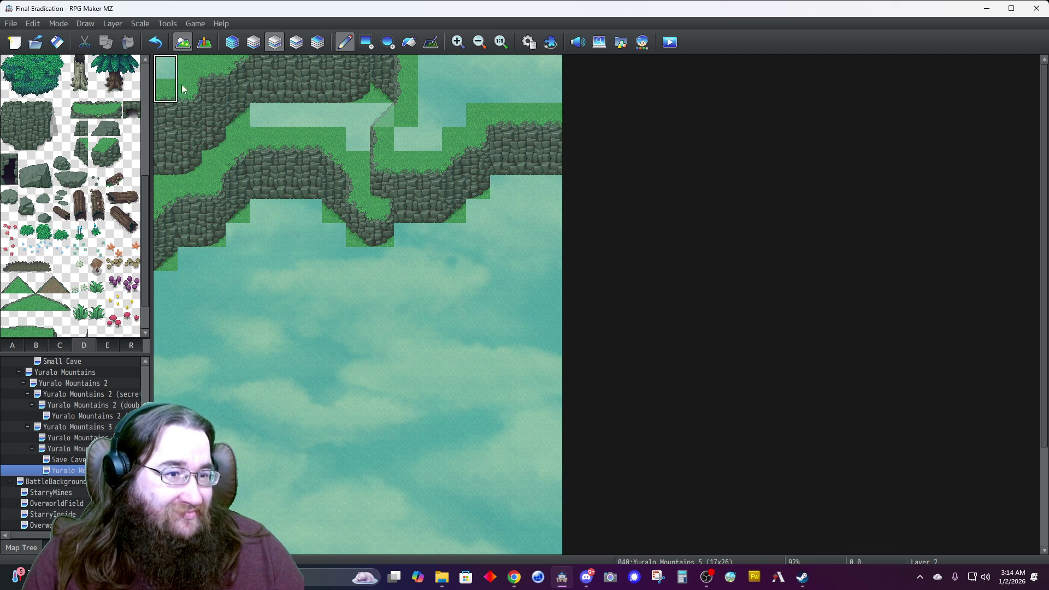
On layer 4, place a 1x3 shadowed cliff edge from tab D on the right ridge's end.
click(314, 48)
scroll(43, 291, down, 2)
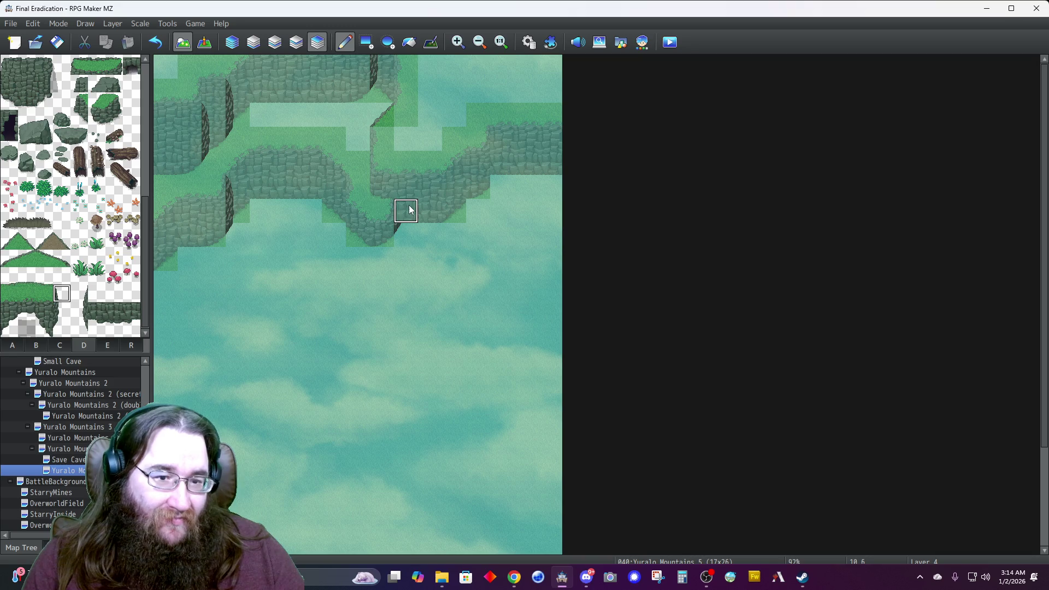
drag(67, 300, 65, 328)
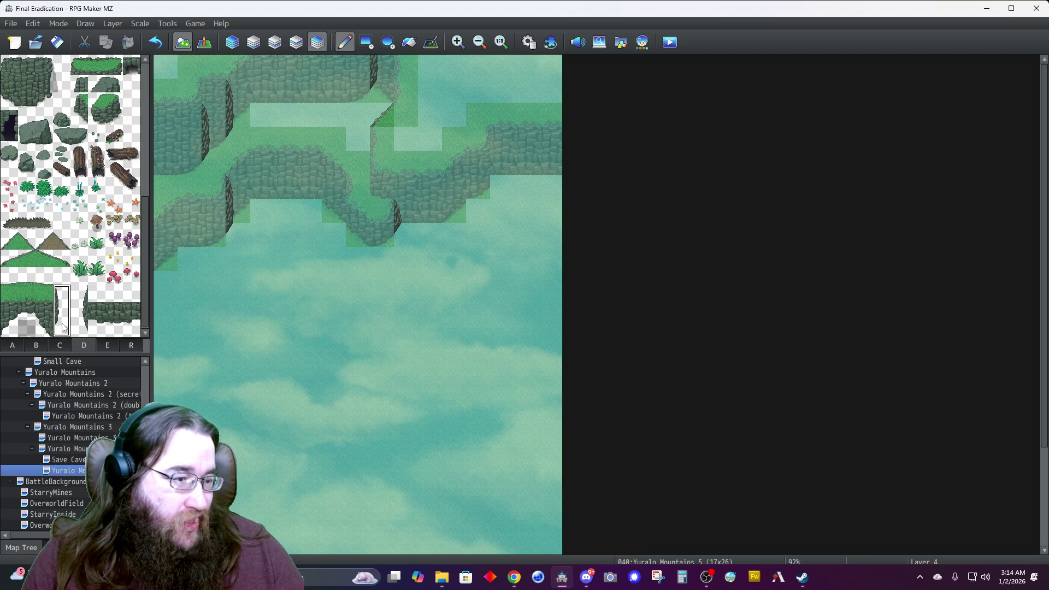
click(494, 146)
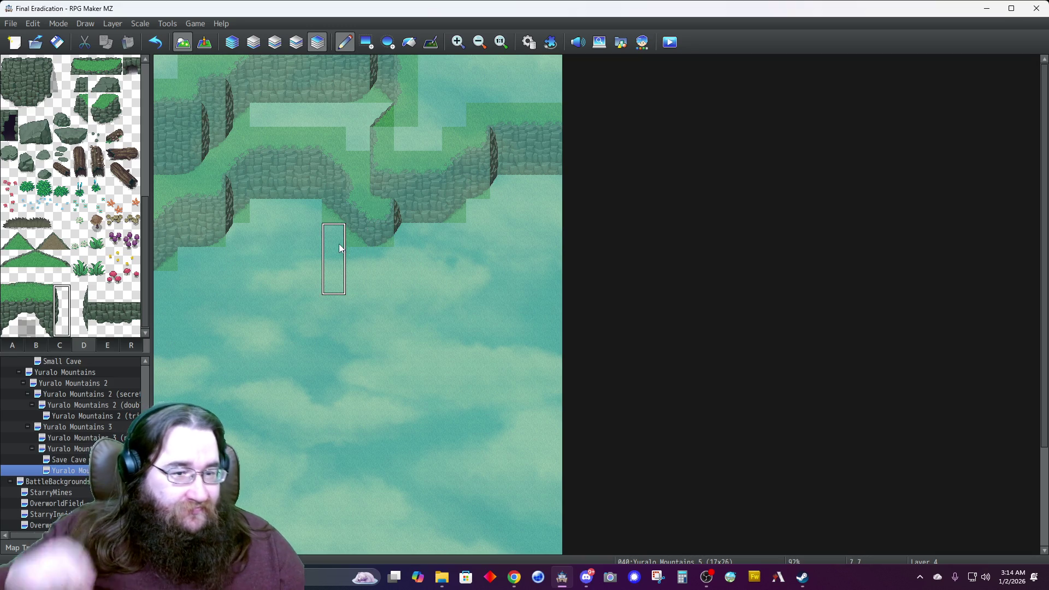
click(232, 42)
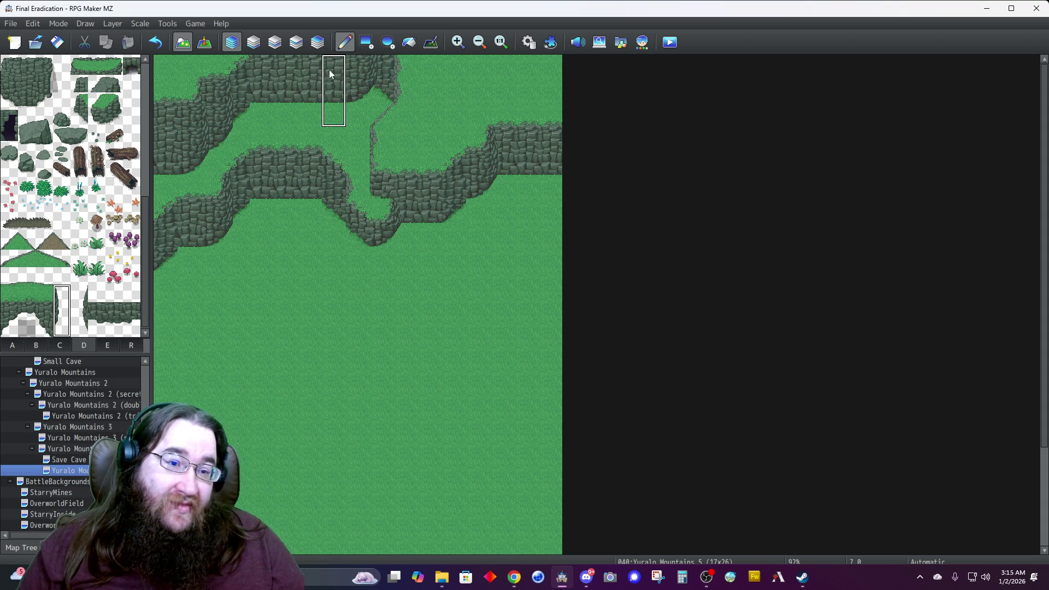
Copy a cliff rock tile and paint it along the top row to the right edge and onto the lower cliff.
right_click(309, 90)
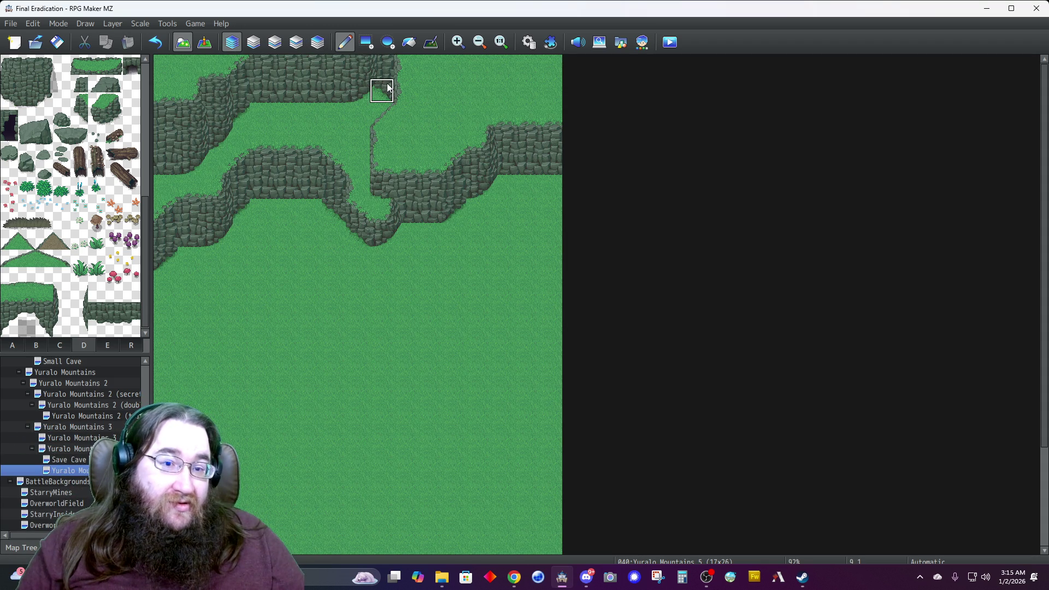
click(408, 65)
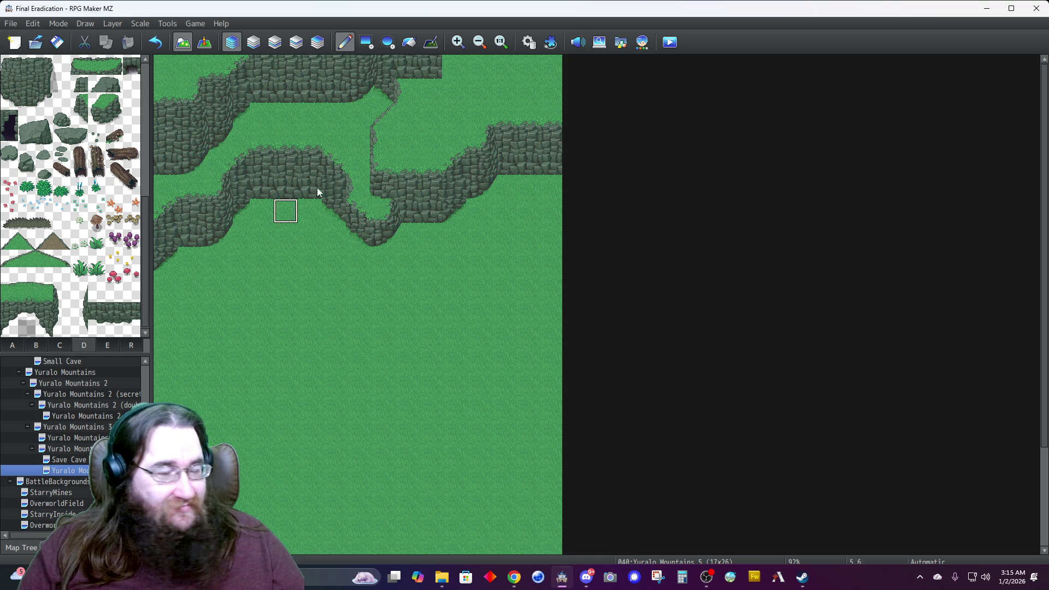
drag(457, 67, 504, 69)
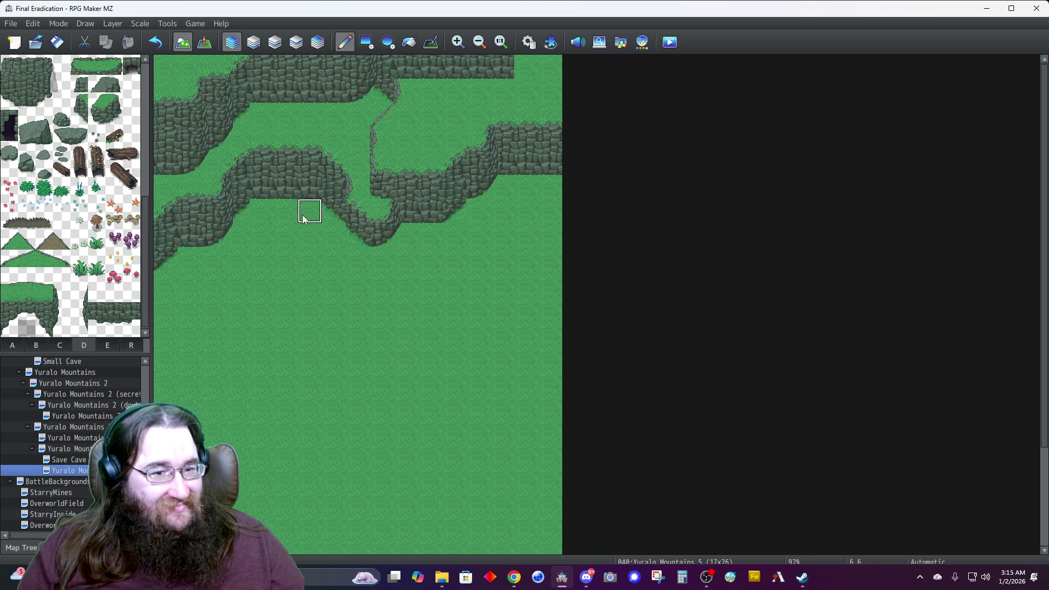
drag(325, 217, 305, 213)
click(540, 98)
click(524, 70)
click(456, 204)
click(550, 67)
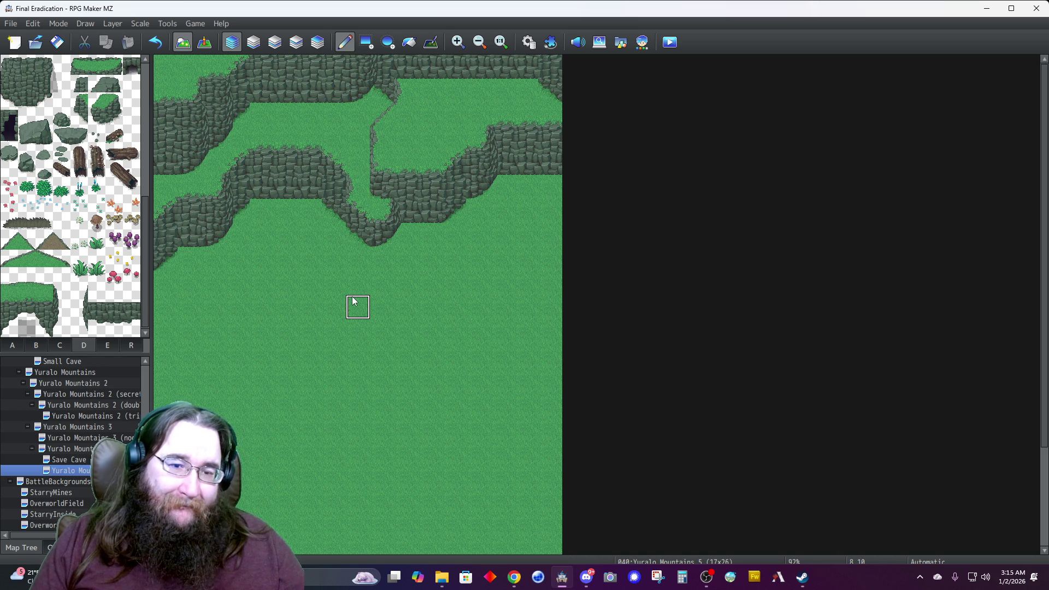
key(ctrl+z)
key(ctrl+z)
key(ctrl+z)
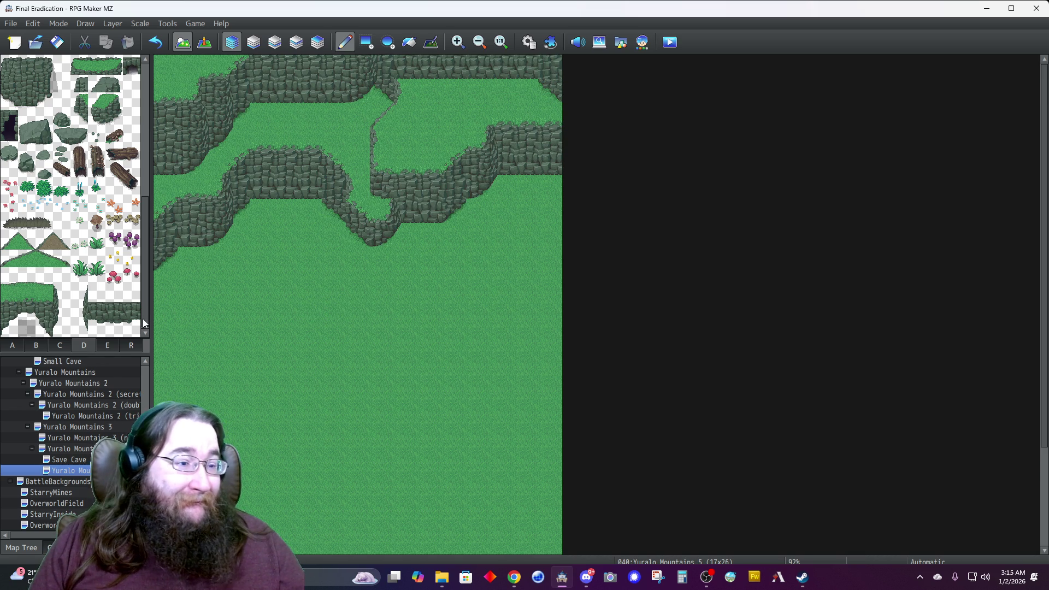
click(10, 347)
click(9, 259)
click(274, 44)
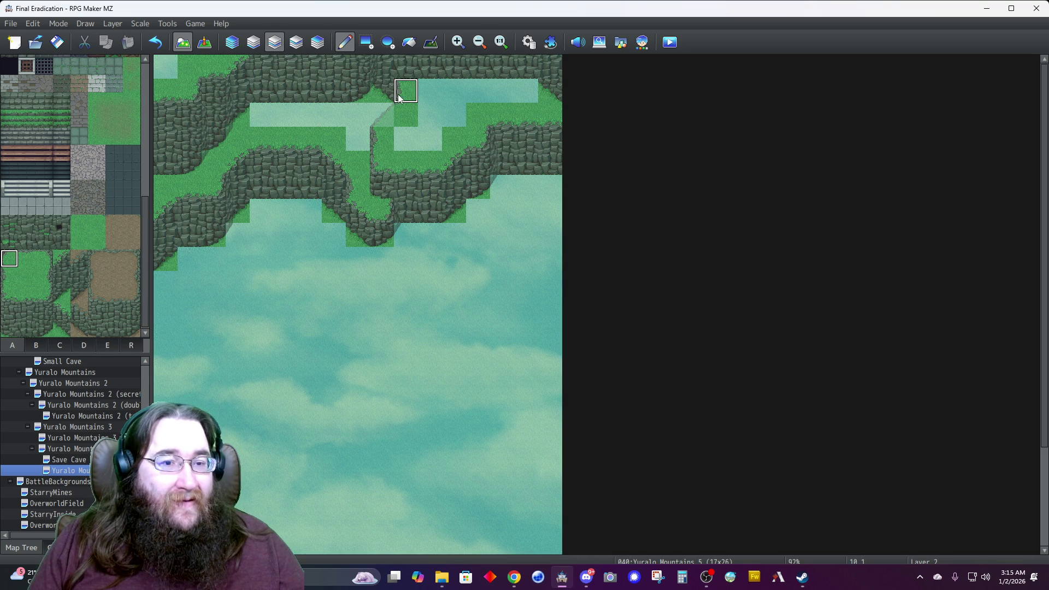
click(231, 42)
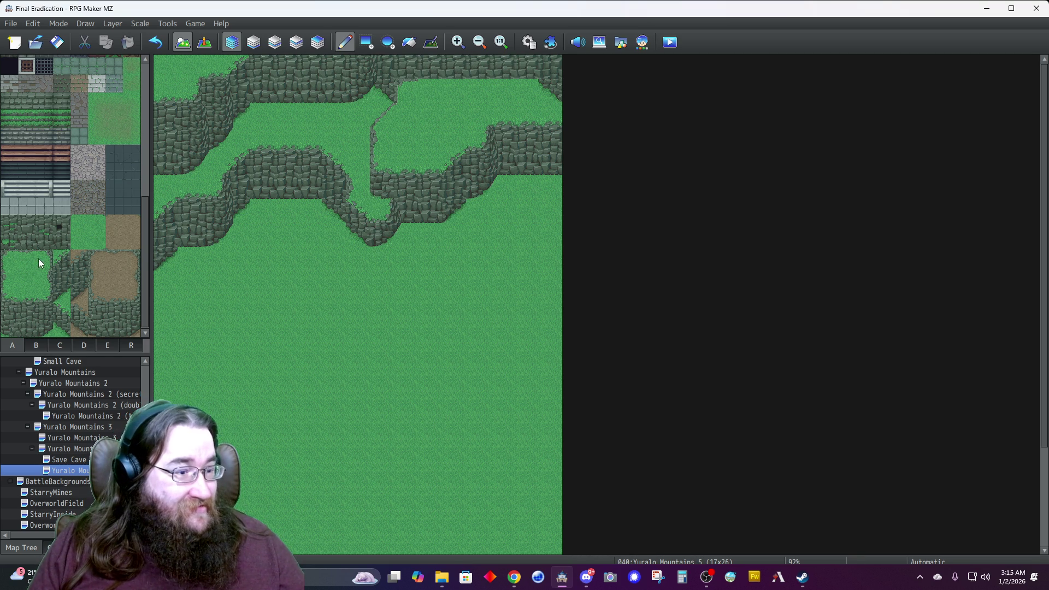
click(252, 44)
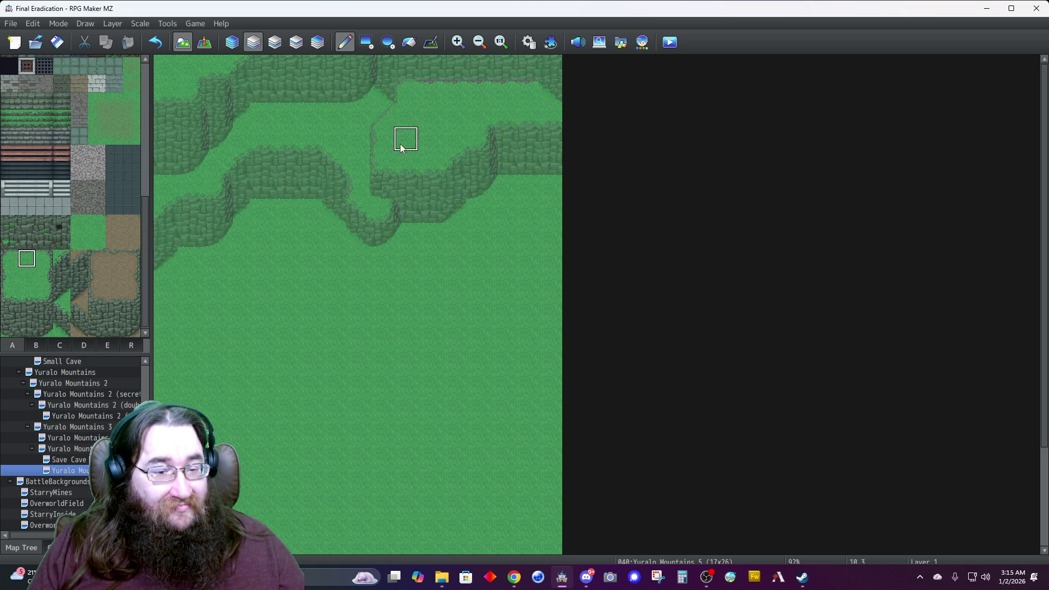
click(232, 42)
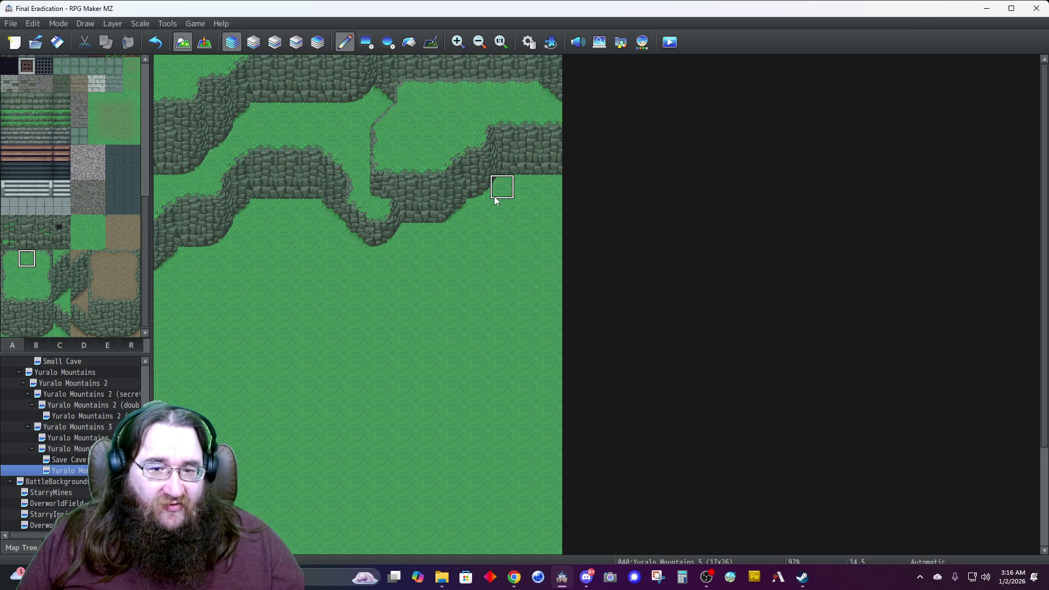
scroll(483, 230, down, 3)
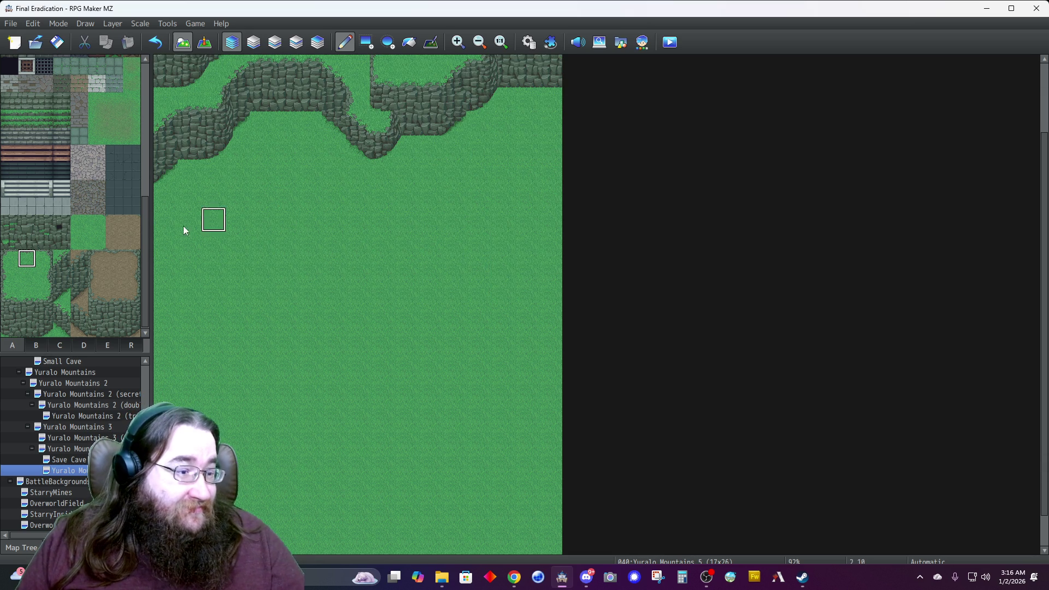
On layer 2, paint grass at the right edge and step sloped grass pieces down-left.
click(274, 42)
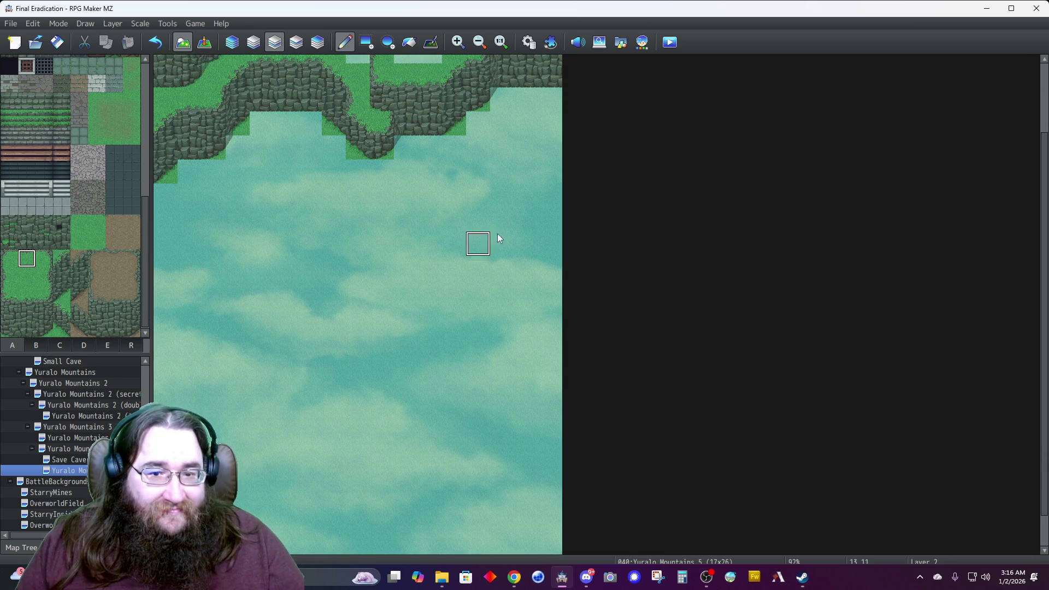
click(549, 195)
click(526, 197)
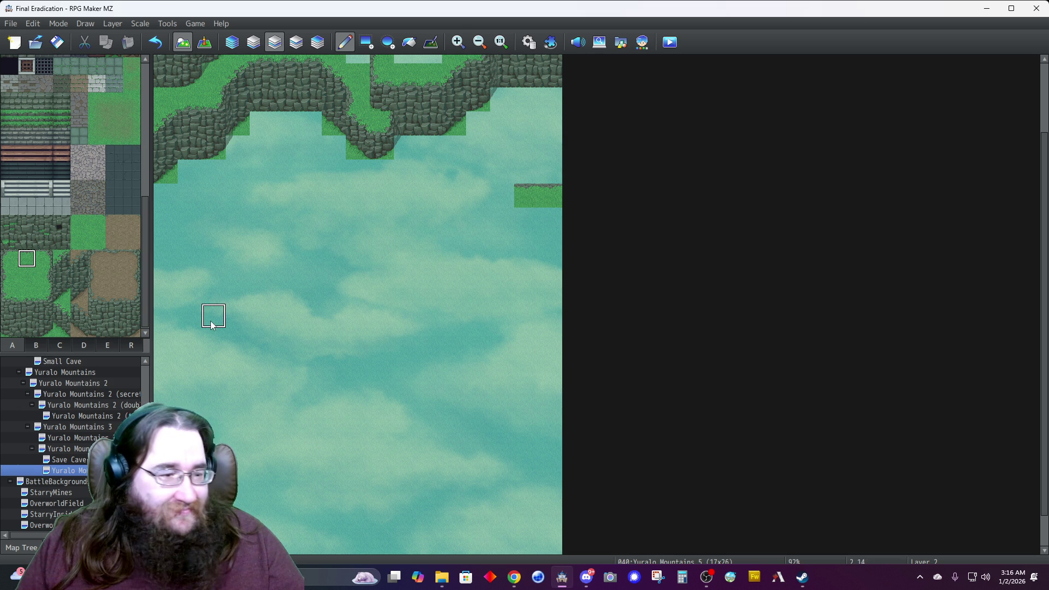
click(84, 346)
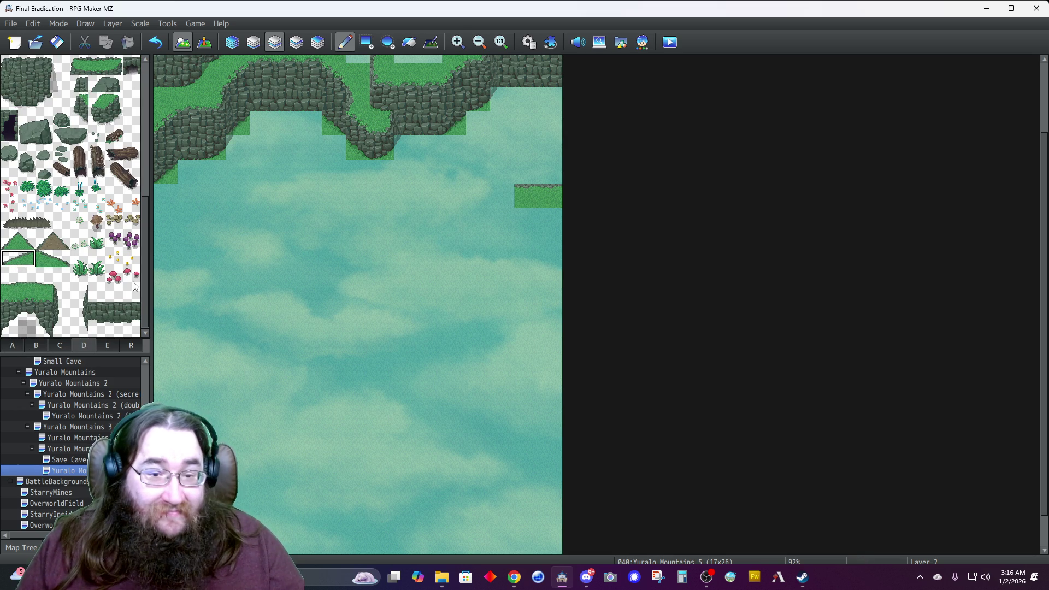
click(490, 195)
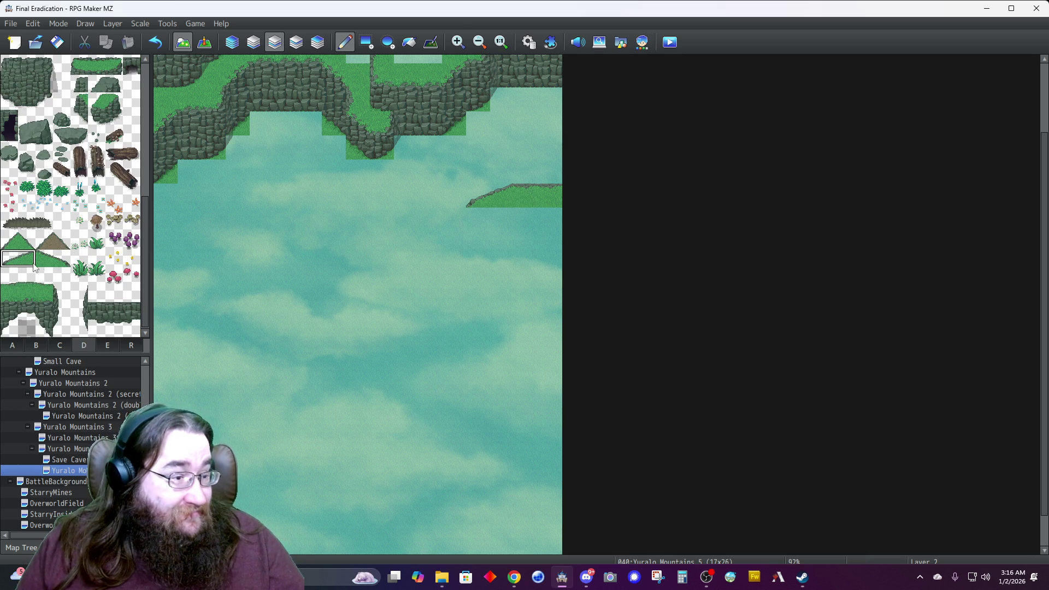
click(10, 241)
click(454, 219)
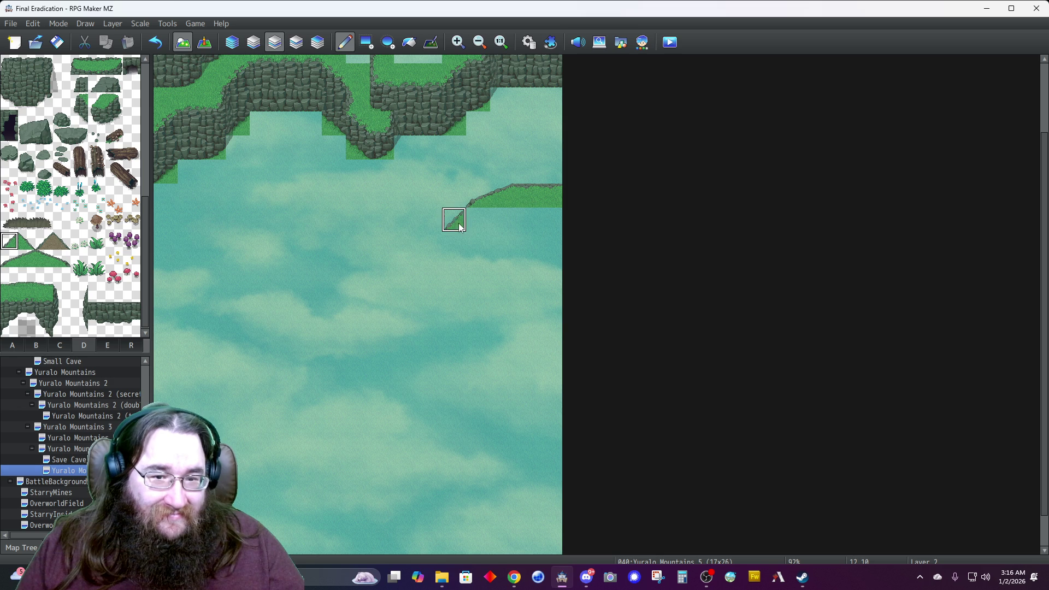
click(14, 346)
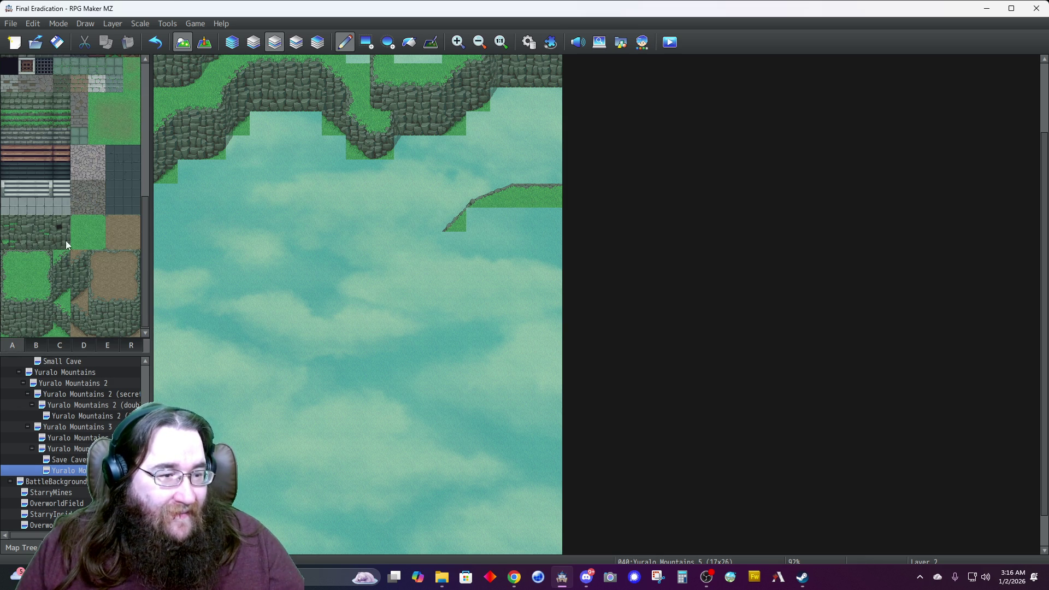
click(478, 221)
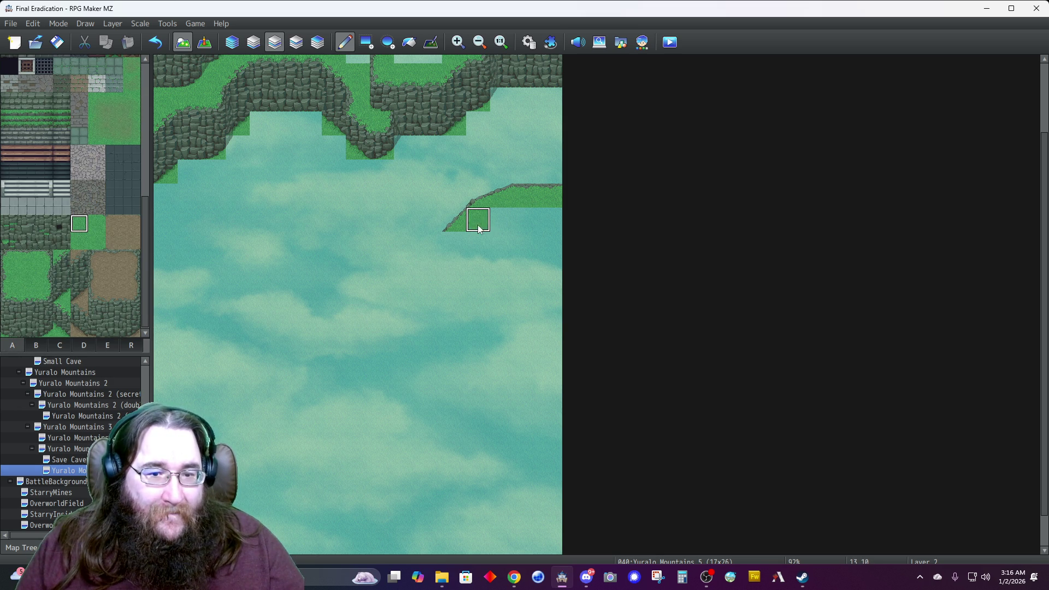
Add a grass cliff column under the ledge and continue the grass slope and cliff edge down-left.
click(15, 279)
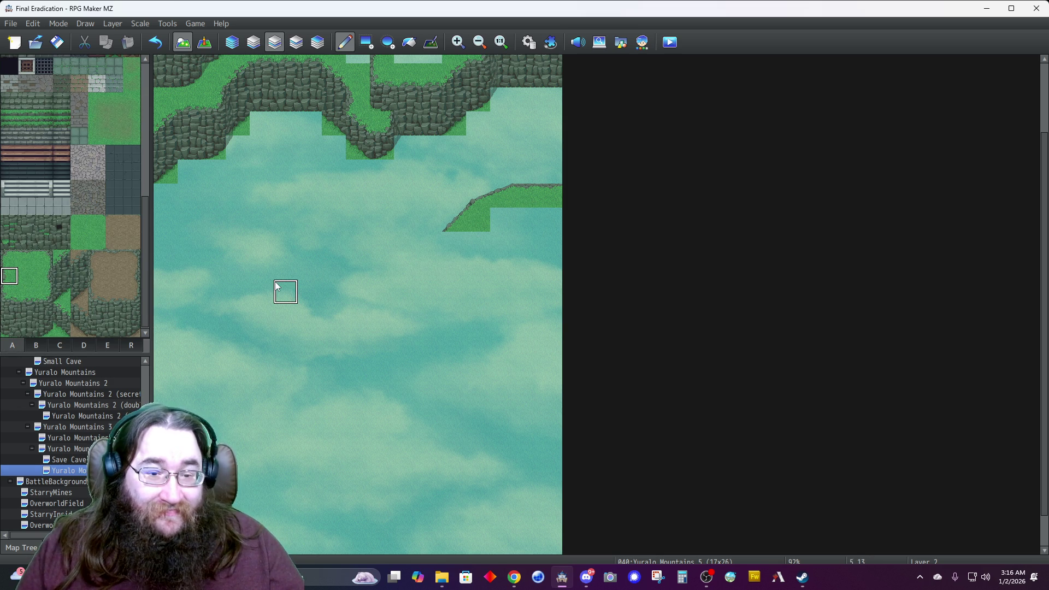
mouse_move(464, 249)
mouse_down()
mouse_move(458, 269)
mouse_move(475, 206)
mouse_move(494, 205)
mouse_up()
right_click(493, 202)
click(445, 267)
click(452, 264)
right_click(491, 205)
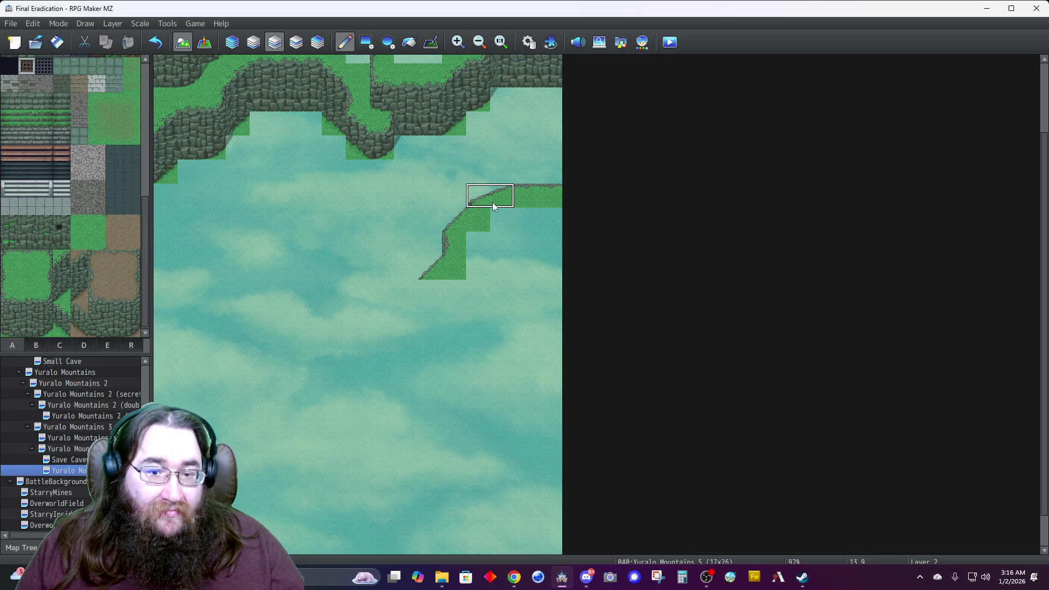
click(404, 301)
right_click(450, 242)
click(384, 315)
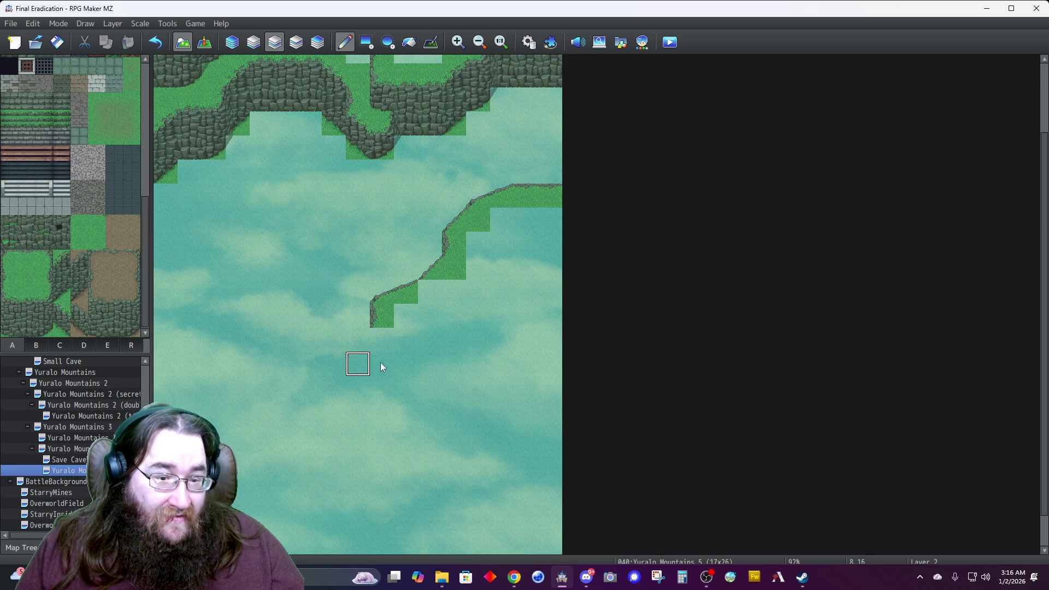
click(380, 363)
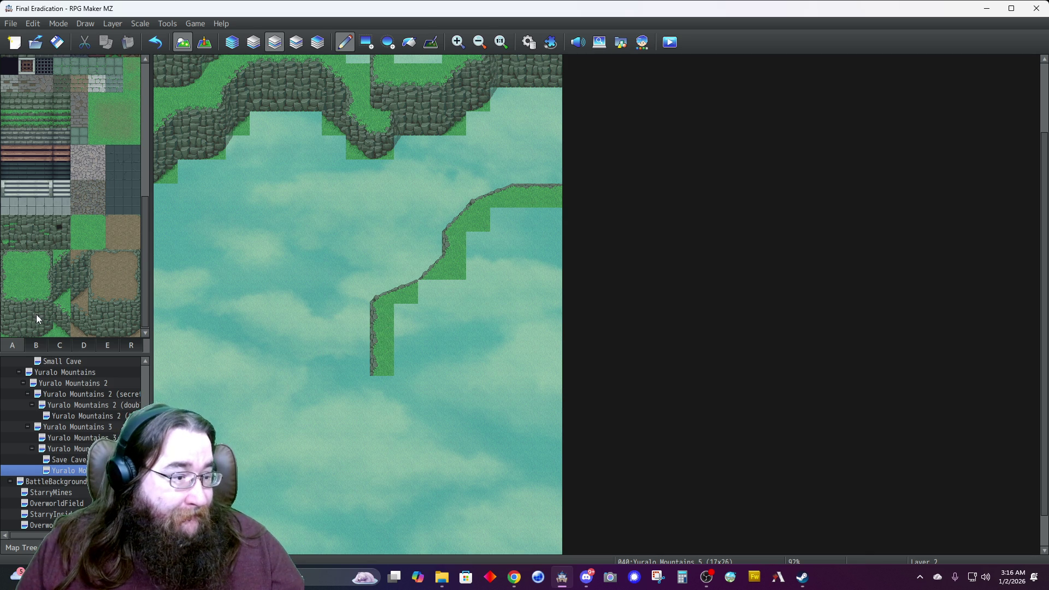
Paint a two-tile-tall cliff column beneath the bottom of the middle ridge.
drag(11, 296, 7, 313)
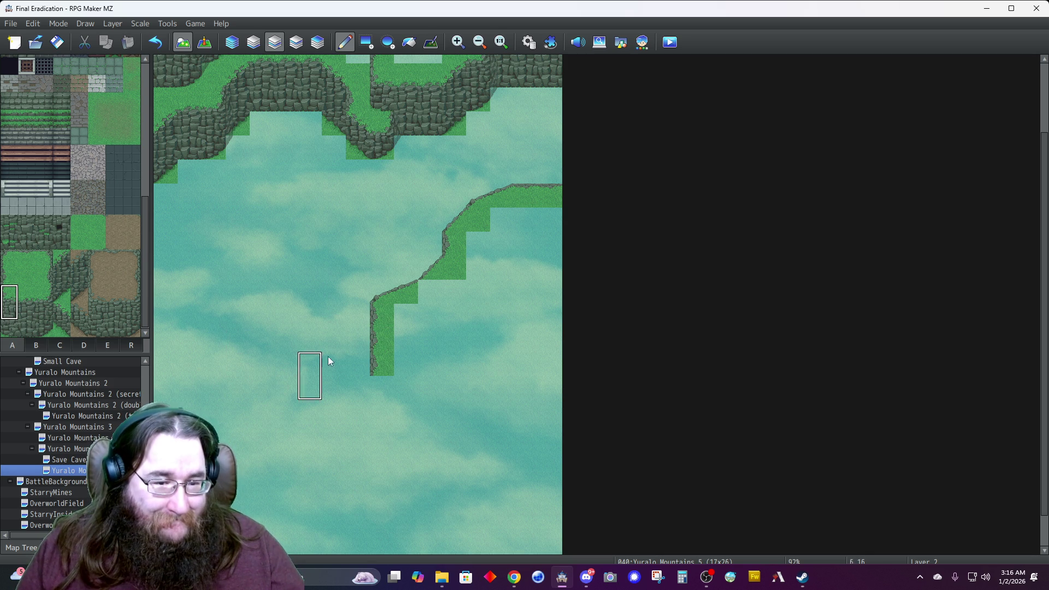
click(382, 365)
click(10, 313)
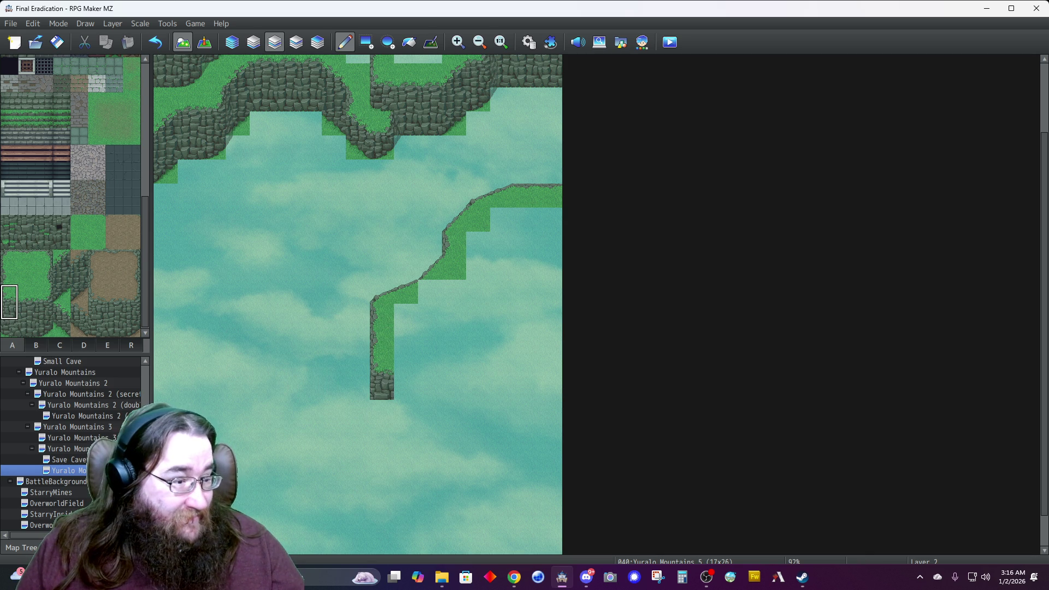
drag(10, 313, 9, 330)
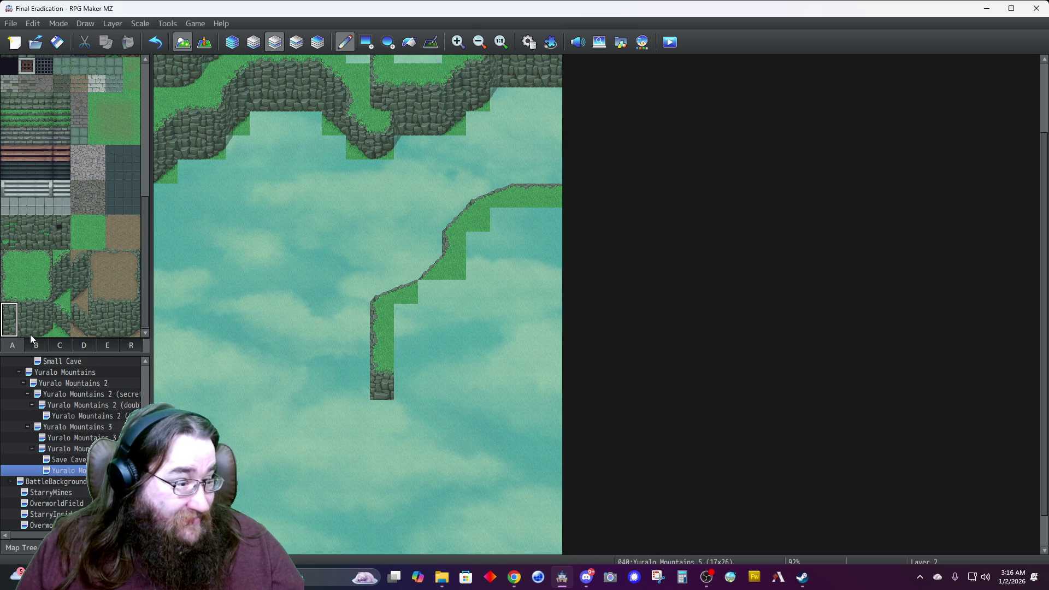
click(379, 393)
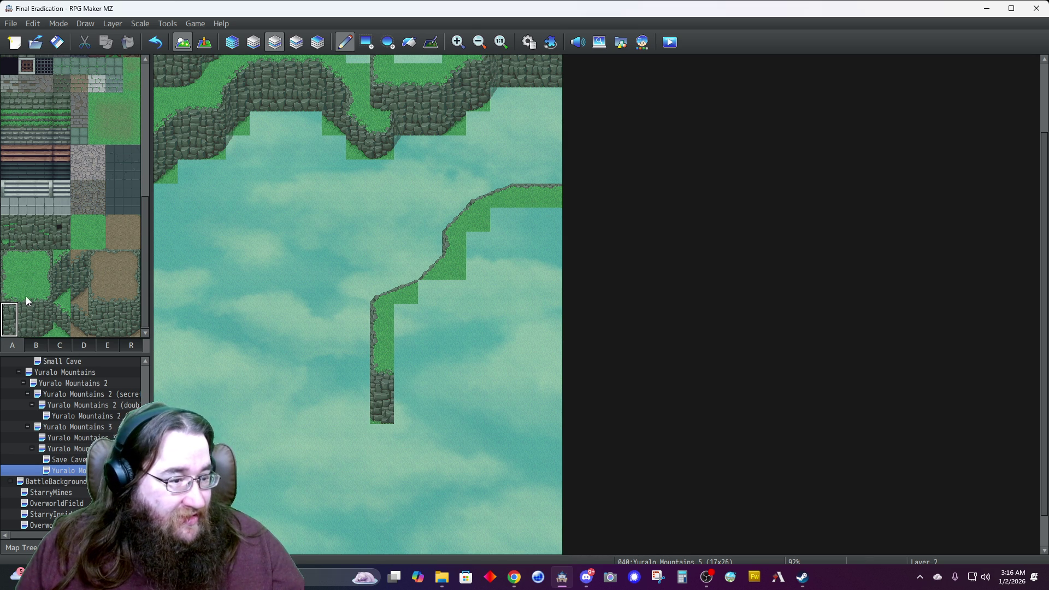
Add a cliff tile beside the ridge bottom with grass edging below the new cliff.
click(63, 307)
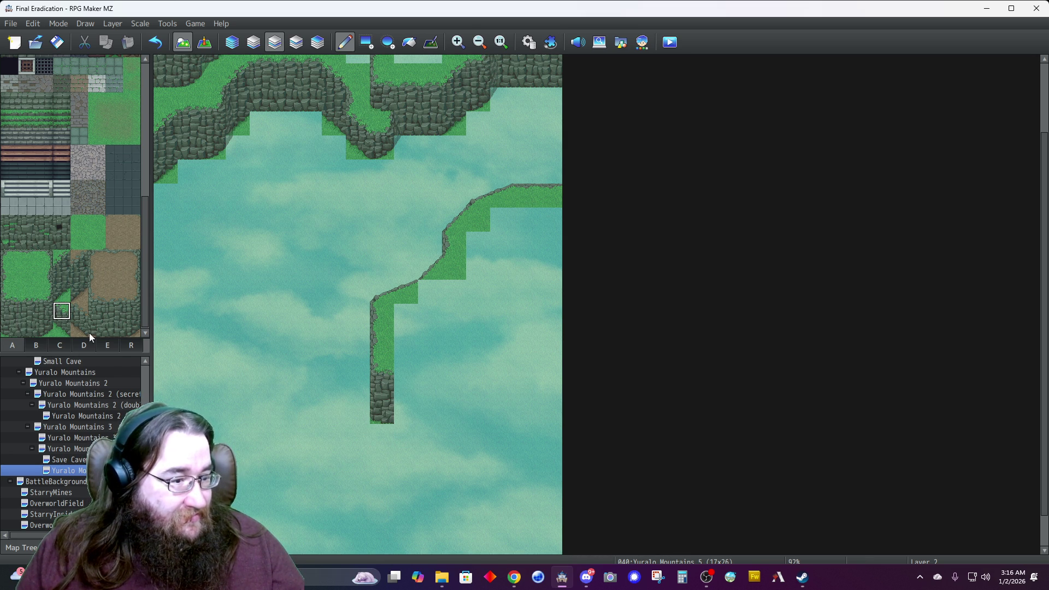
click(397, 389)
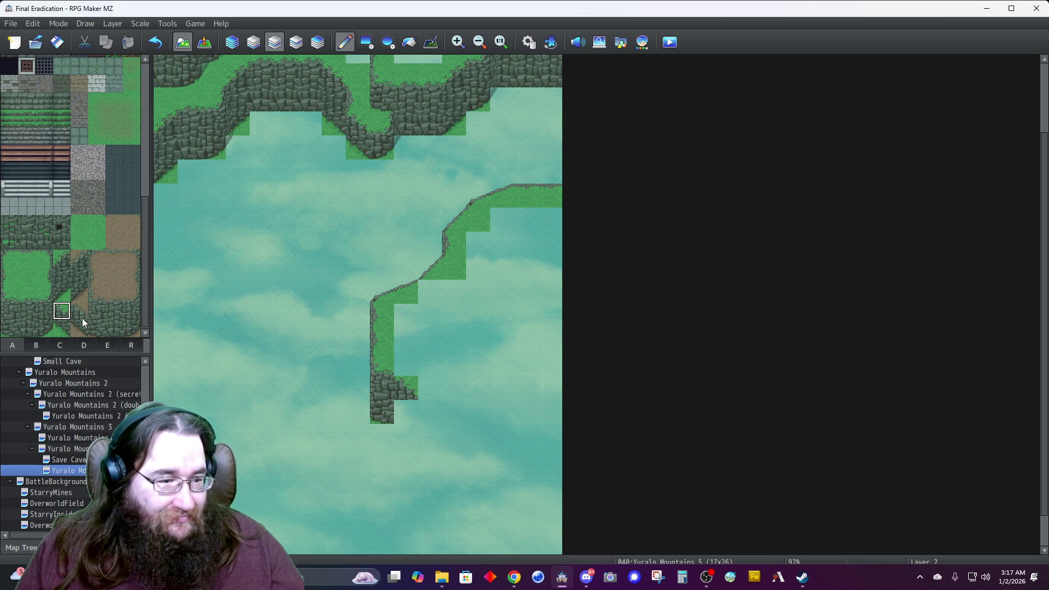
click(60, 283)
click(405, 411)
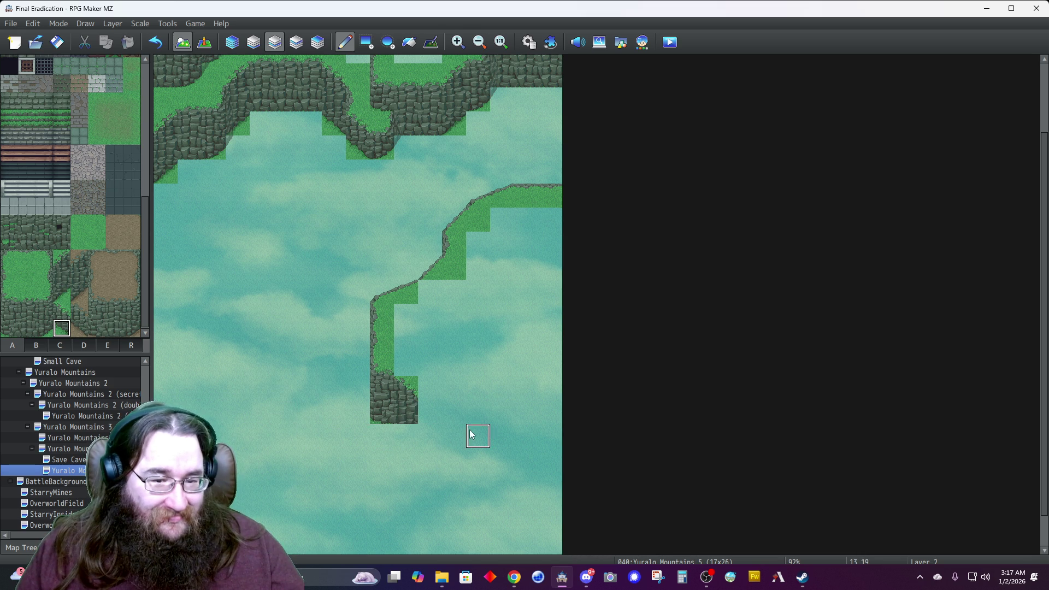
click(403, 436)
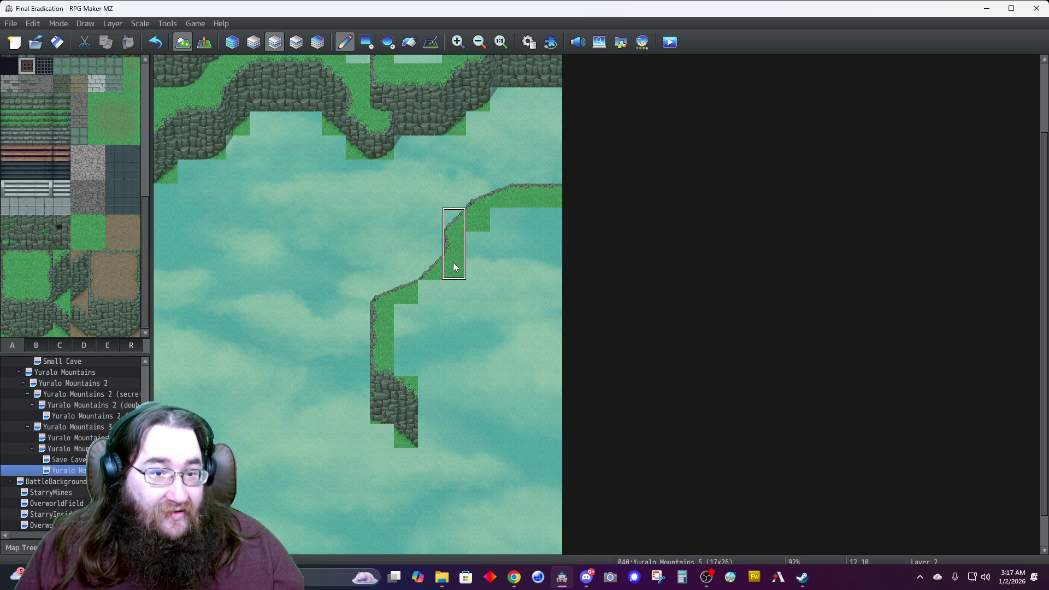
Paint grass-topped cliff columns stepping right from the ridge to form the shelf.
click(432, 437)
drag(444, 443, 470, 420)
scroll(471, 417, down, 1)
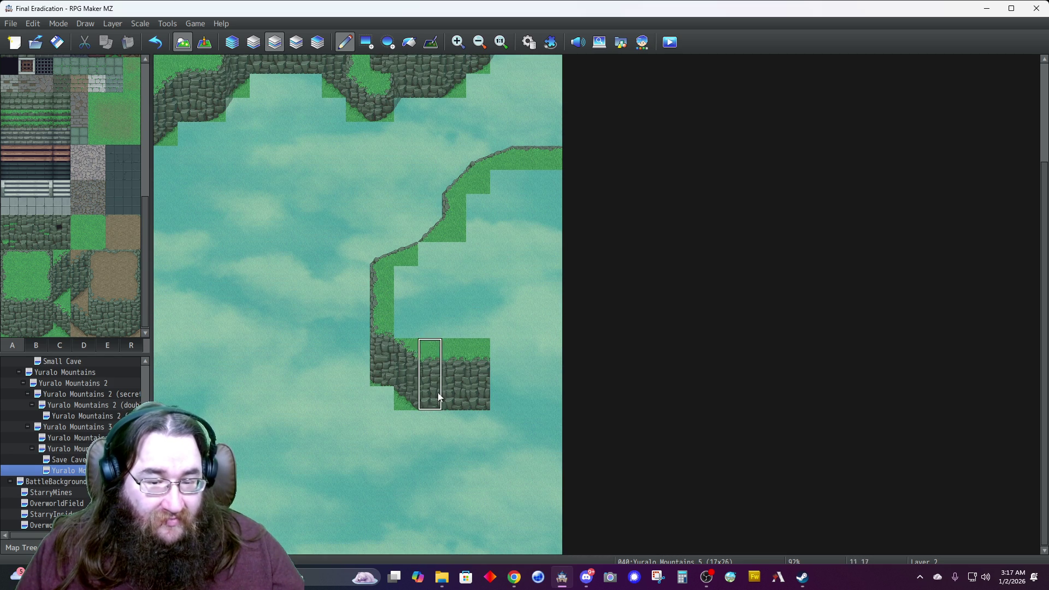
click(501, 423)
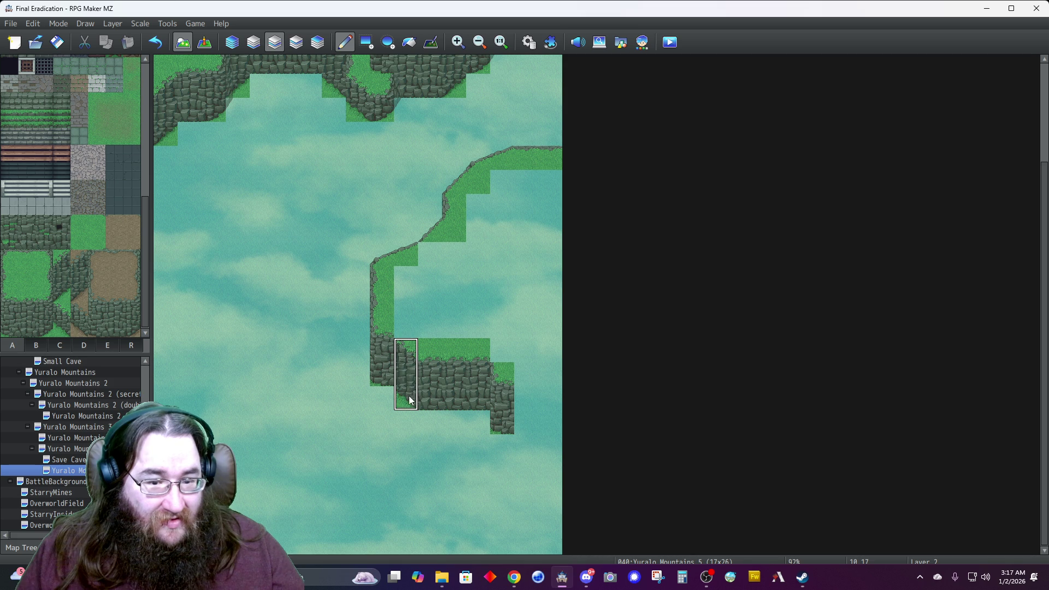
click(525, 444)
click(371, 337)
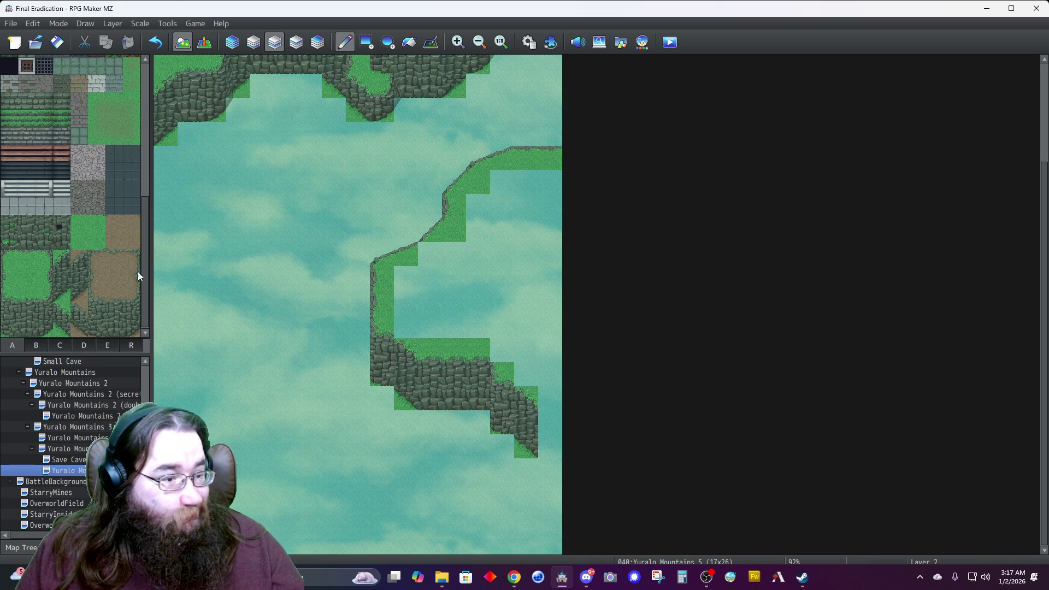
Fill the sky gaps on and beside the shelf with plain grass.
click(77, 247)
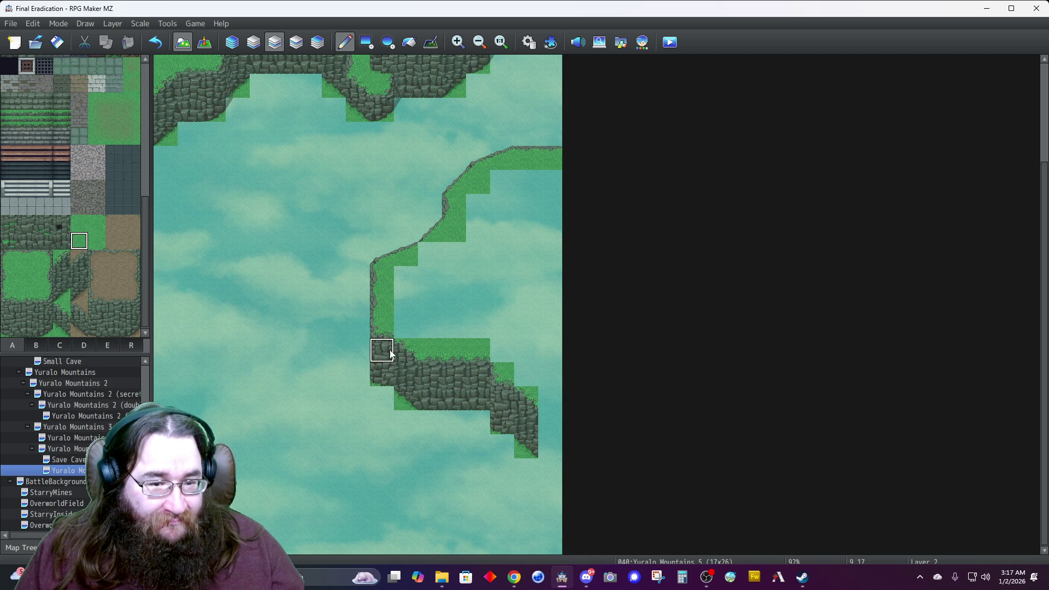
click(405, 326)
click(501, 350)
click(526, 377)
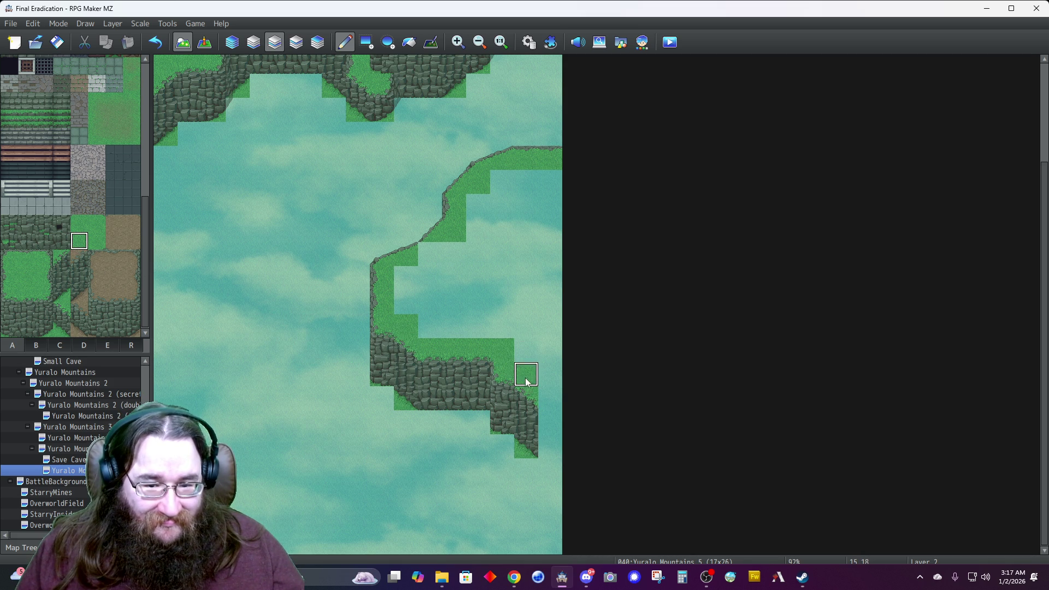
Extend the grass-topped cliff shelf to the map's right edge, then switch to Layer 4.
right_click(477, 383)
click(550, 447)
click(525, 446)
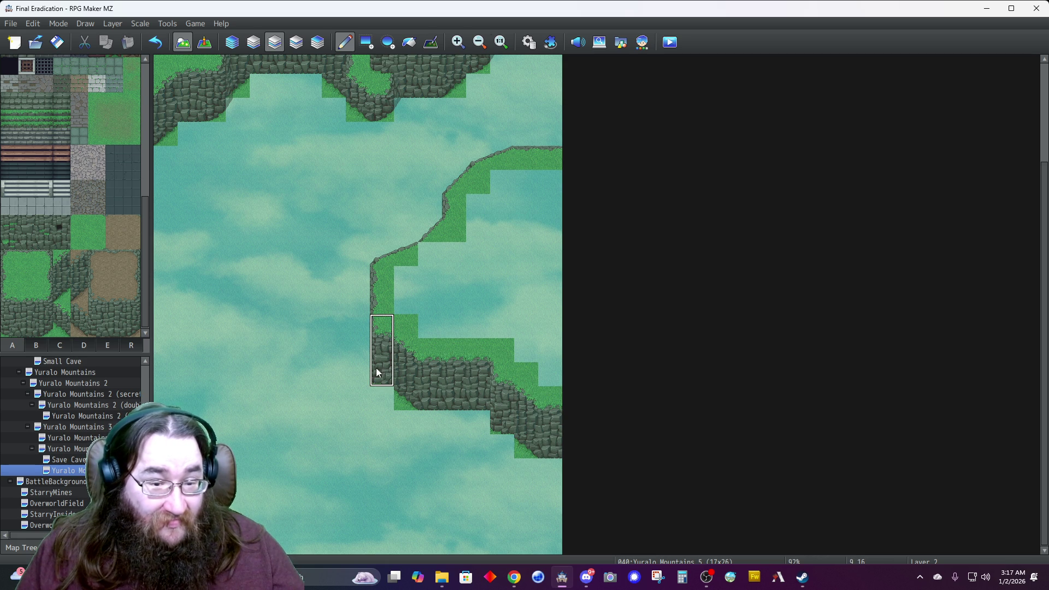
click(311, 46)
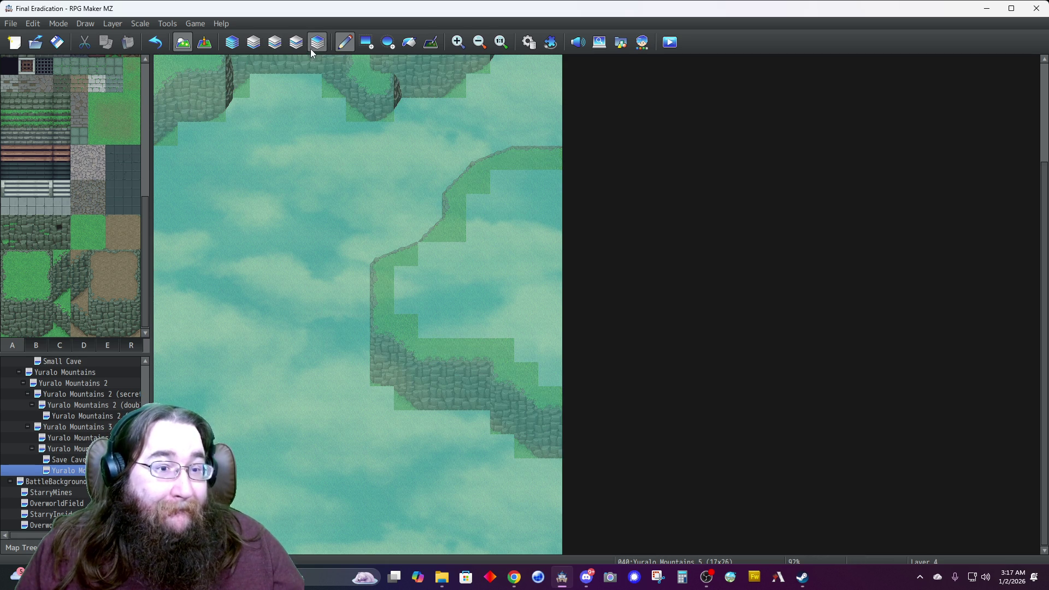
Paint three-tile cliff-edge overlays from tab D up the grass shelf's left side.
scroll(303, 169, up, 1)
scroll(305, 174, down, 1)
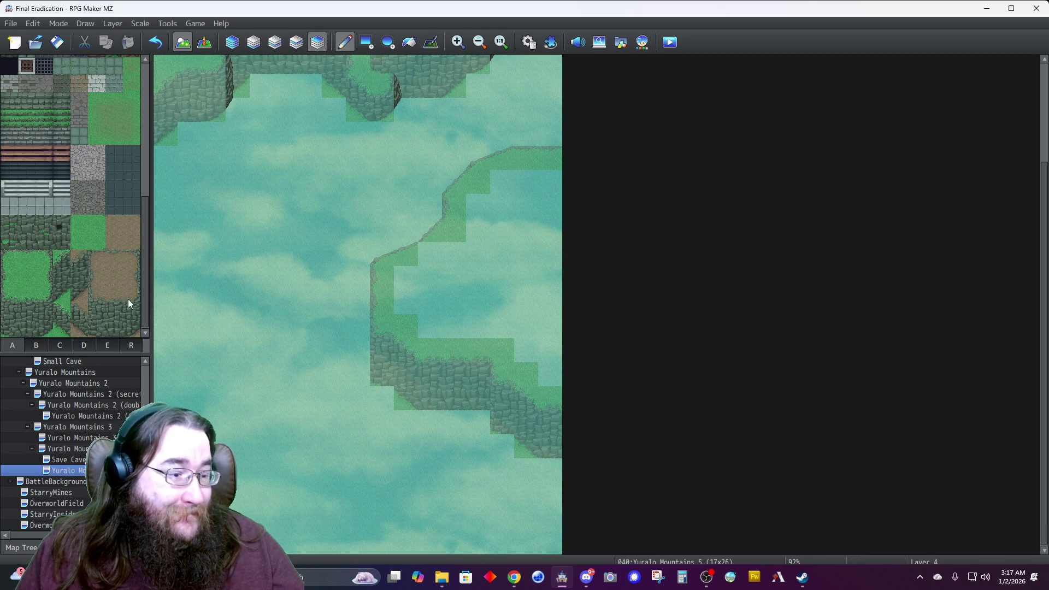
click(105, 346)
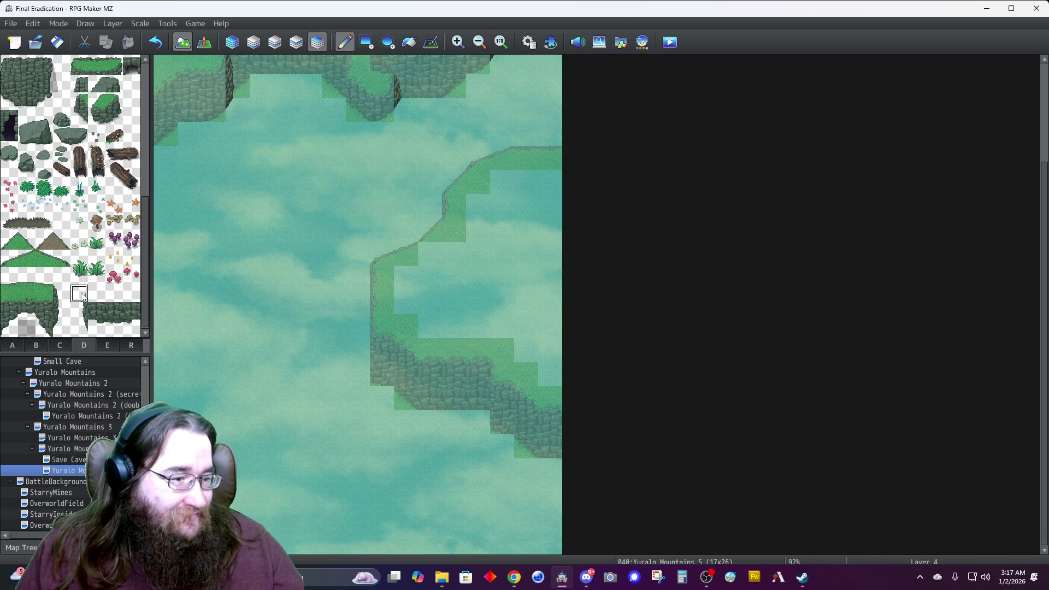
drag(83, 323, 82, 329)
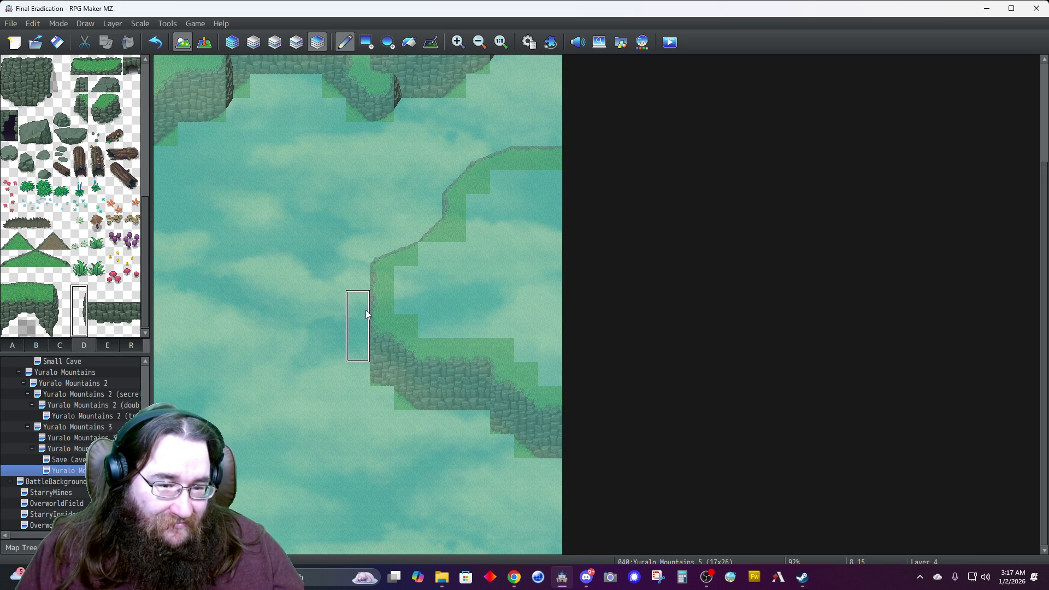
drag(362, 342, 359, 316)
click(356, 274)
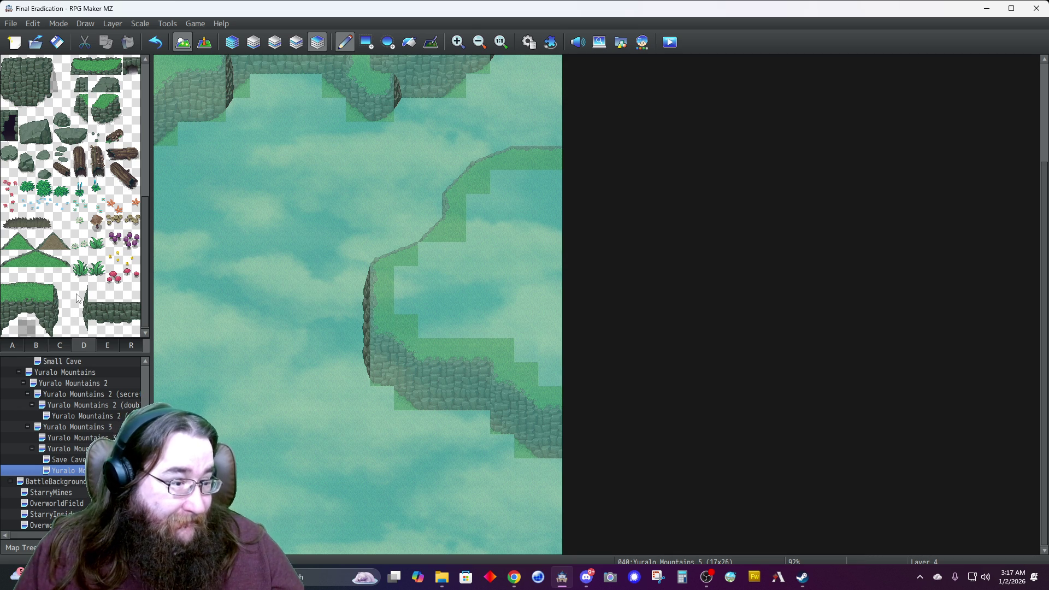
Add cliff edging at the shelf's inner corner and return to the Automatic layer view.
drag(81, 321, 80, 328)
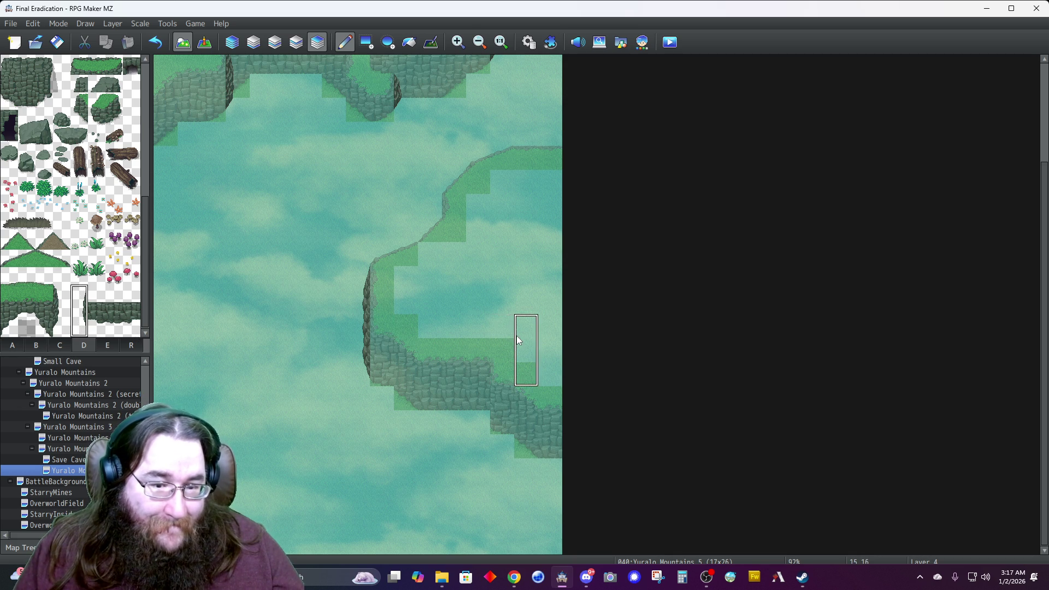
click(480, 366)
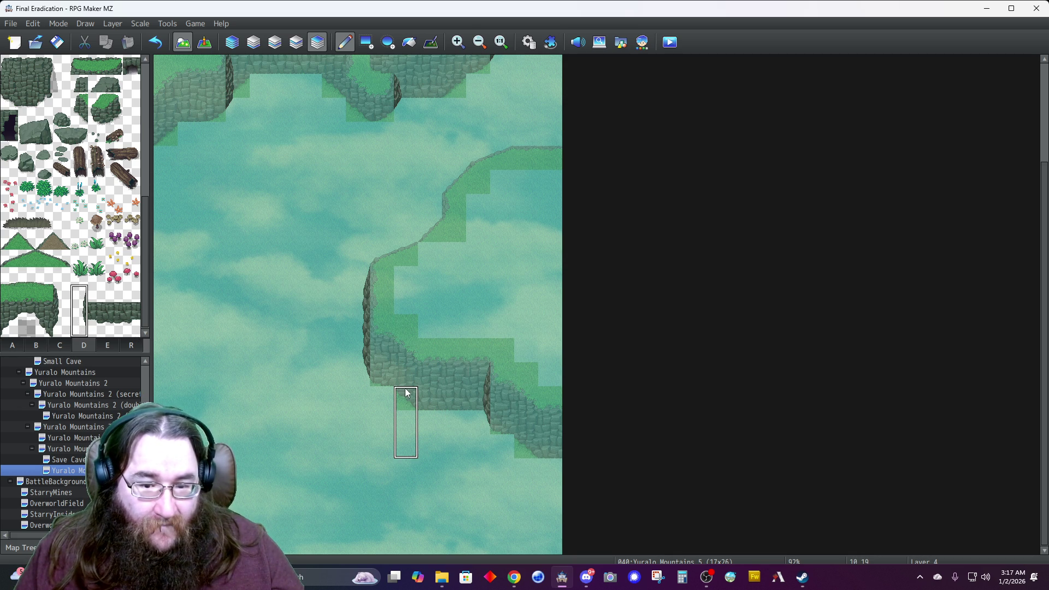
click(232, 42)
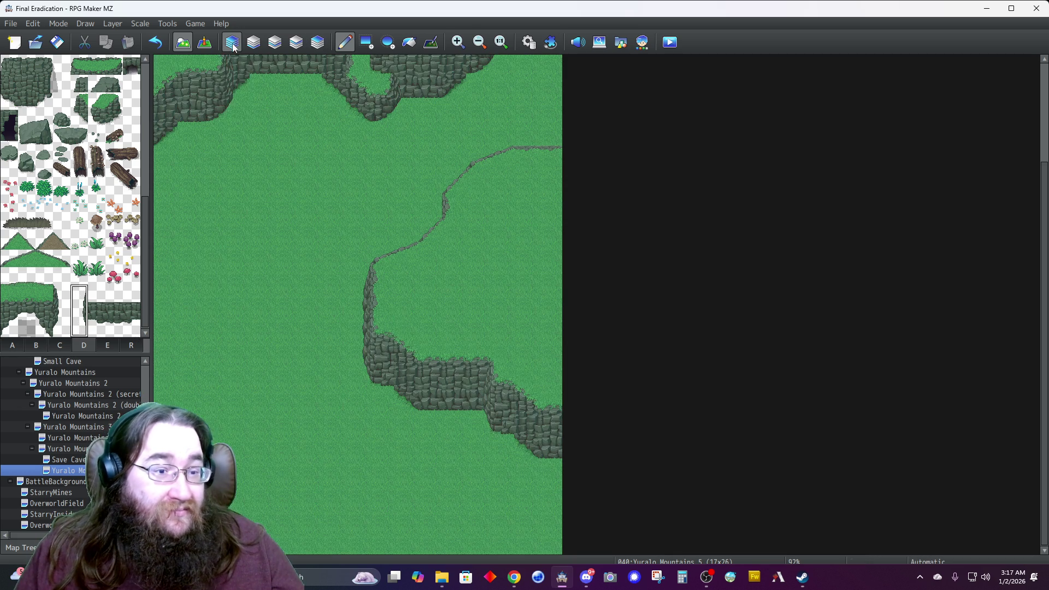
Bring up tab A's ground and wall tiles and make the third layer active.
scroll(229, 287, up, 1)
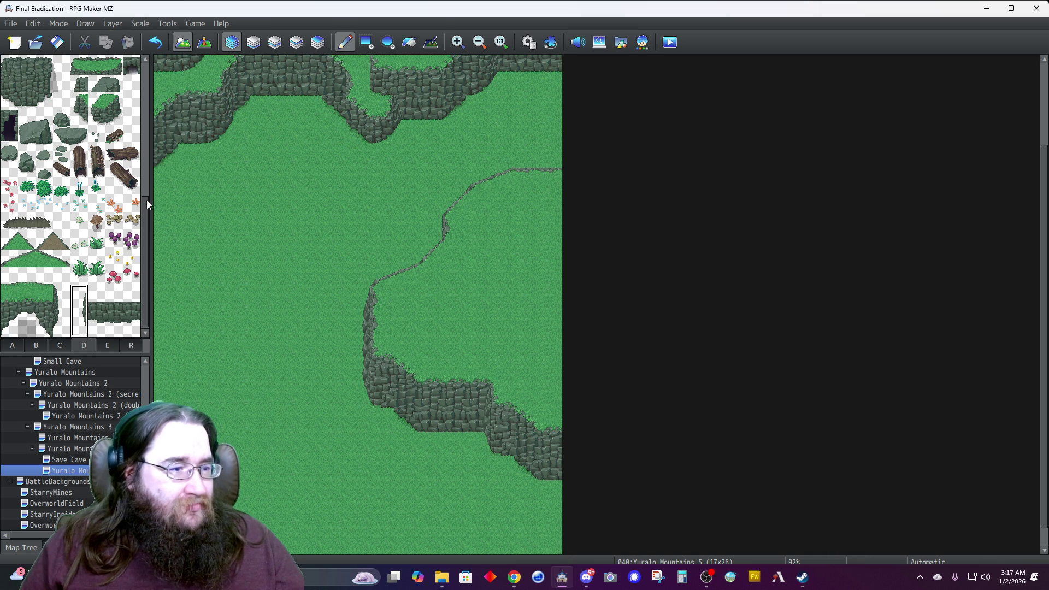
click(11, 346)
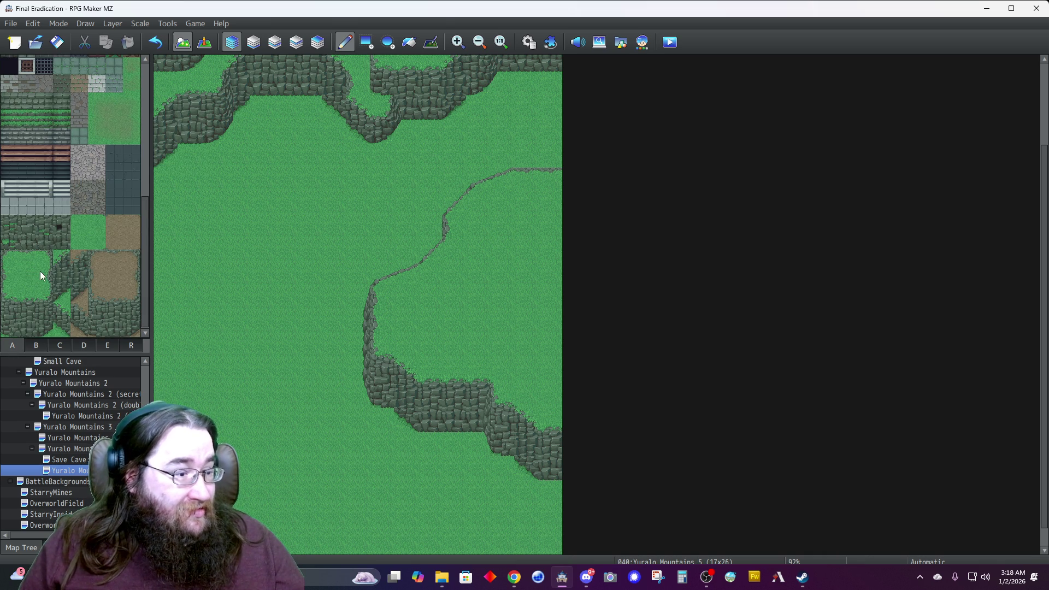
click(275, 42)
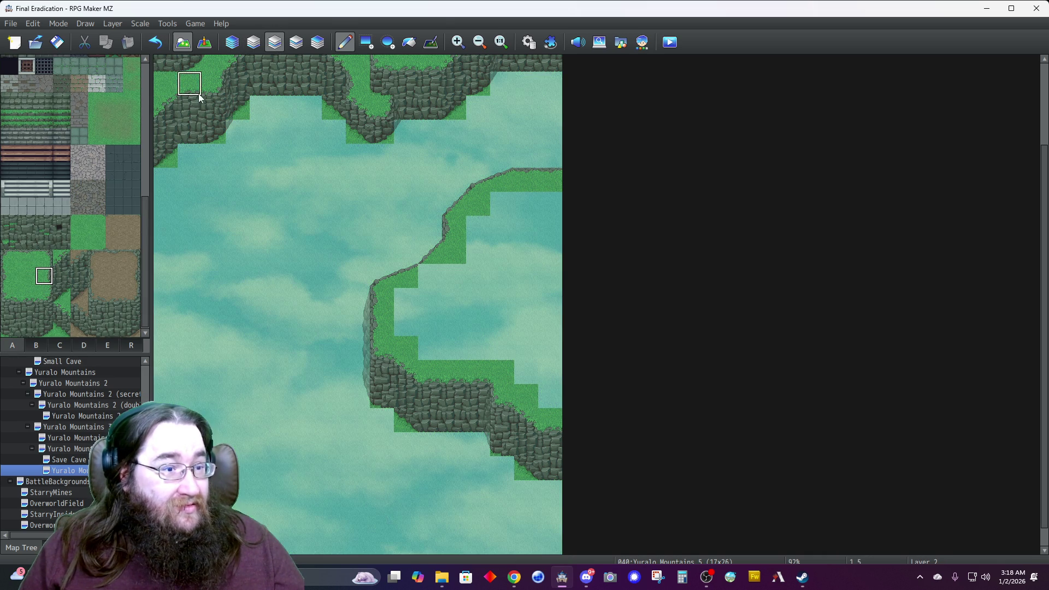
Paint grass at the map's left edge and a grass slope under the upper-left cliff.
click(161, 180)
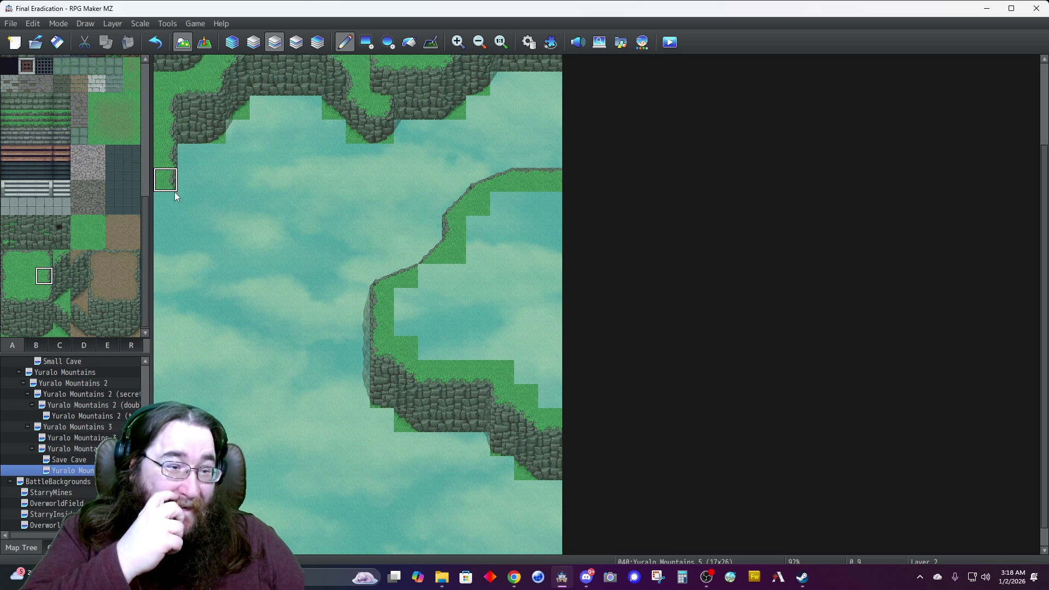
click(84, 343)
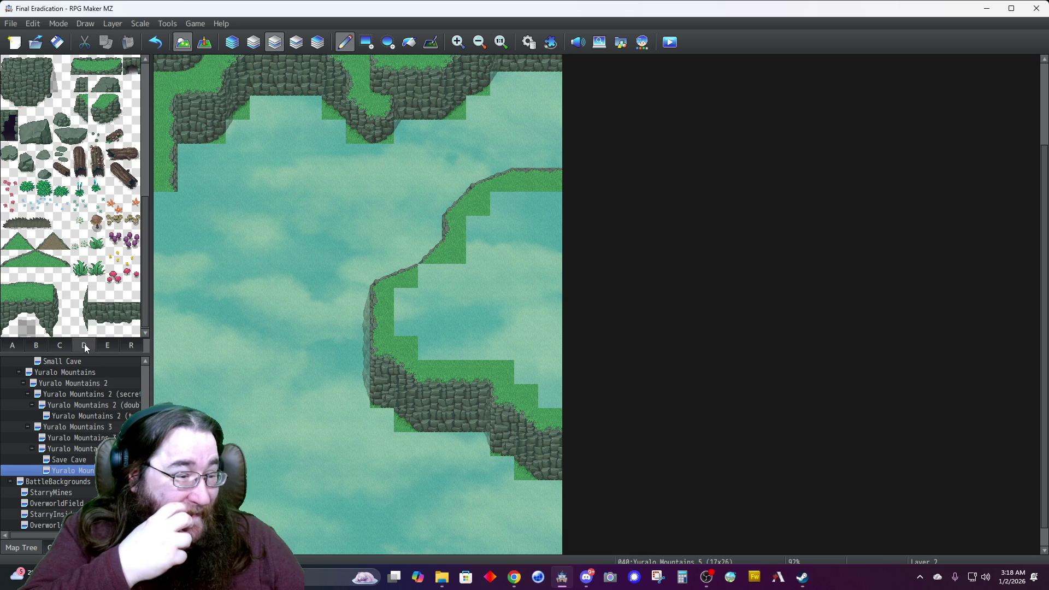
click(45, 260)
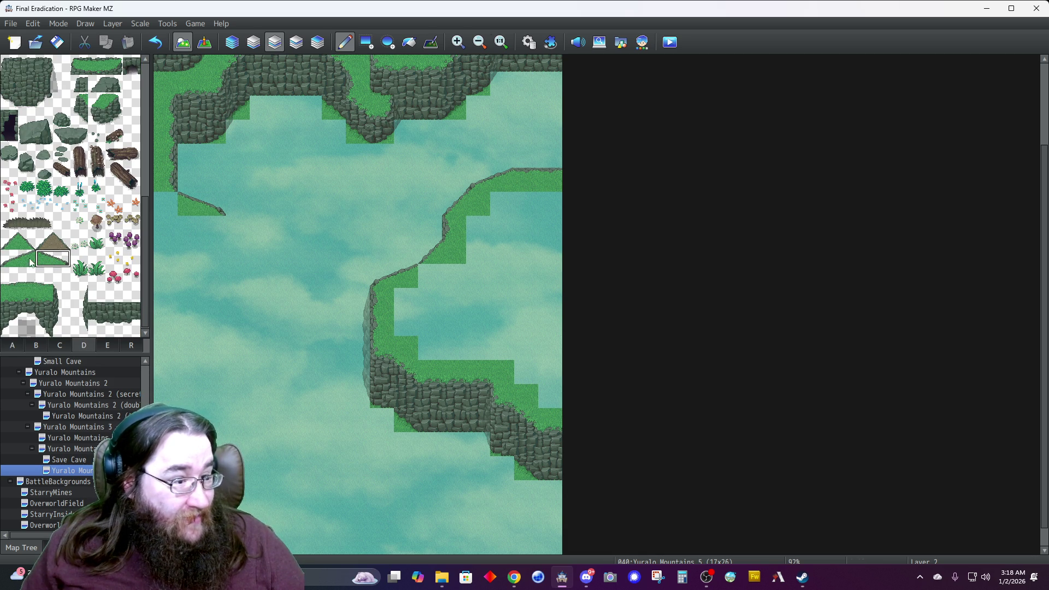
click(26, 240)
click(238, 228)
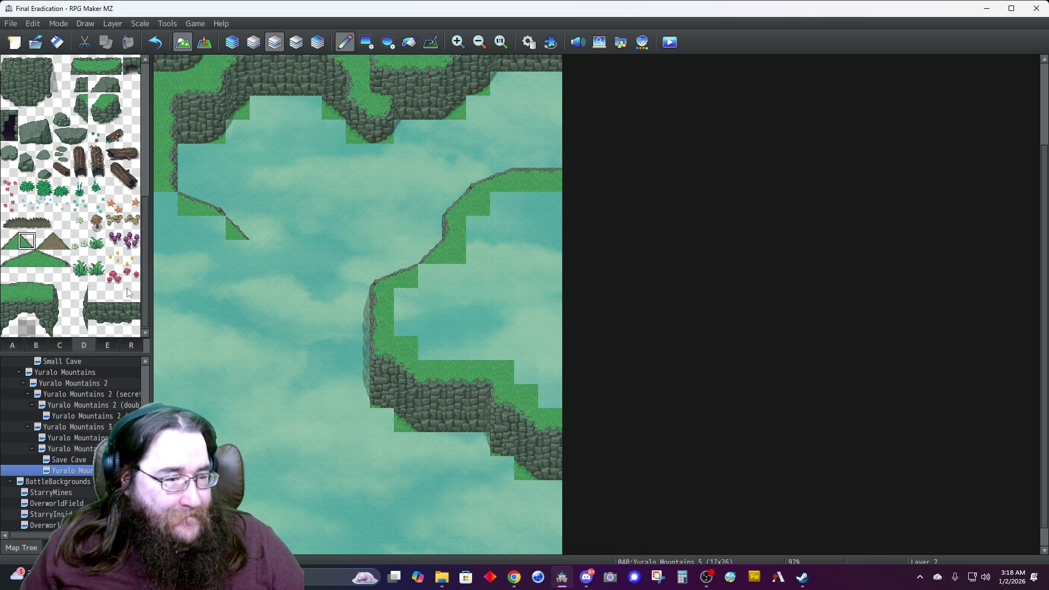
click(22, 345)
click(97, 223)
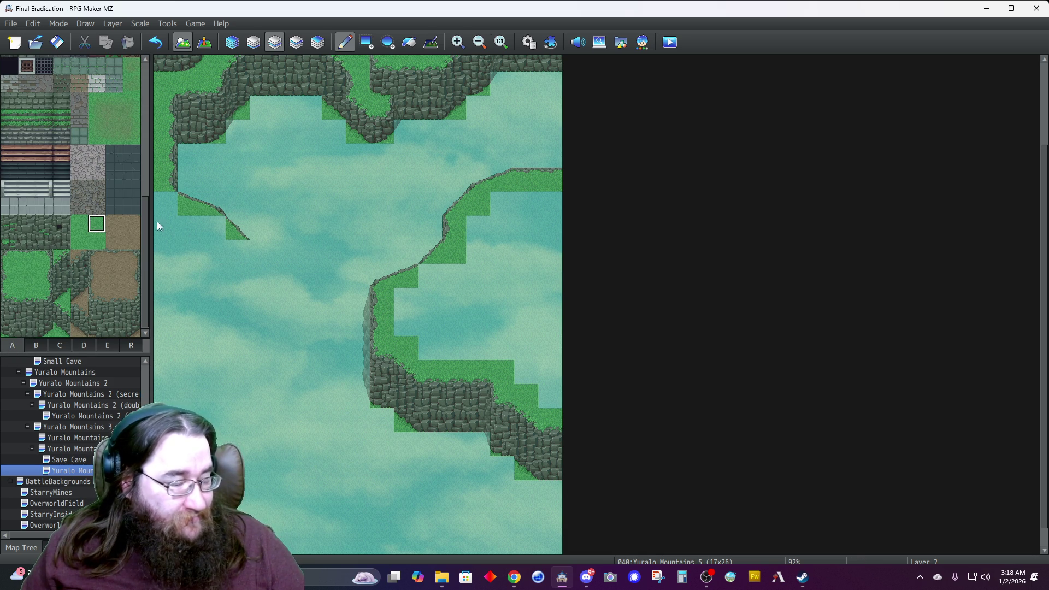
click(163, 205)
Paint a vertical grass strip below the left ridge with three-tall cliff wall stepping down-left.
click(42, 275)
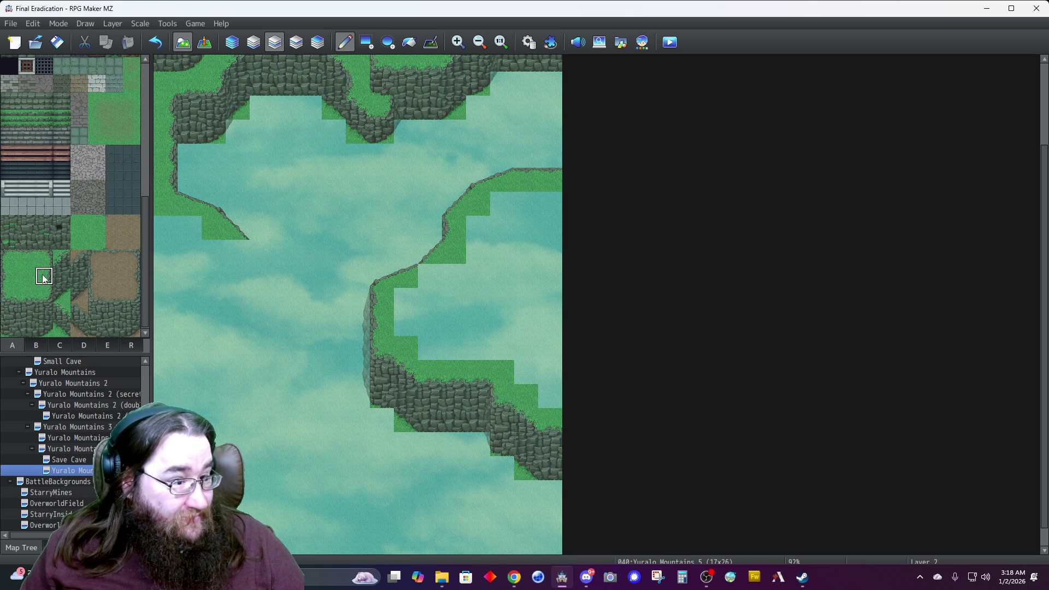
drag(238, 247, 238, 301)
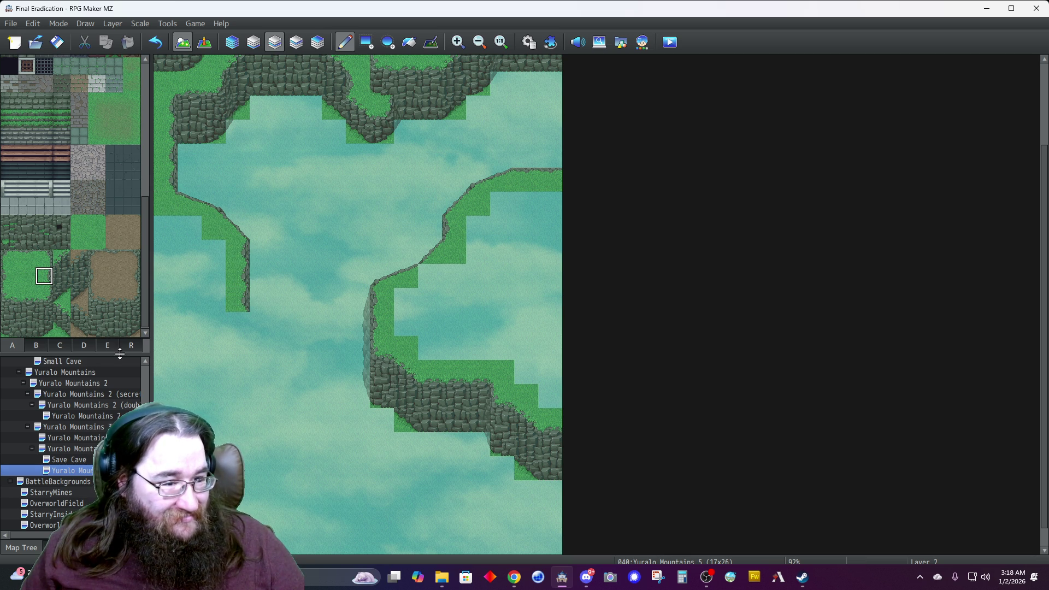
drag(61, 258, 62, 294)
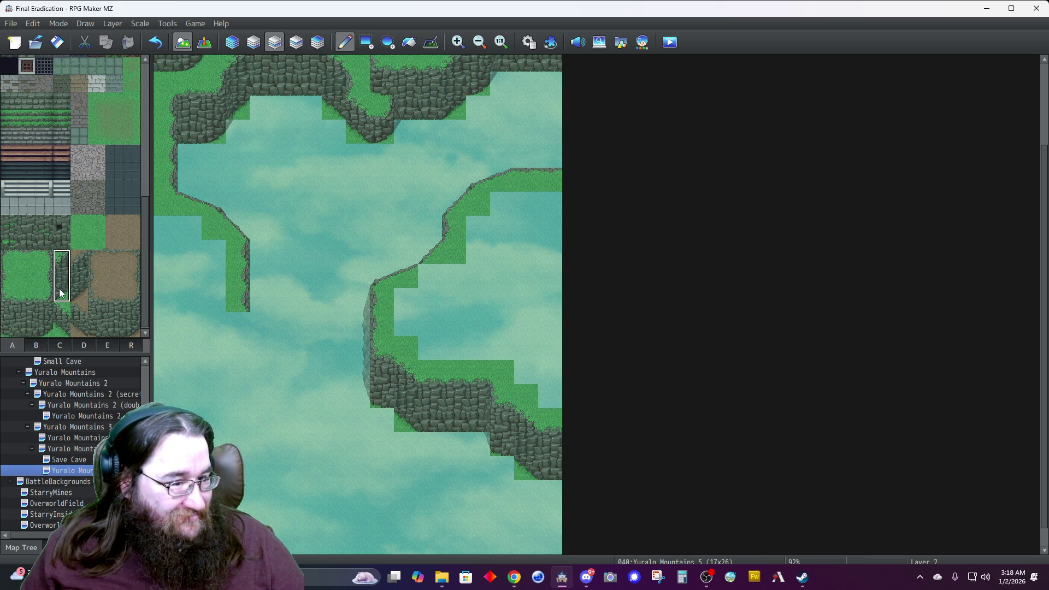
click(231, 334)
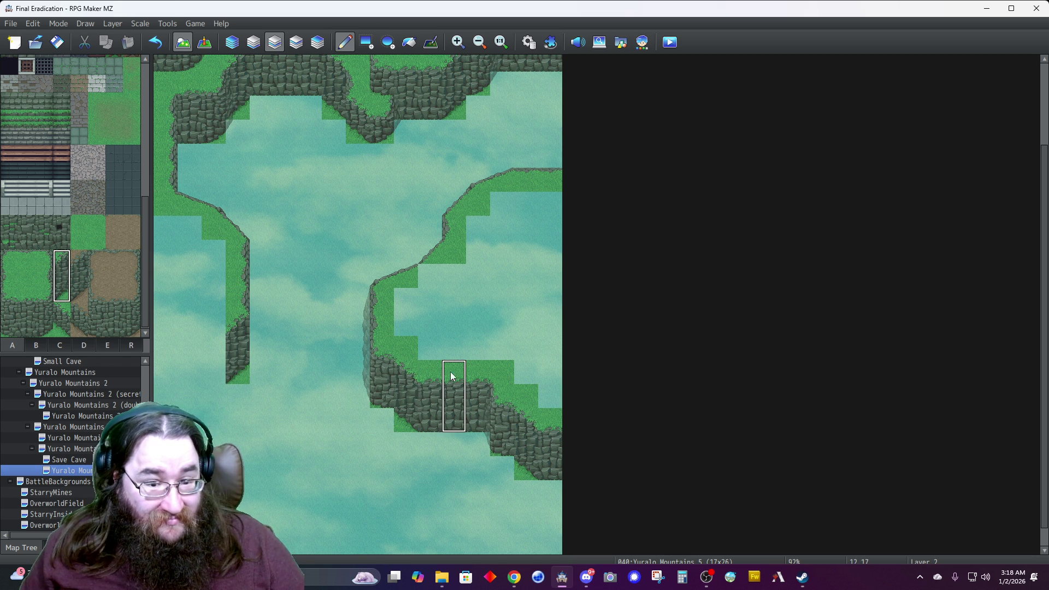
click(205, 377)
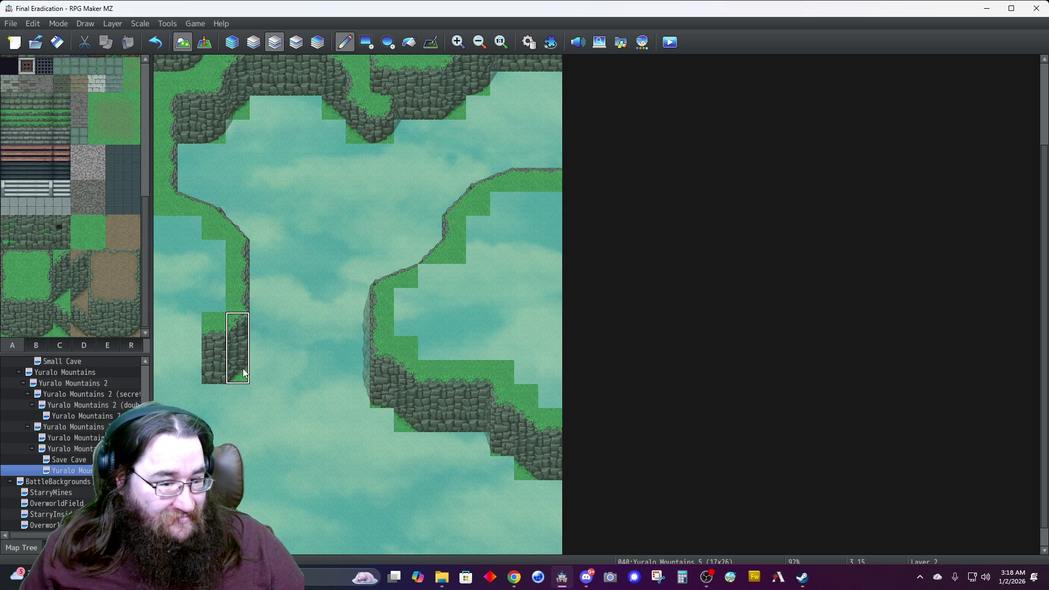
click(197, 390)
Paint grass down the map's left edge.
right_click(237, 308)
mouse_move(238, 301)
mouse_down()
mouse_move(164, 377)
mouse_move(164, 445)
mouse_up()
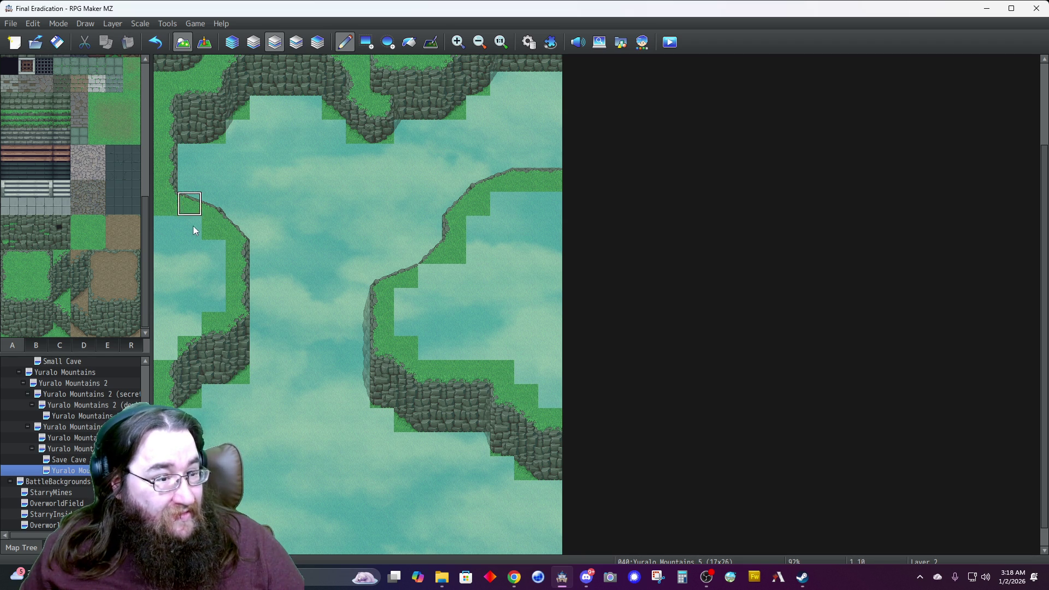
click(27, 258)
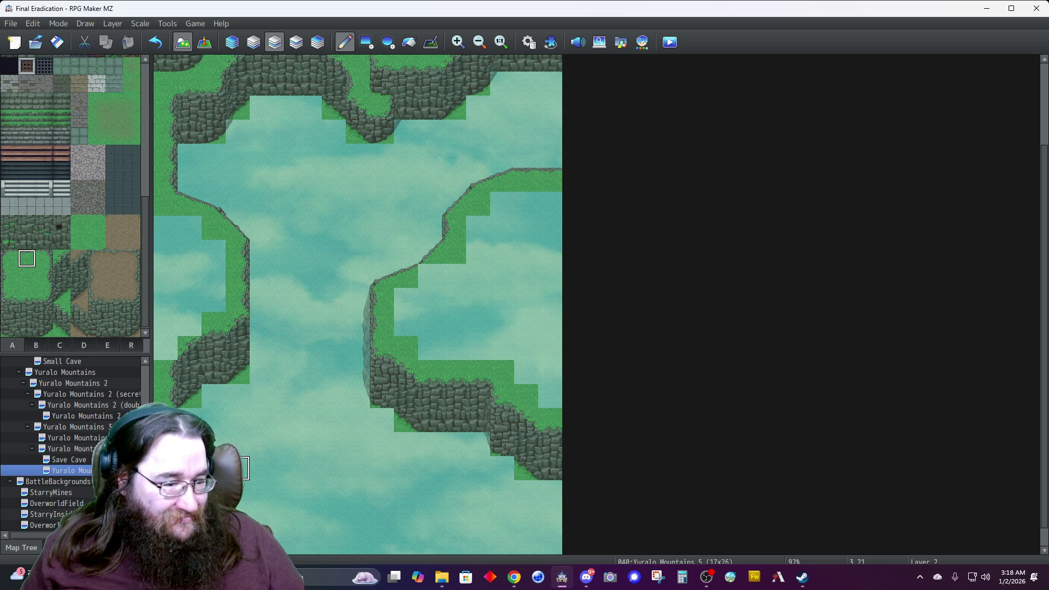
scroll(244, 475, down, 1)
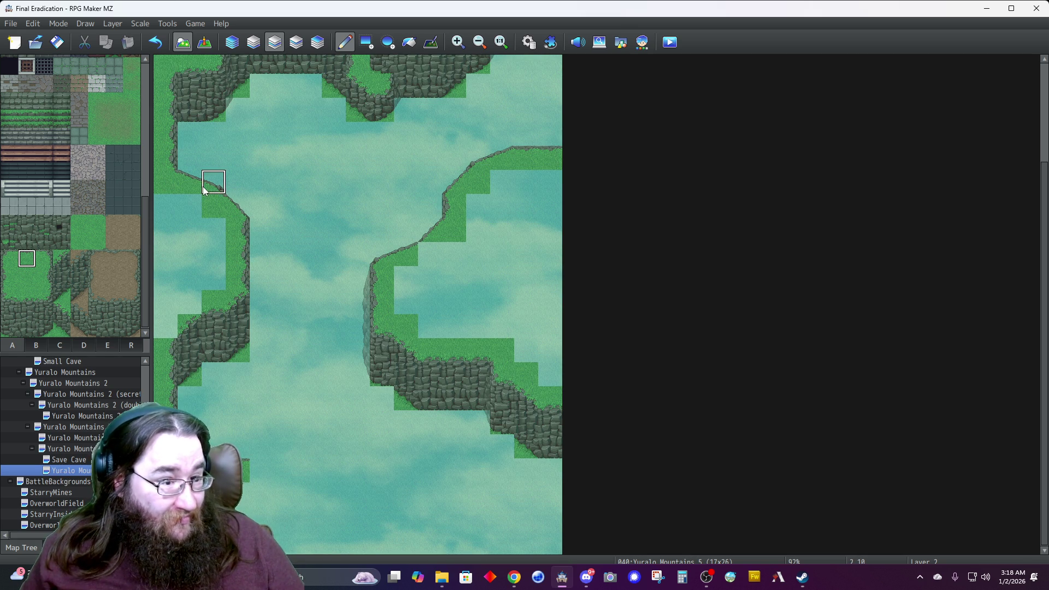
Stamp copied grass-edge tiles at the bottom left and extend the ledge's grass rightward.
right_click(322, 422)
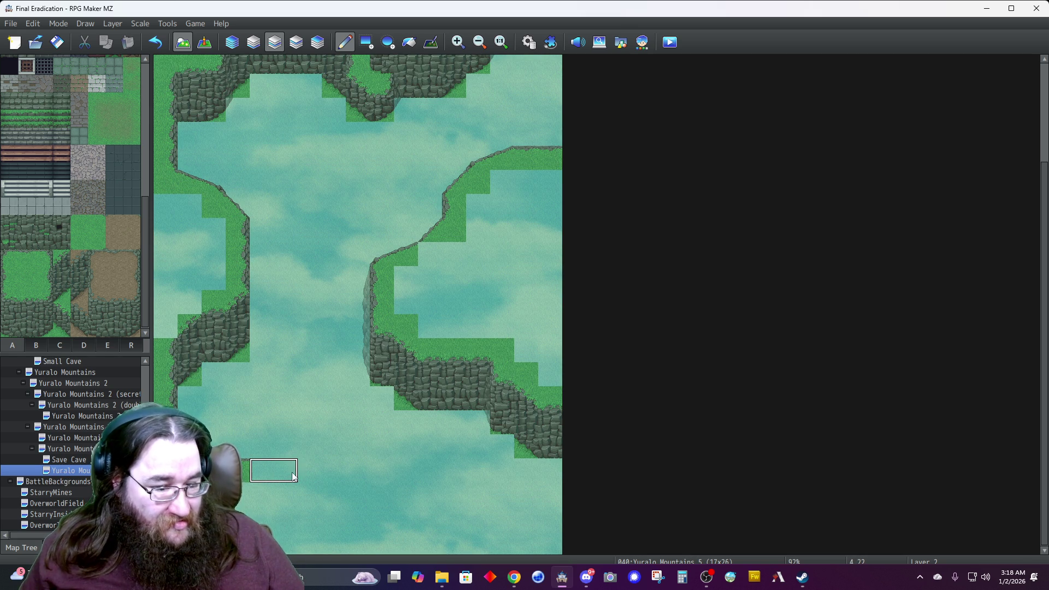
click(292, 479)
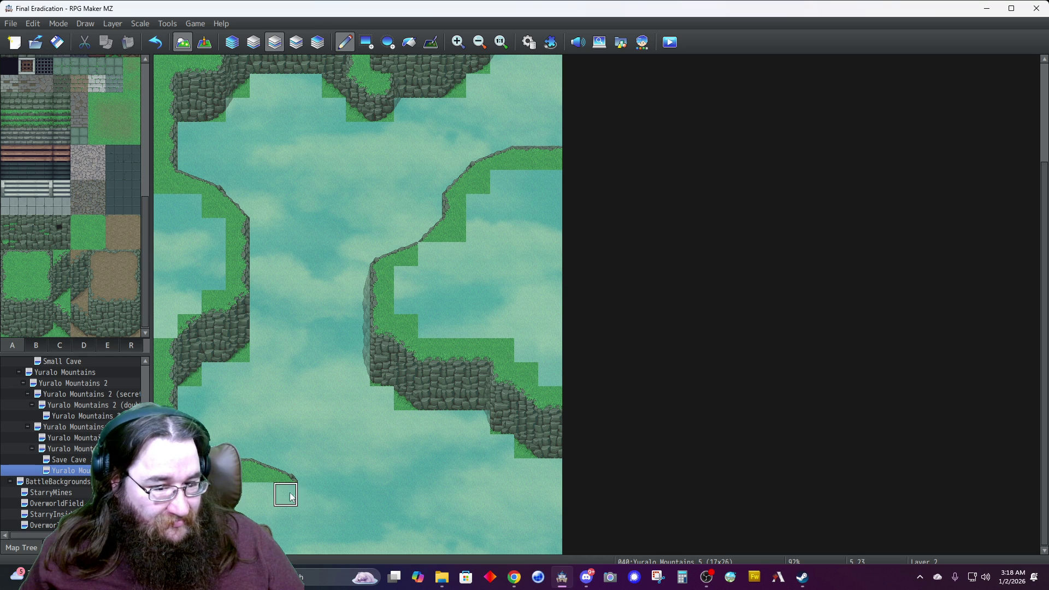
click(309, 496)
click(100, 225)
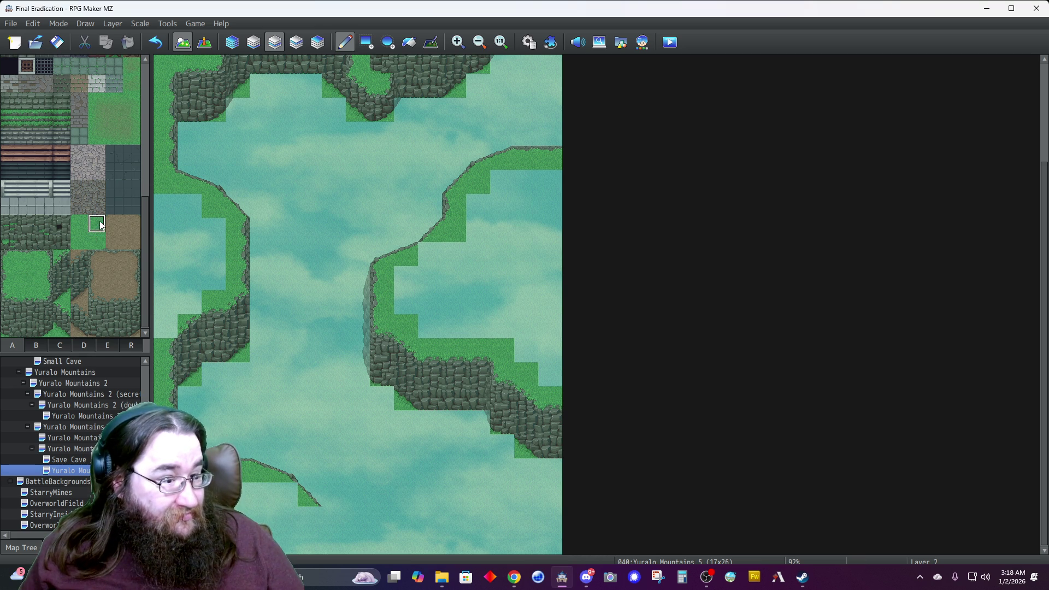
click(286, 494)
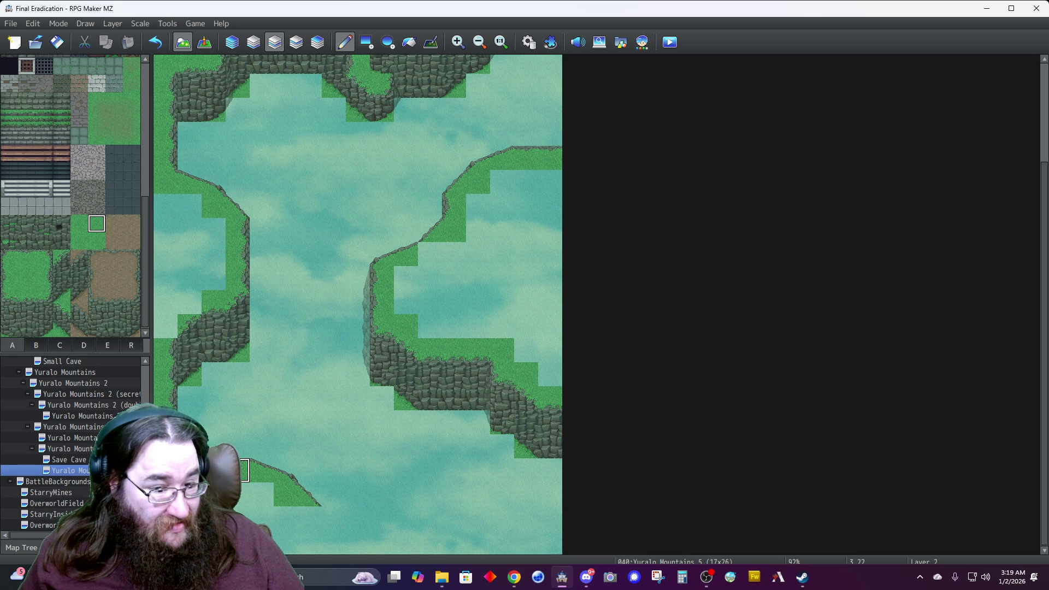
drag(334, 522, 369, 526)
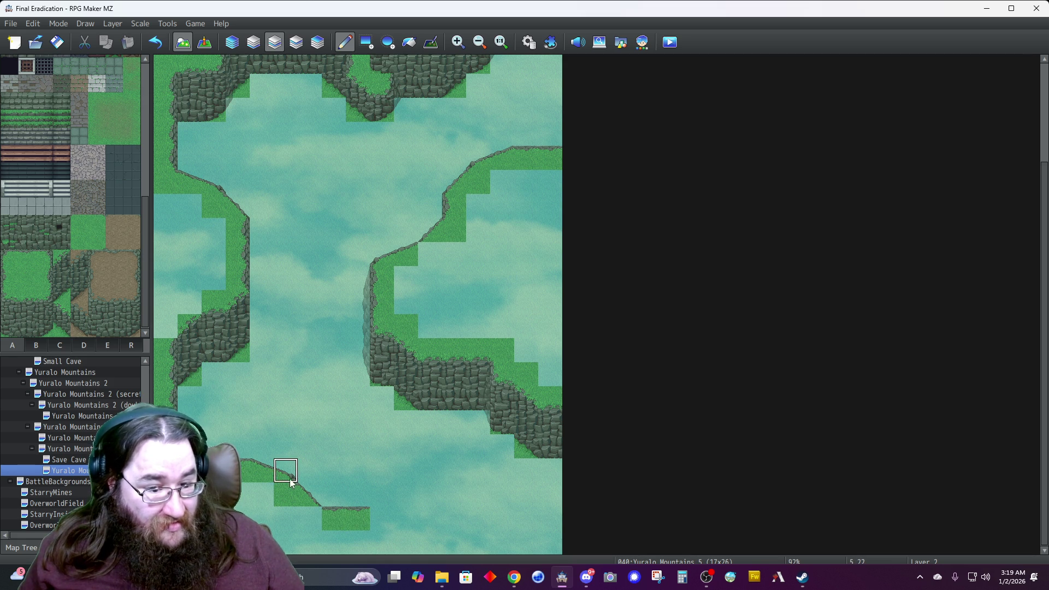
click(310, 518)
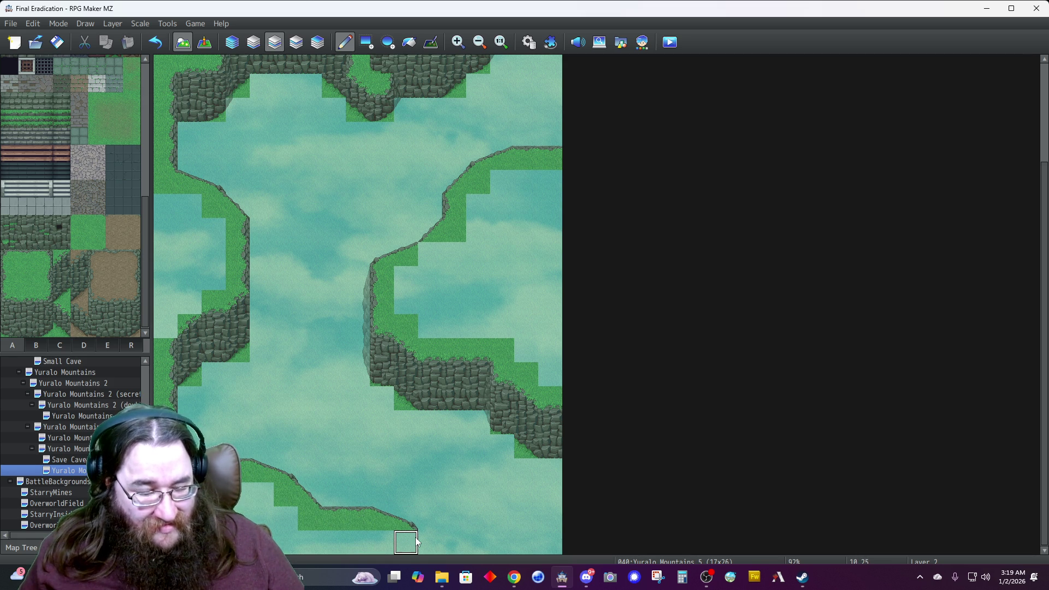
Paint grass along the bottom row and cap the bottom-right corner with copied ledge tiles.
drag(435, 535, 452, 542)
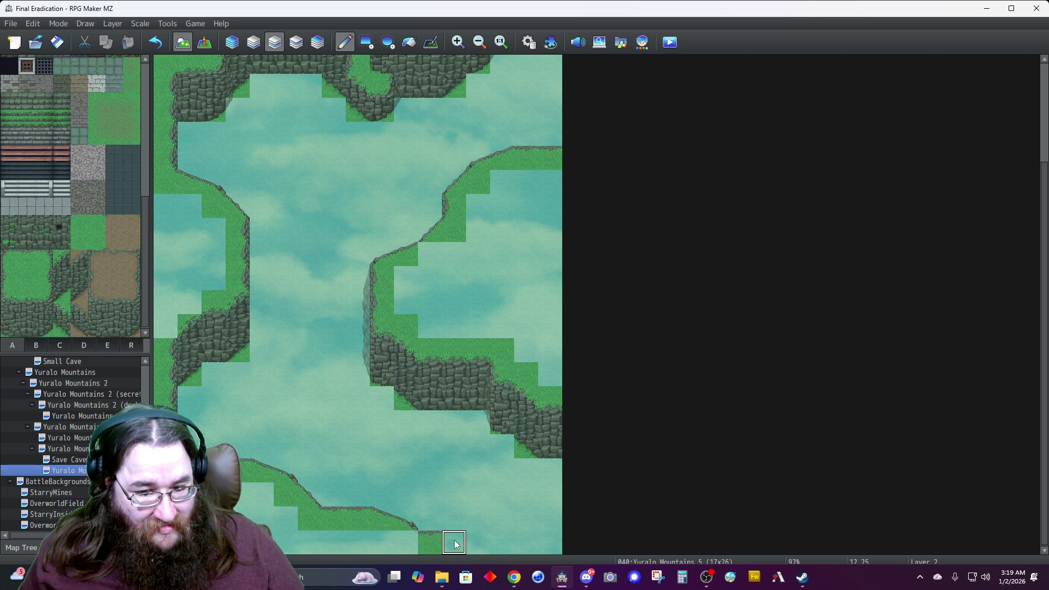
click(475, 543)
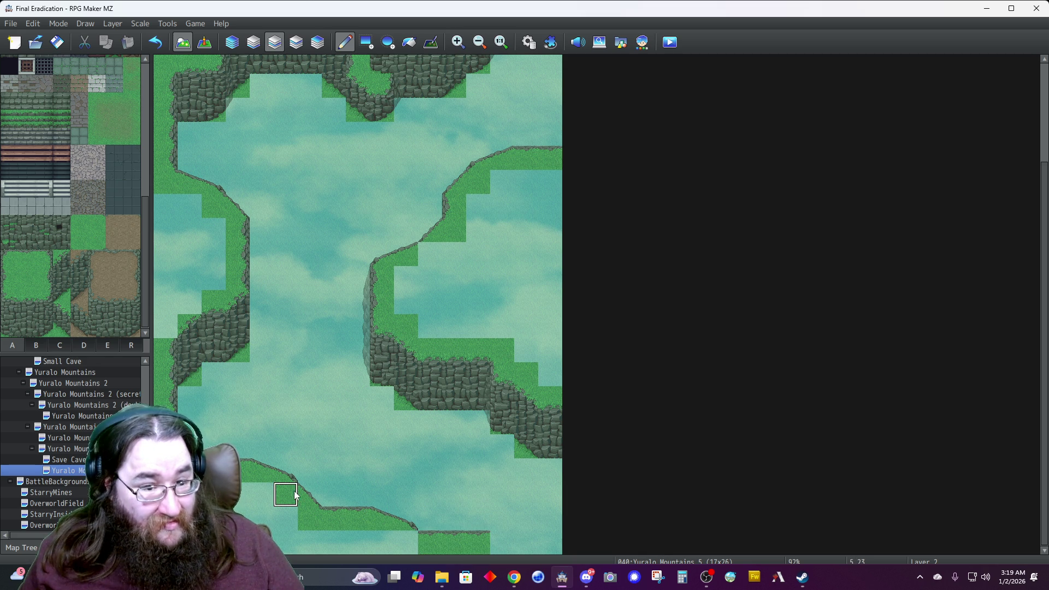
right_click(393, 254)
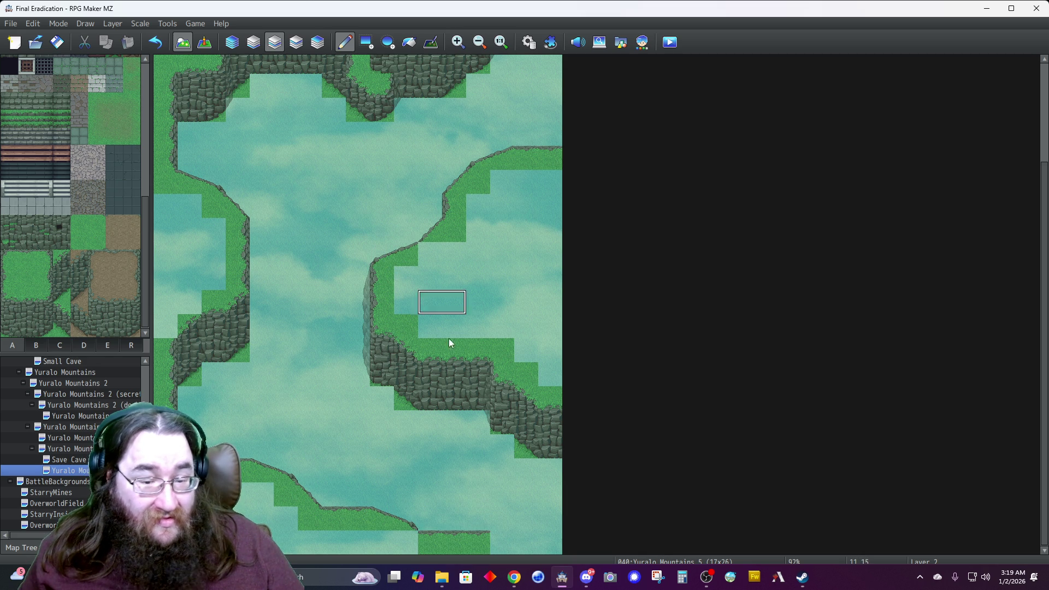
click(529, 518)
click(500, 542)
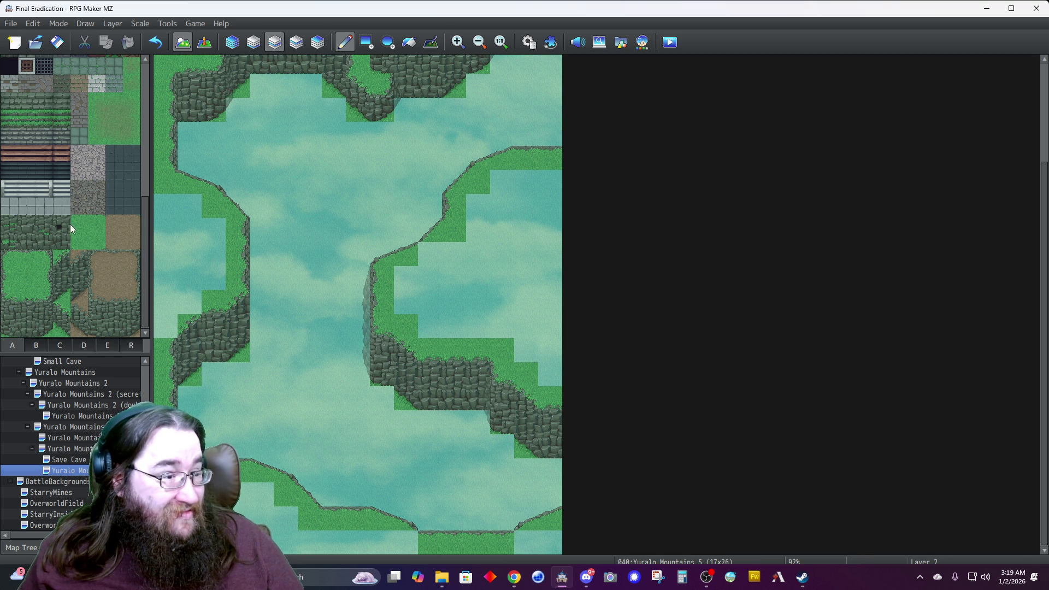
click(525, 542)
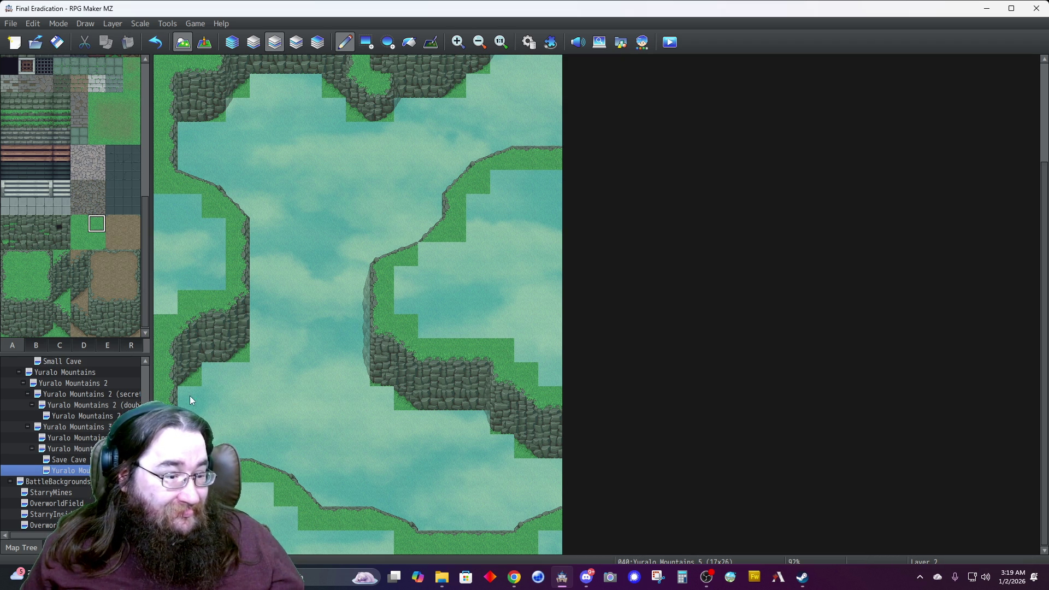
Switch to Automatic layer mode and paint a winding dirt patch near the top-right corner.
click(232, 43)
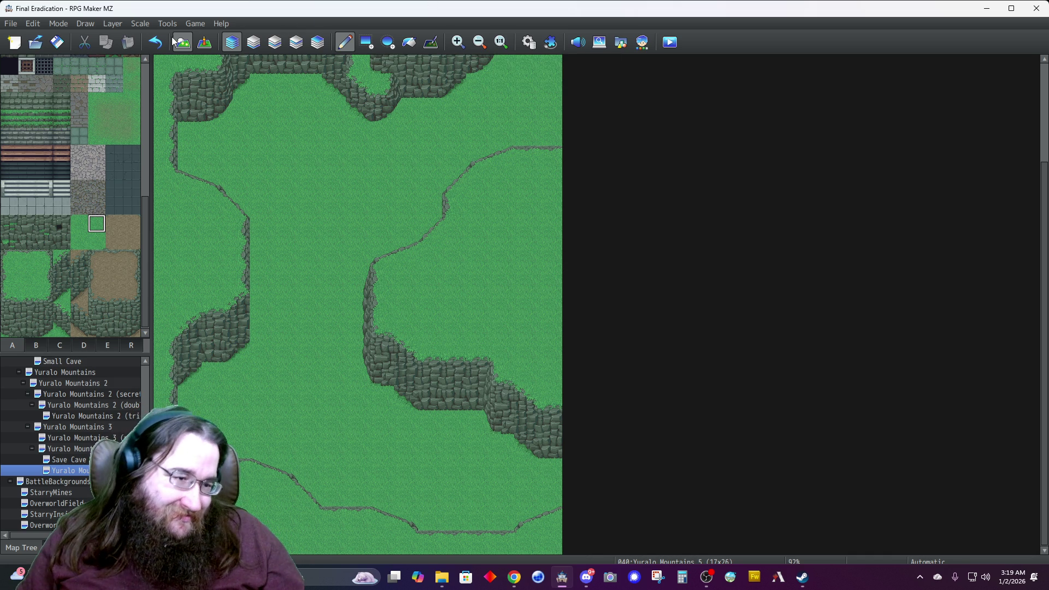
scroll(58, 146, up, 10)
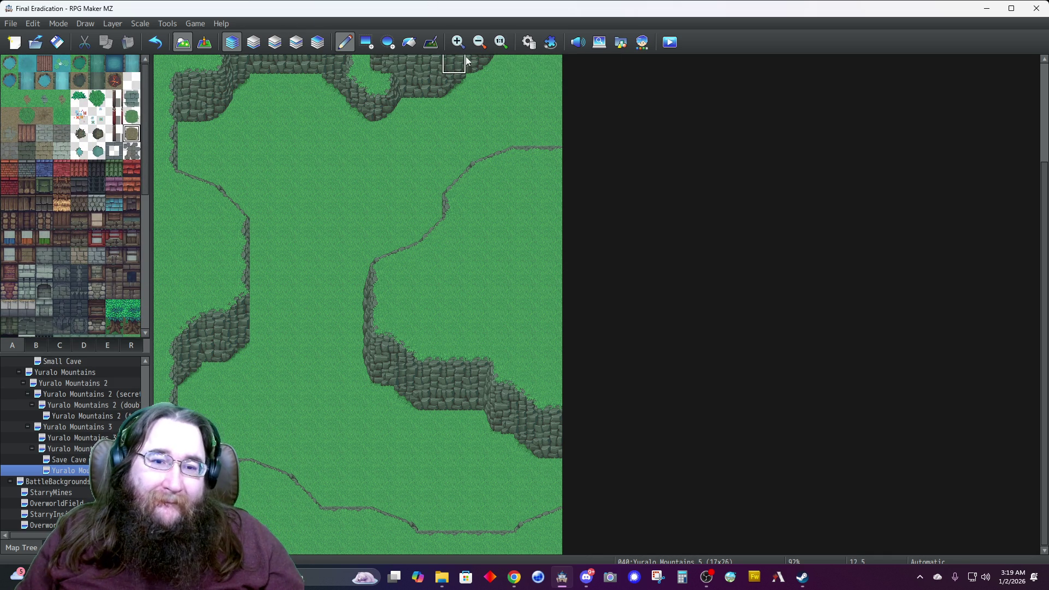
click(526, 89)
click(524, 109)
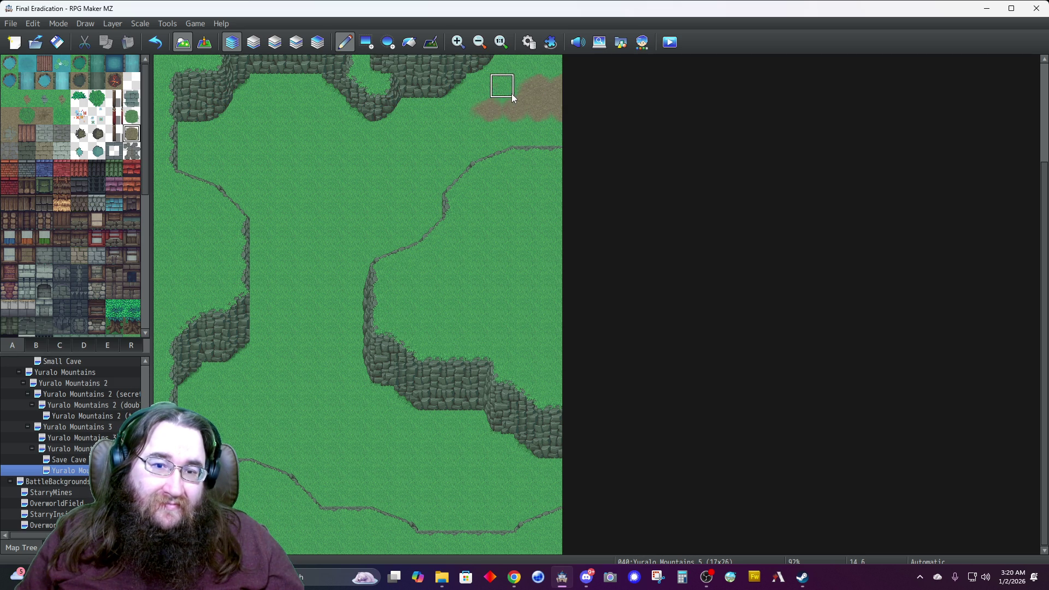
click(452, 131)
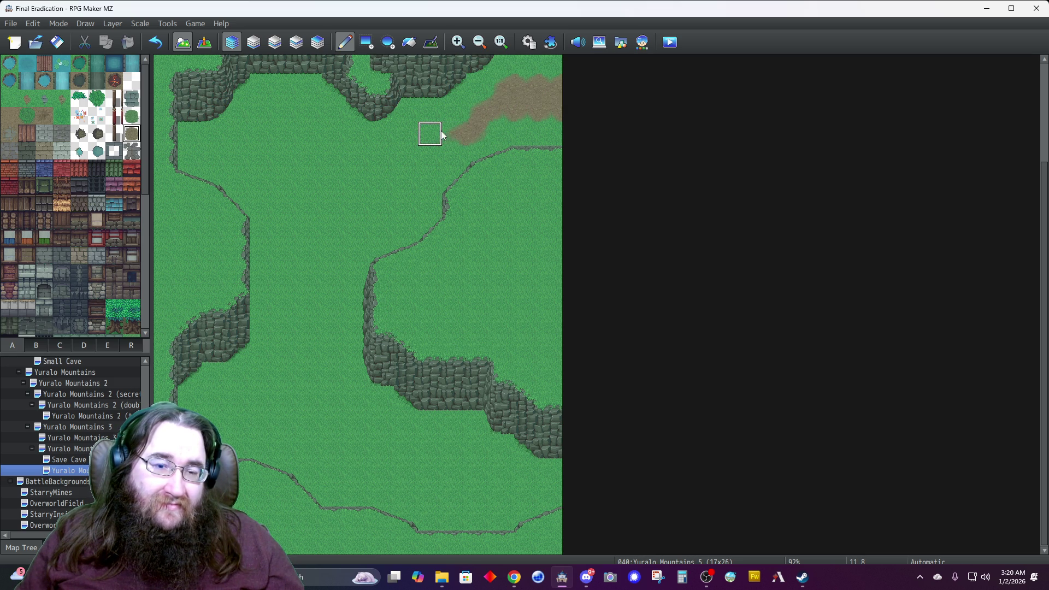
click(436, 138)
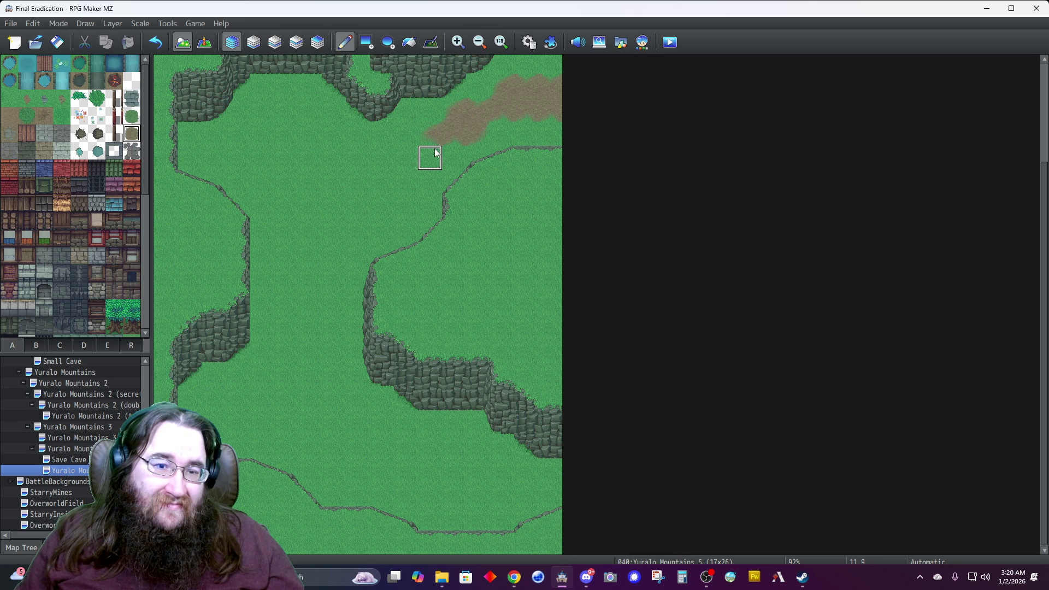
mouse_move(413, 143)
mouse_down()
mouse_move(408, 155)
mouse_move(425, 156)
mouse_up()
click(393, 163)
Add dirt patches at the bottom right, the lower left and in the upper grass corridor.
mouse_move(546, 478)
mouse_down()
mouse_move(550, 491)
mouse_move(518, 495)
mouse_move(529, 480)
mouse_move(499, 476)
mouse_move(505, 497)
mouse_move(477, 470)
mouse_move(480, 453)
mouse_move(482, 492)
mouse_up()
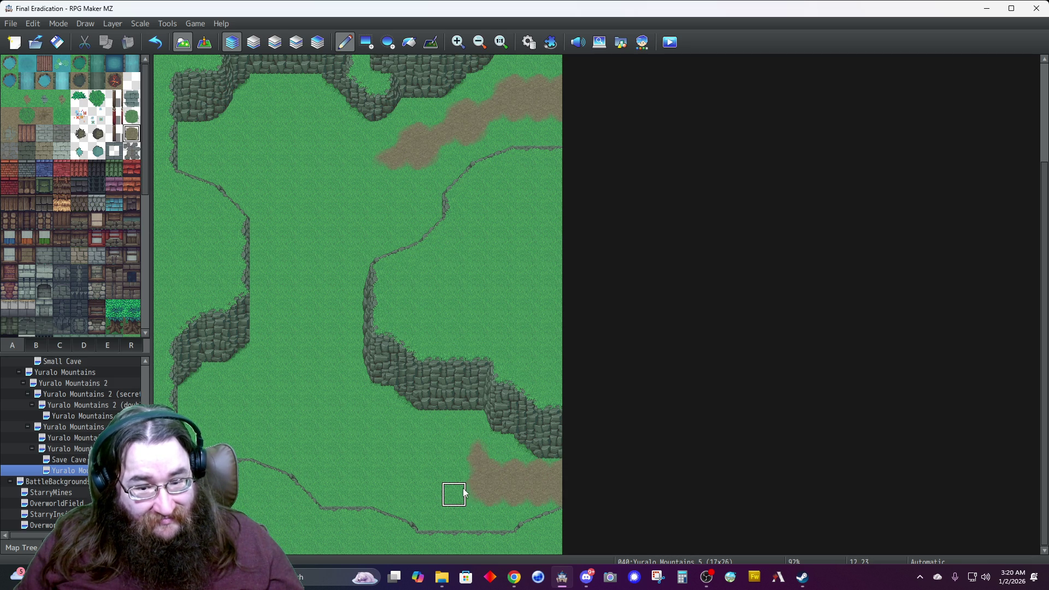
click(423, 471)
mouse_move(280, 365)
mouse_down()
mouse_move(256, 401)
mouse_move(284, 405)
mouse_up()
click(305, 372)
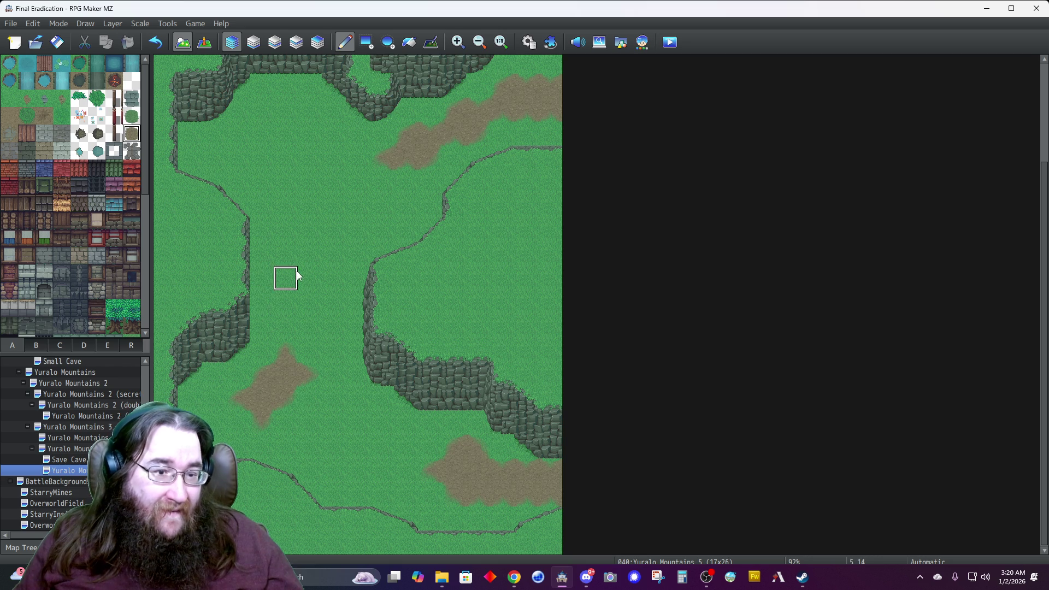
drag(285, 420, 306, 422)
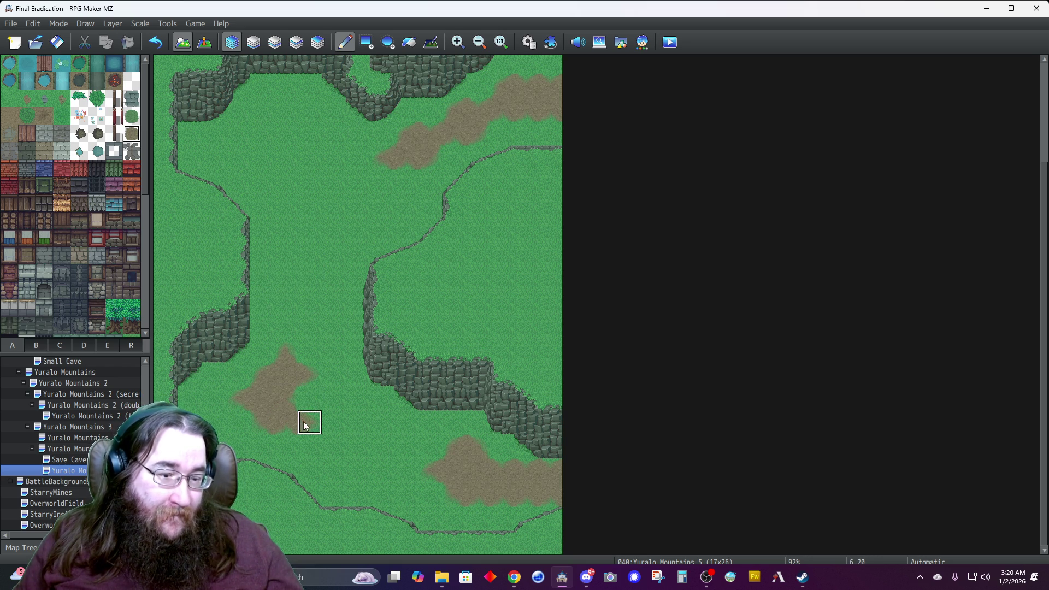
click(329, 425)
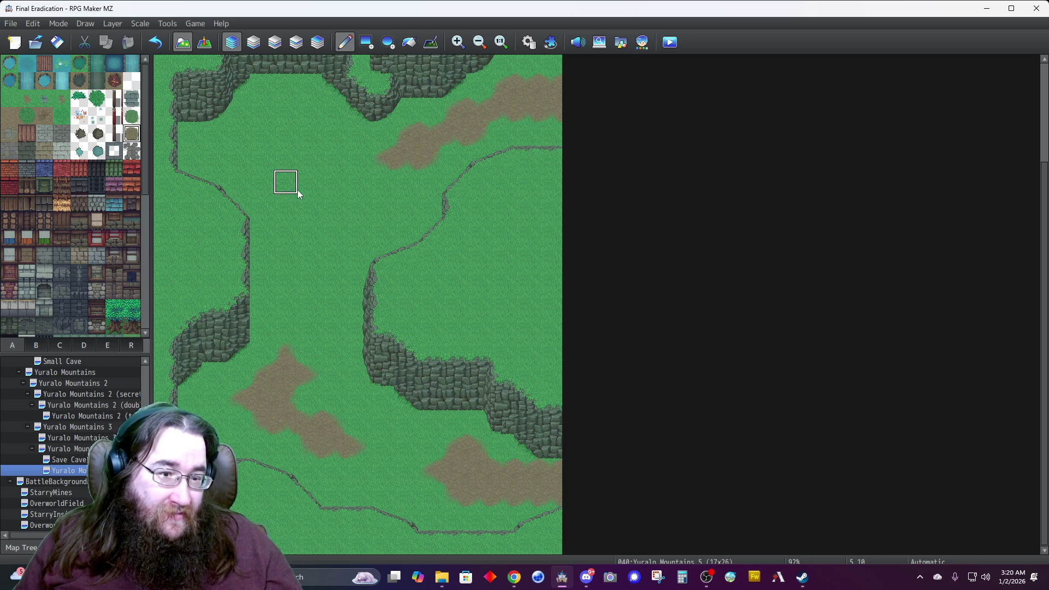
drag(309, 192, 286, 254)
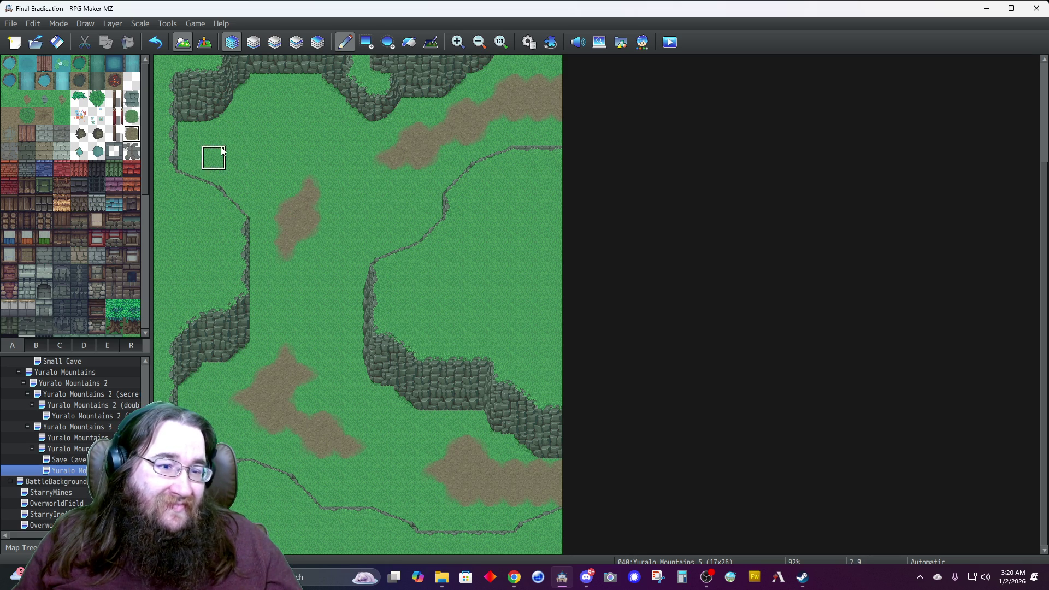
click(328, 190)
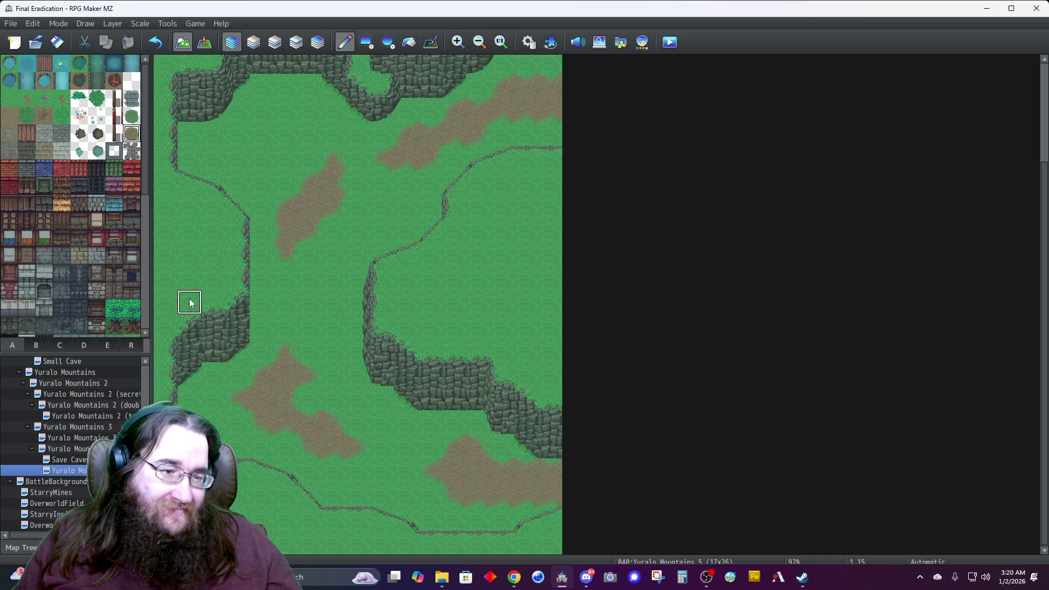
Select the dark grass autotile and spread it across the upper-left meadow.
click(85, 344)
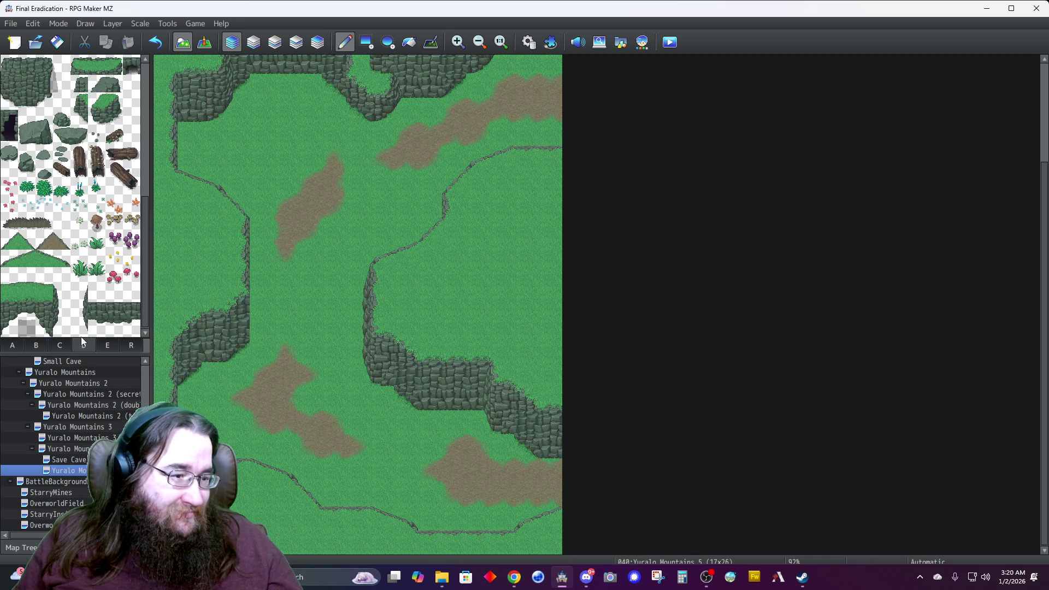
click(23, 343)
click(97, 102)
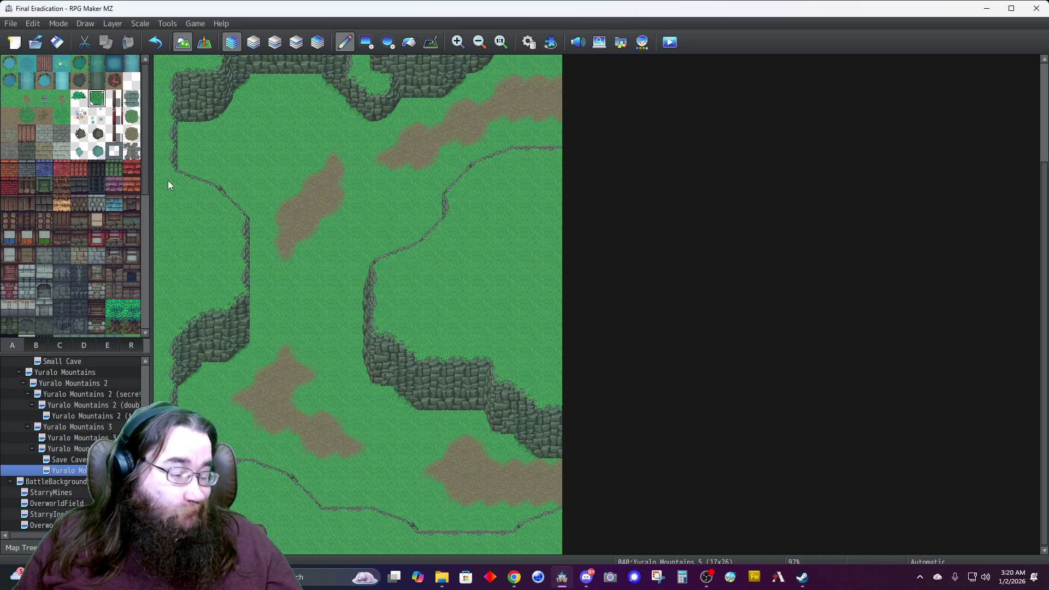
click(309, 85)
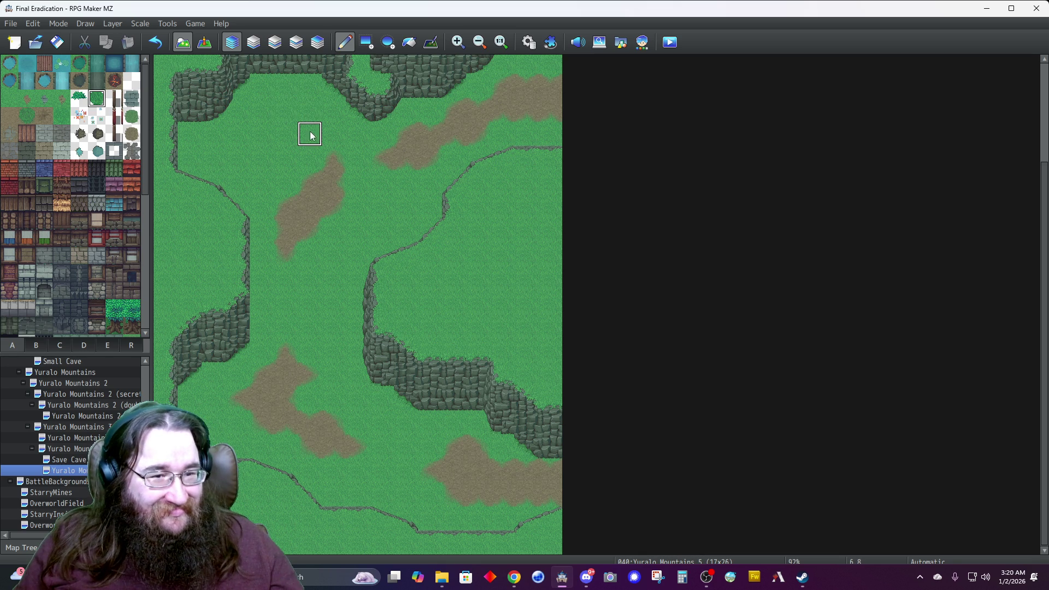
click(293, 161)
mouse_move(293, 163)
mouse_down()
mouse_move(285, 180)
mouse_move(252, 178)
mouse_move(236, 161)
mouse_move(238, 177)
mouse_move(213, 145)
mouse_move(260, 129)
mouse_move(281, 106)
mouse_move(332, 112)
mouse_move(254, 164)
mouse_up()
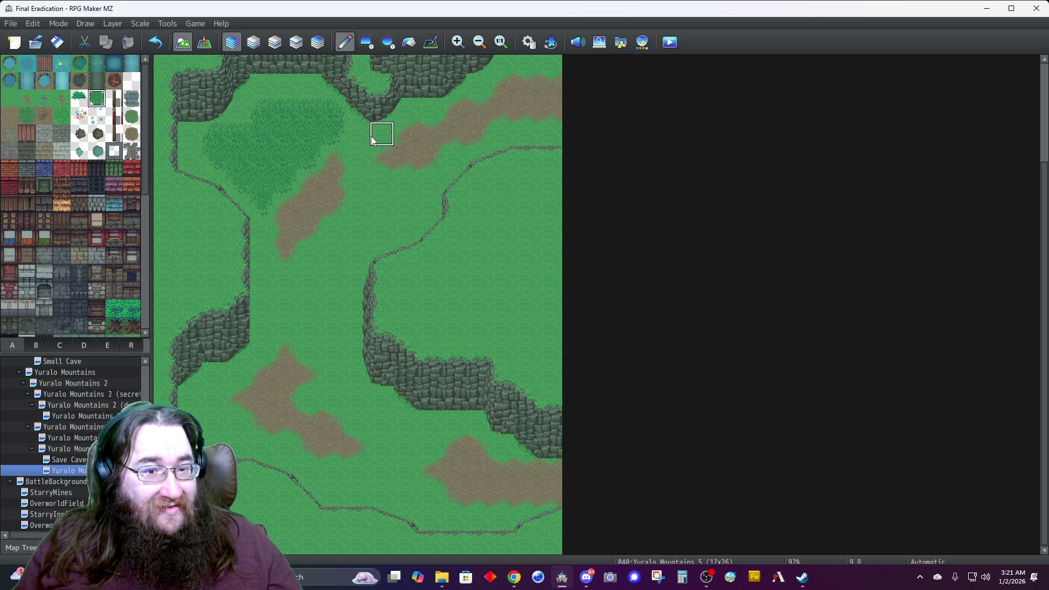
Extend dark grass down the central valley and beside the lower dirt patches.
mouse_move(369, 141)
mouse_down()
mouse_move(365, 186)
mouse_move(404, 188)
mouse_move(364, 217)
mouse_move(363, 235)
mouse_move(398, 229)
mouse_move(384, 239)
mouse_up()
mouse_move(332, 266)
mouse_down()
mouse_move(306, 263)
mouse_move(310, 290)
mouse_move(336, 291)
mouse_move(307, 300)
mouse_move(286, 281)
mouse_move(272, 284)
mouse_move(287, 327)
mouse_move(310, 301)
mouse_move(334, 306)
mouse_move(335, 350)
mouse_move(314, 350)
mouse_move(335, 370)
mouse_move(334, 398)
mouse_move(382, 423)
mouse_move(385, 448)
mouse_move(428, 445)
mouse_move(400, 445)
mouse_move(400, 468)
mouse_move(337, 479)
mouse_move(429, 497)
mouse_move(382, 495)
mouse_move(405, 495)
mouse_move(415, 473)
mouse_up()
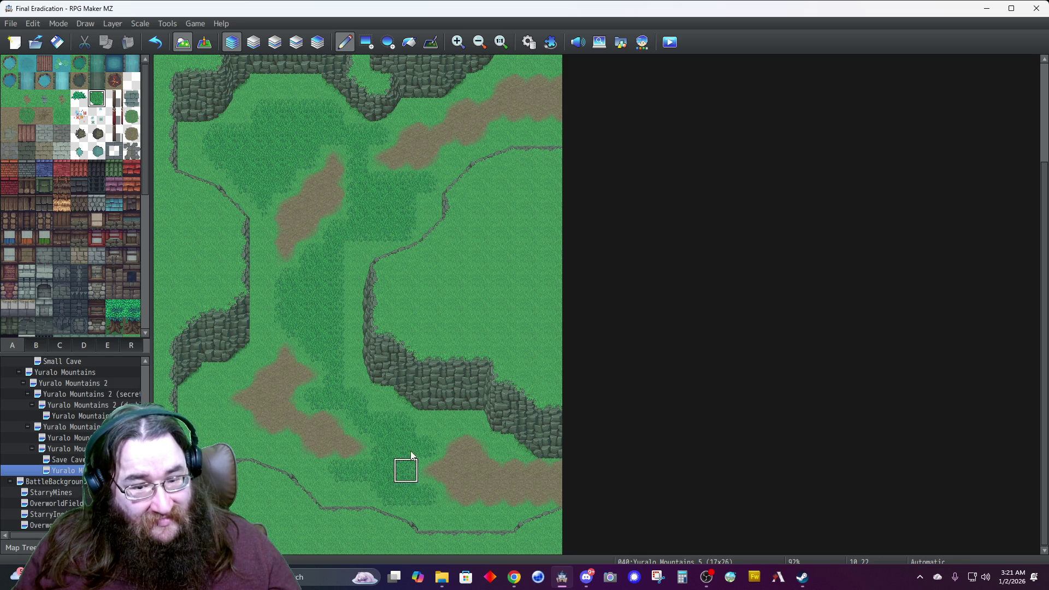
drag(204, 399, 217, 430)
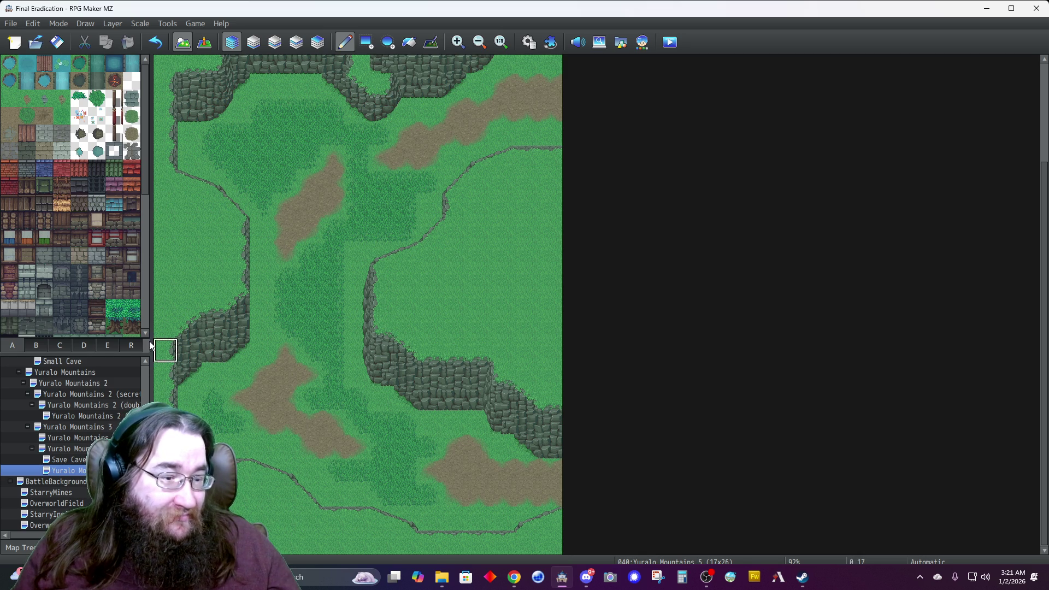
Switch to upper-layer editing with tab A's cliff tiles showing.
click(84, 346)
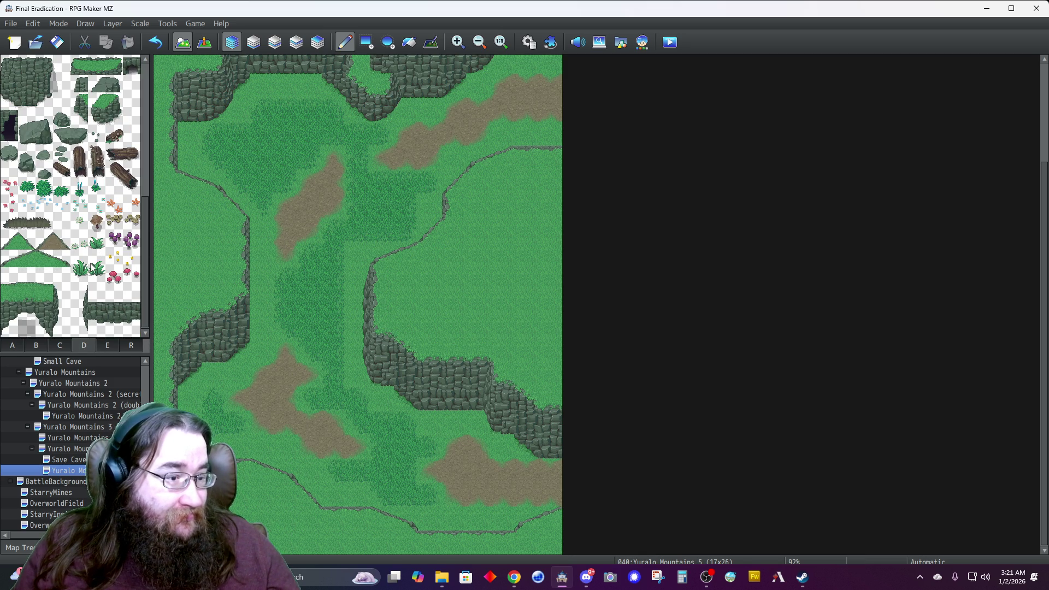
drag(79, 259, 80, 278)
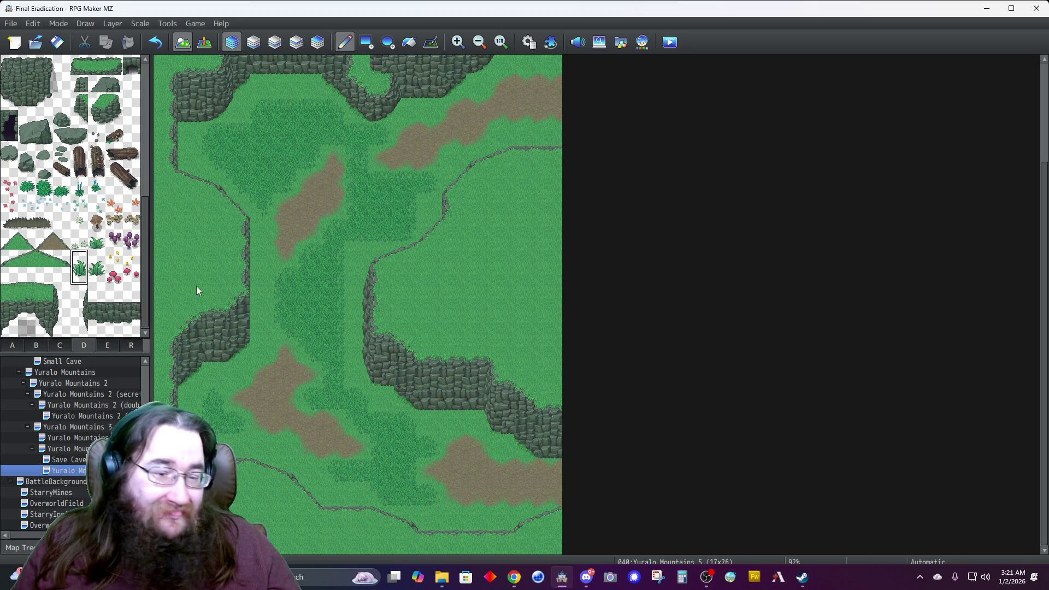
click(276, 47)
click(16, 348)
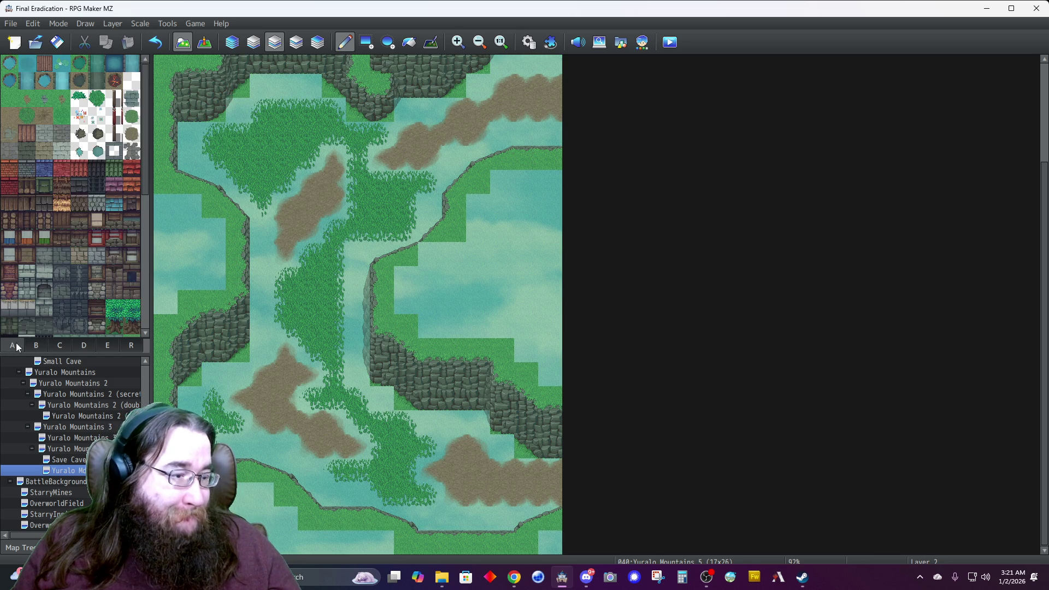
scroll(59, 264, down, 10)
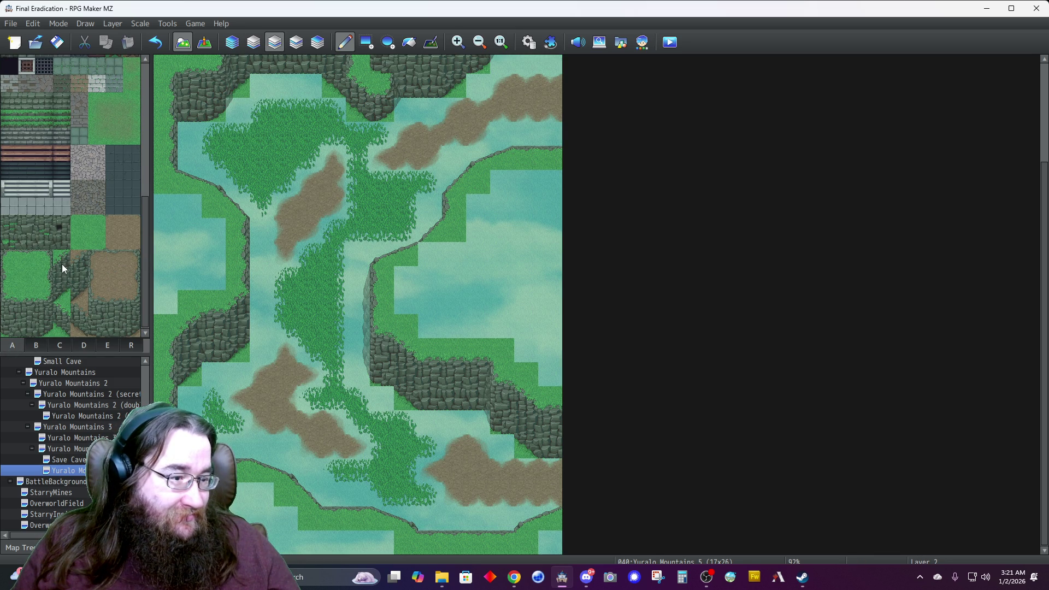
Paint cliff wall tiles topped with a grass cliff tile on the right plateau.
click(60, 295)
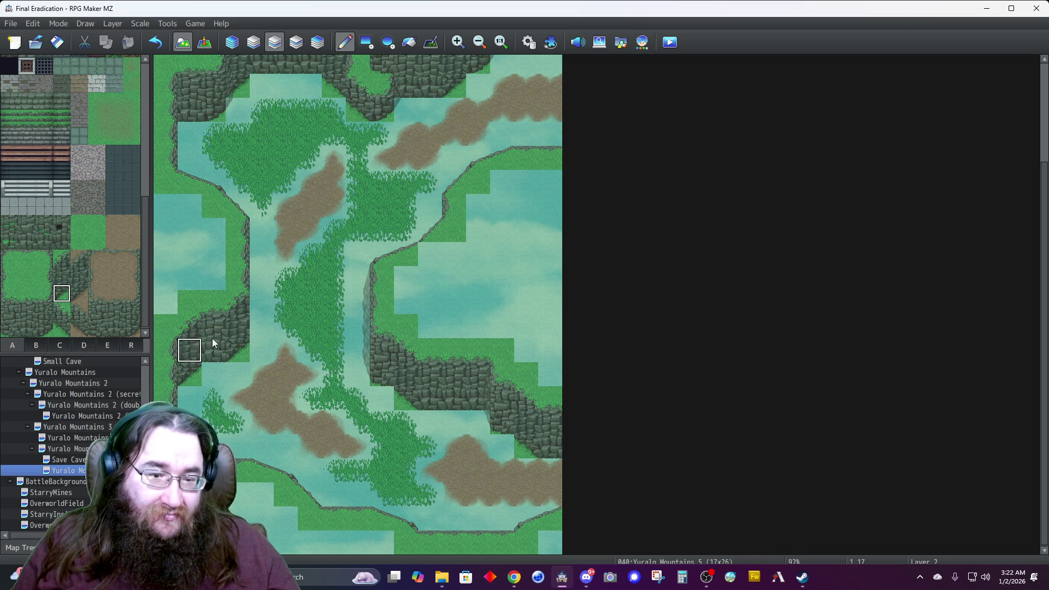
click(63, 329)
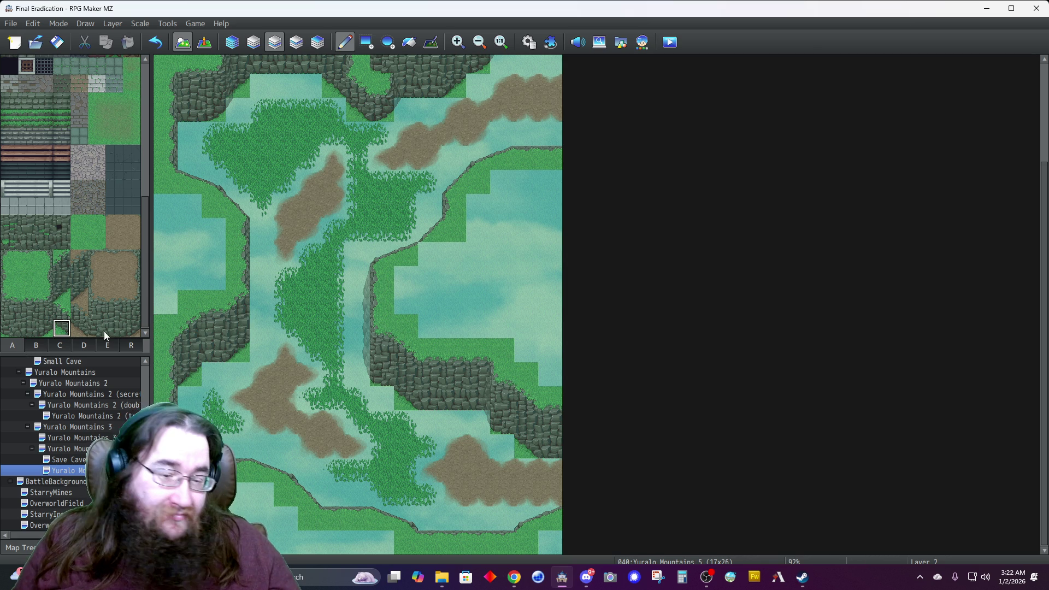
click(432, 325)
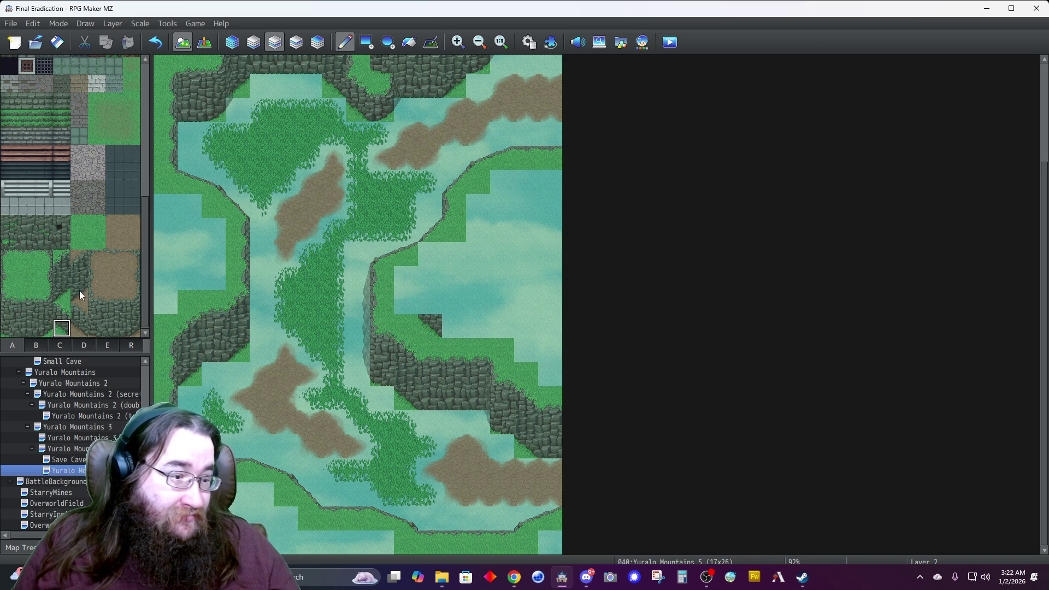
click(7, 275)
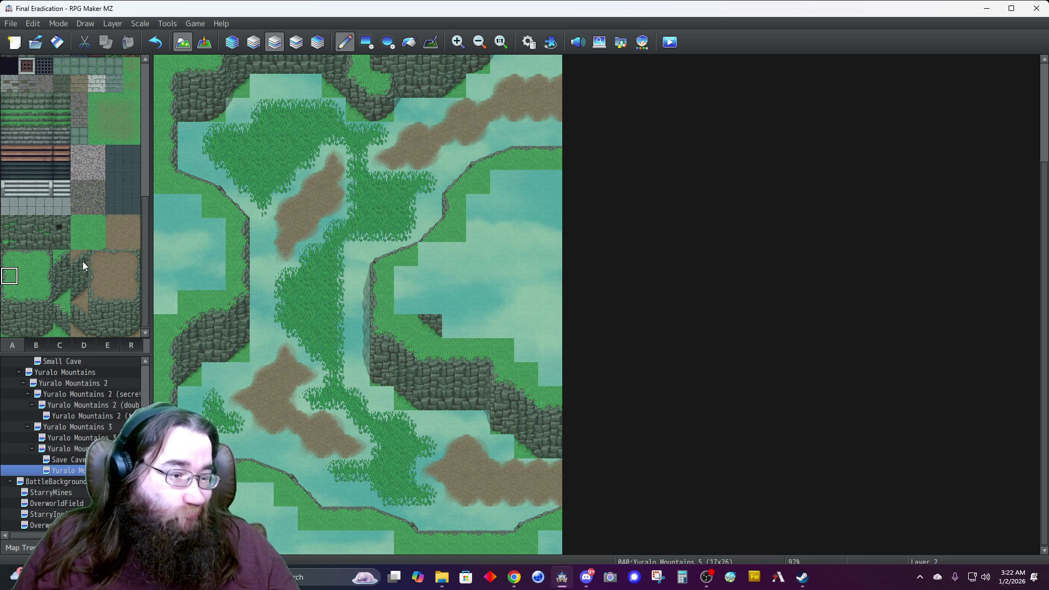
click(61, 311)
click(431, 308)
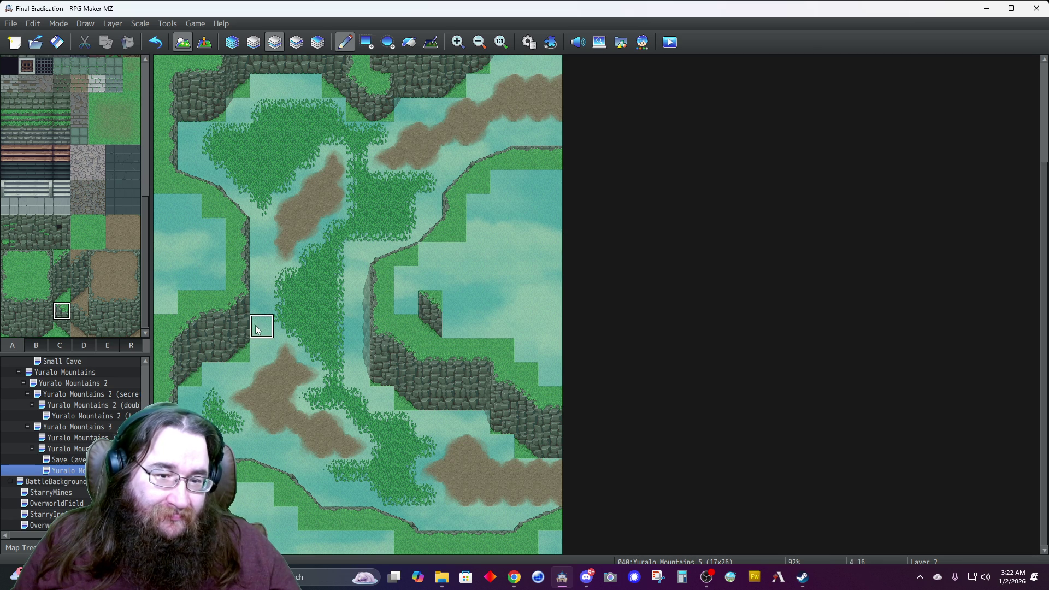
click(9, 280)
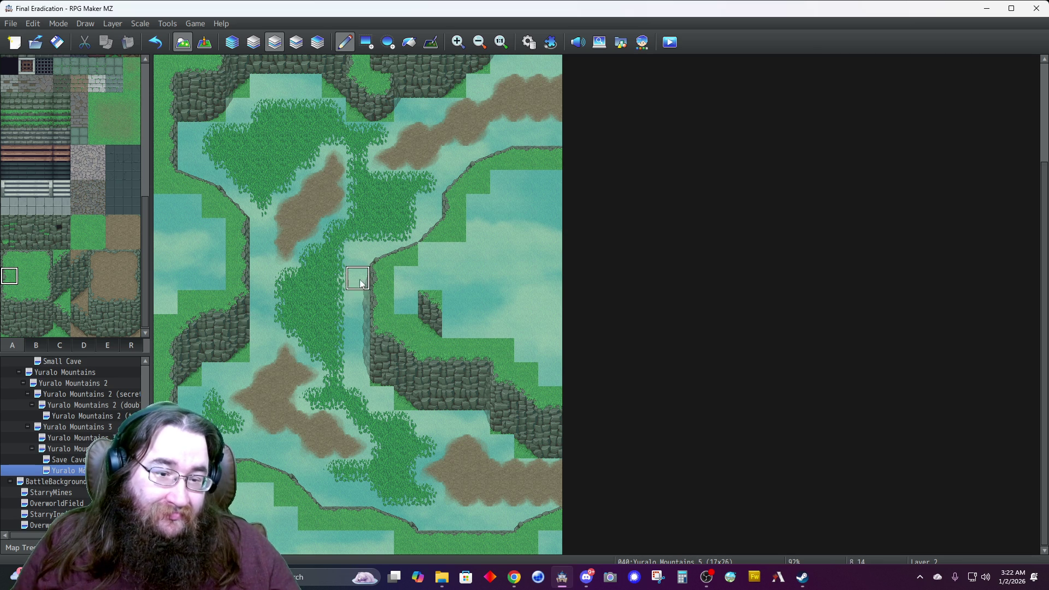
click(430, 278)
Add a two-wide grassy slope and a diagonal slope corner tile from tab D.
click(84, 344)
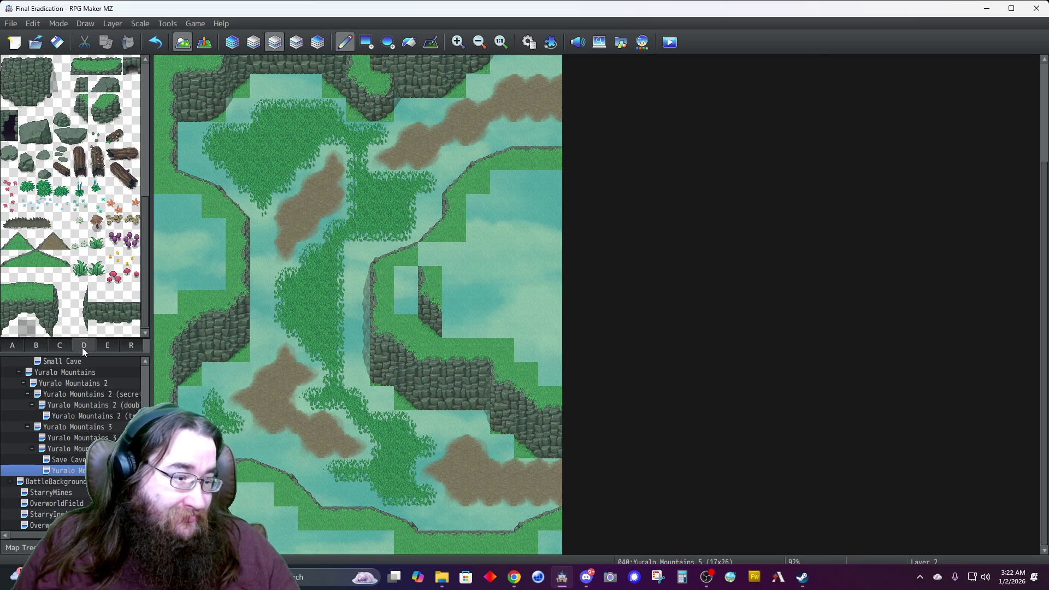
drag(9, 260, 27, 259)
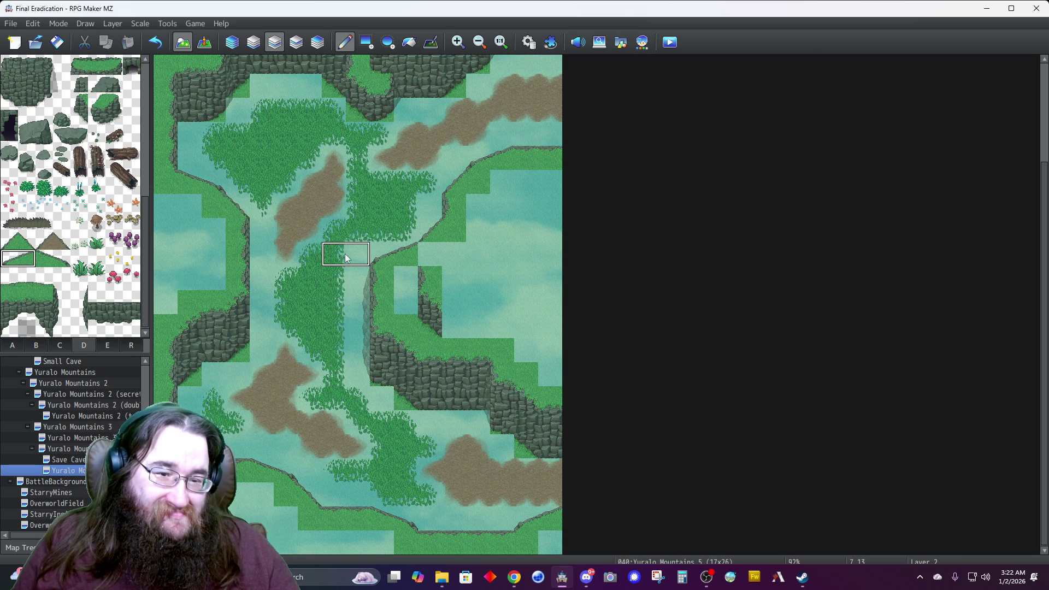
click(433, 253)
click(9, 240)
click(477, 206)
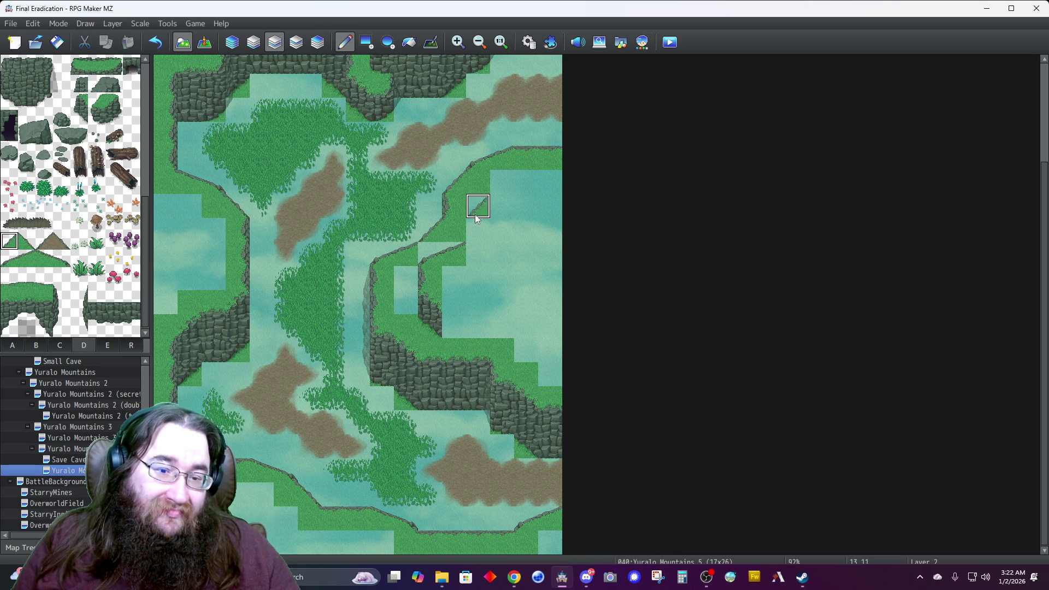
click(24, 346)
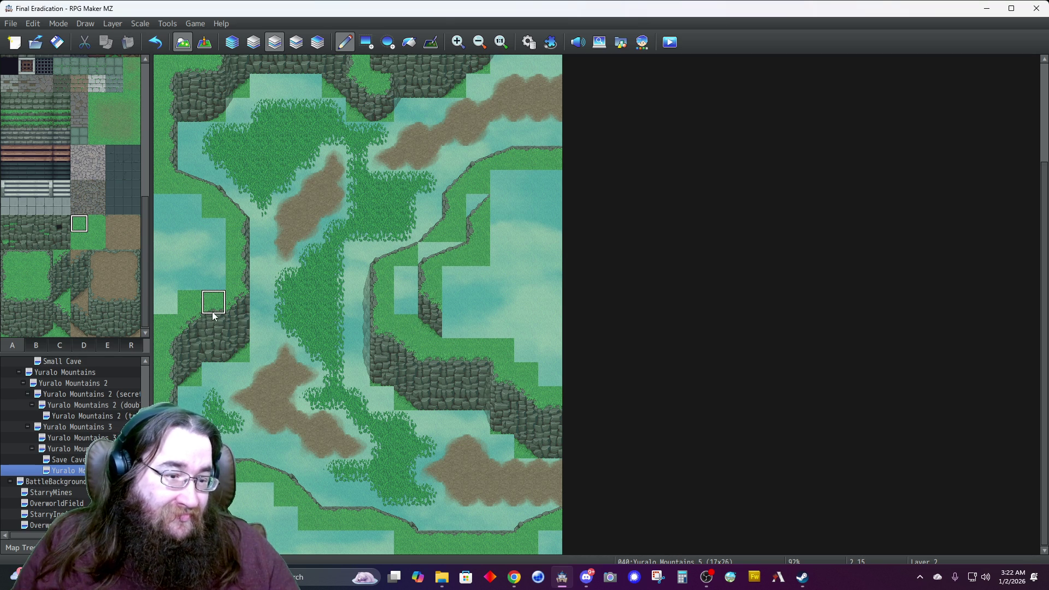
Paint a row of cliff wall with a grass cliff-top row across the plateau.
click(455, 302)
mouse_move(461, 333)
mouse_down()
mouse_move(499, 328)
mouse_move(454, 323)
mouse_move(438, 306)
mouse_up()
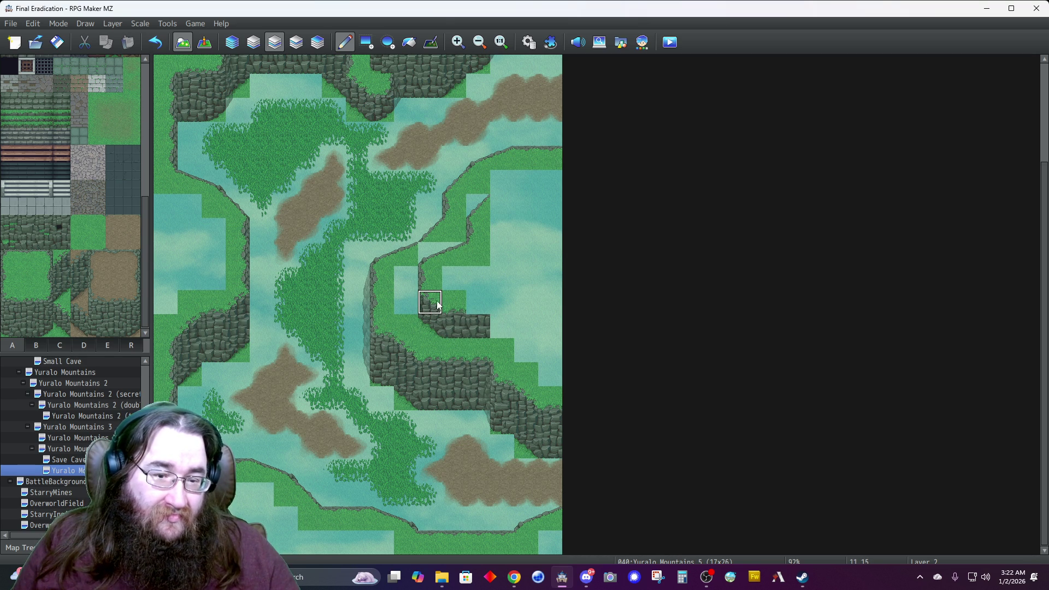
click(520, 343)
right_click(478, 302)
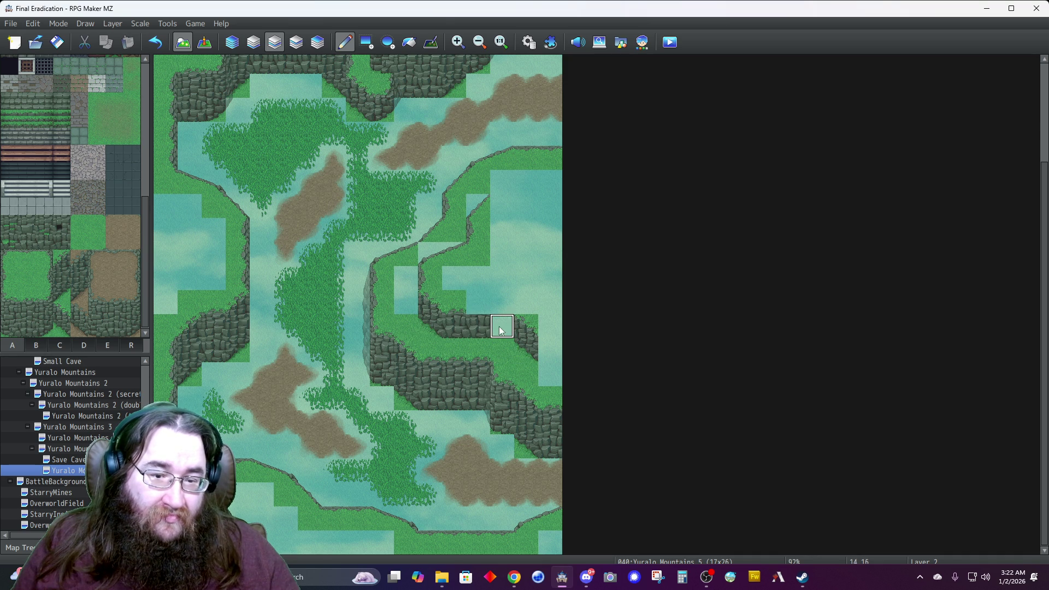
drag(470, 310, 501, 300)
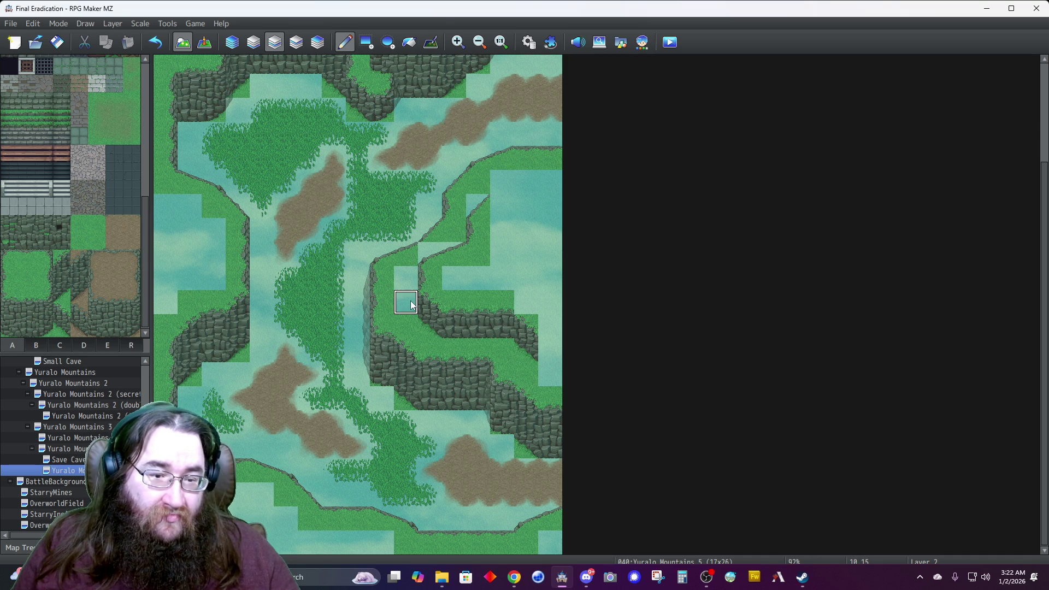
Add cliff rock at the right edge and turn upper-right water into grass with a cliff edge.
click(79, 241)
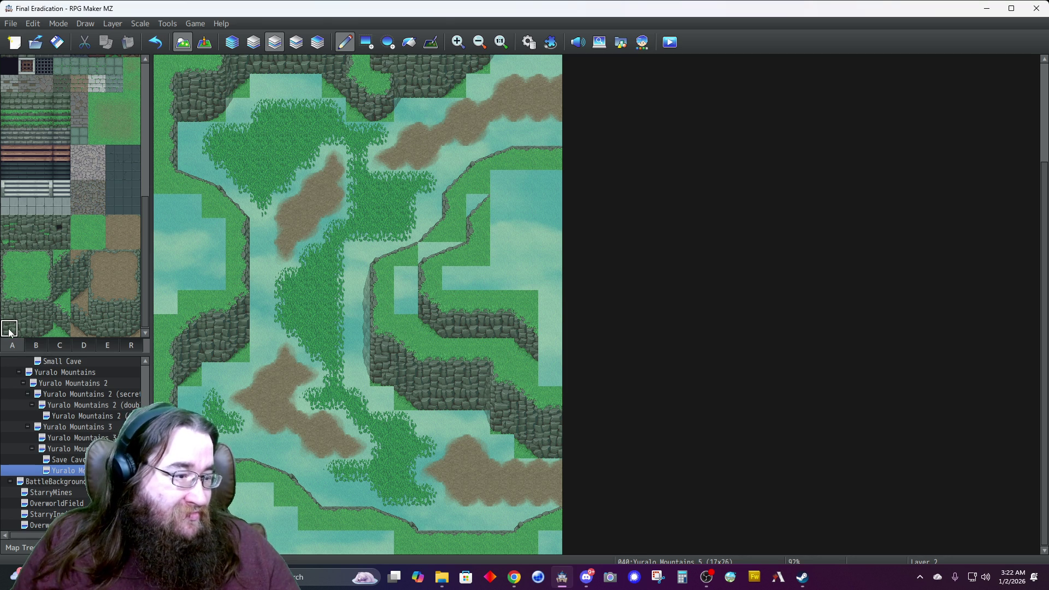
click(549, 374)
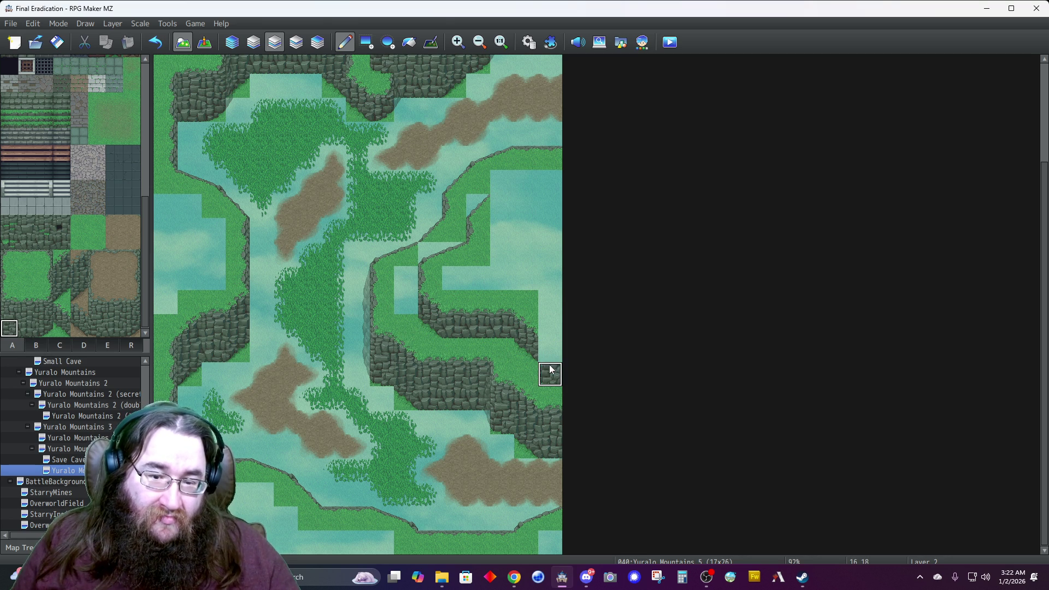
click(12, 299)
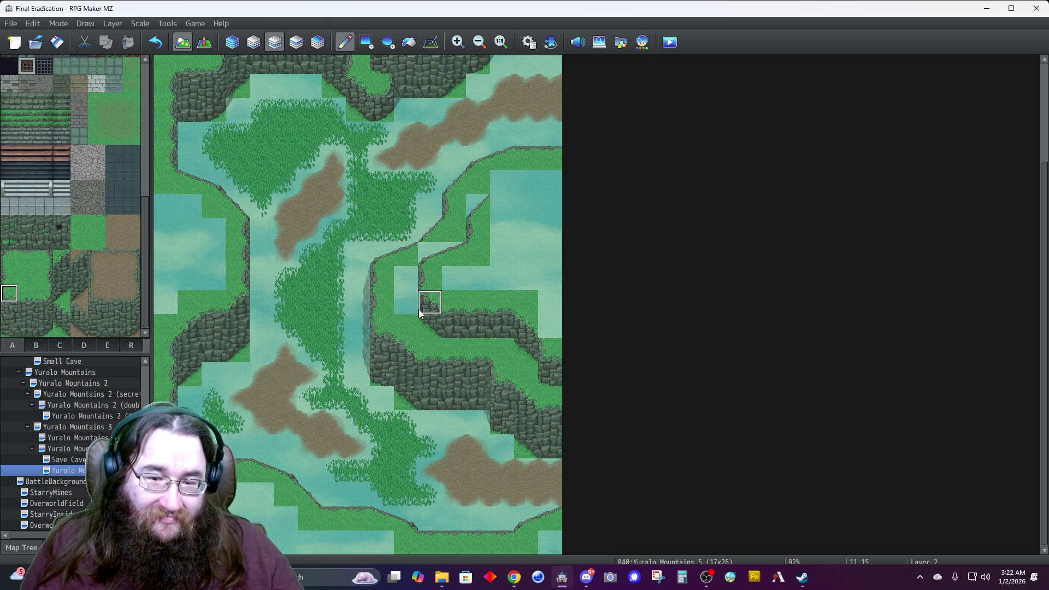
click(79, 241)
click(406, 302)
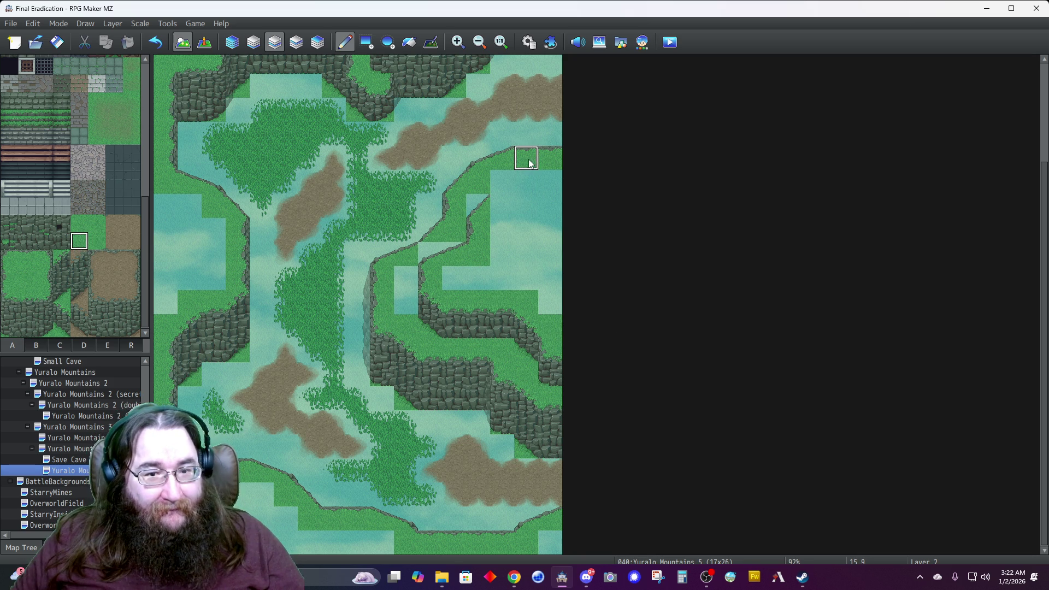
click(502, 206)
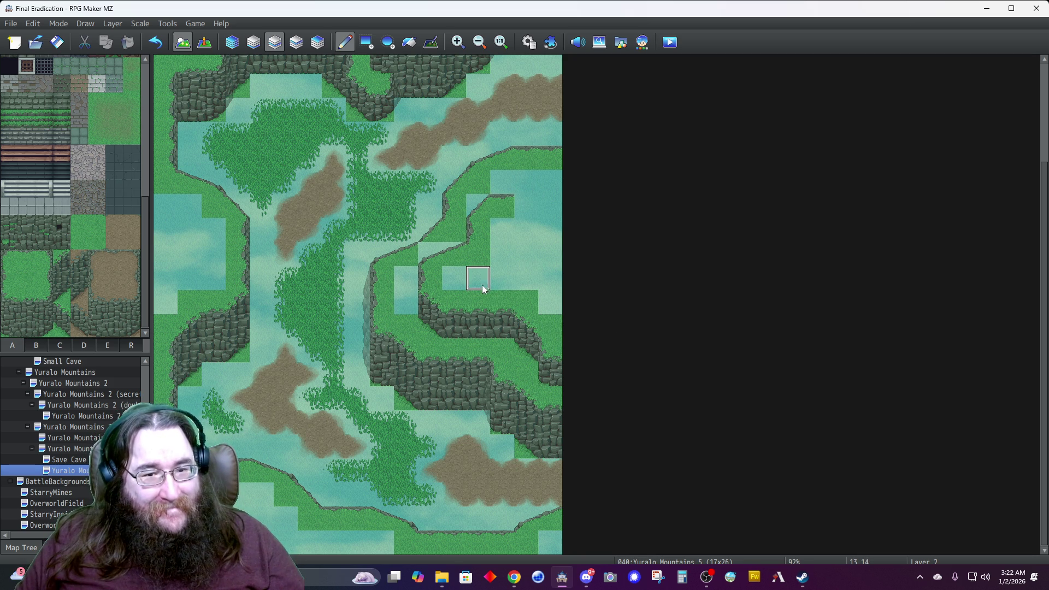
click(522, 183)
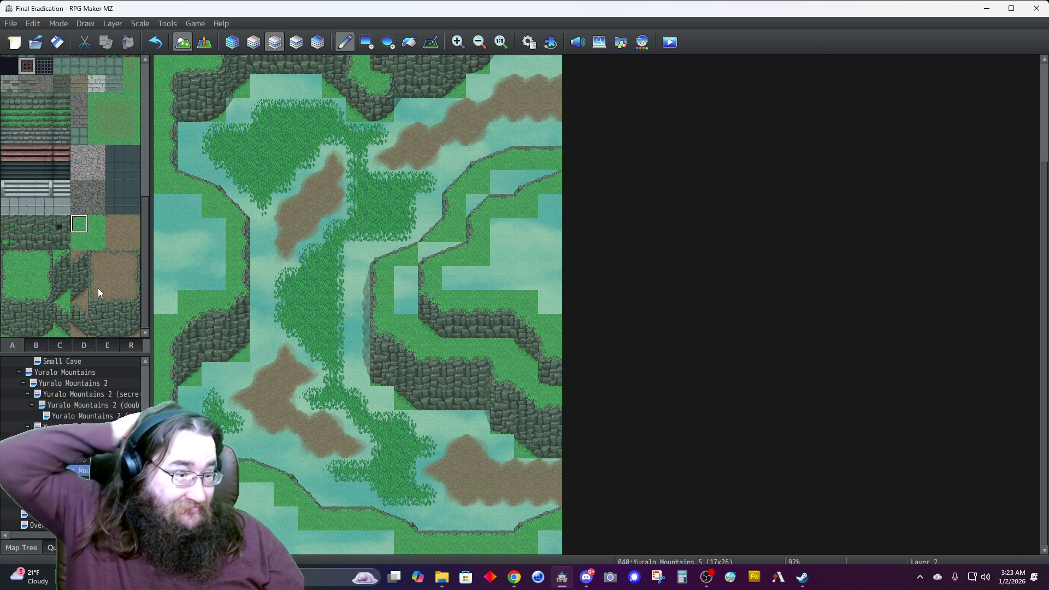
click(61, 293)
Extend cliff wall up the left plateau and place a grass slope near the top-left.
click(212, 286)
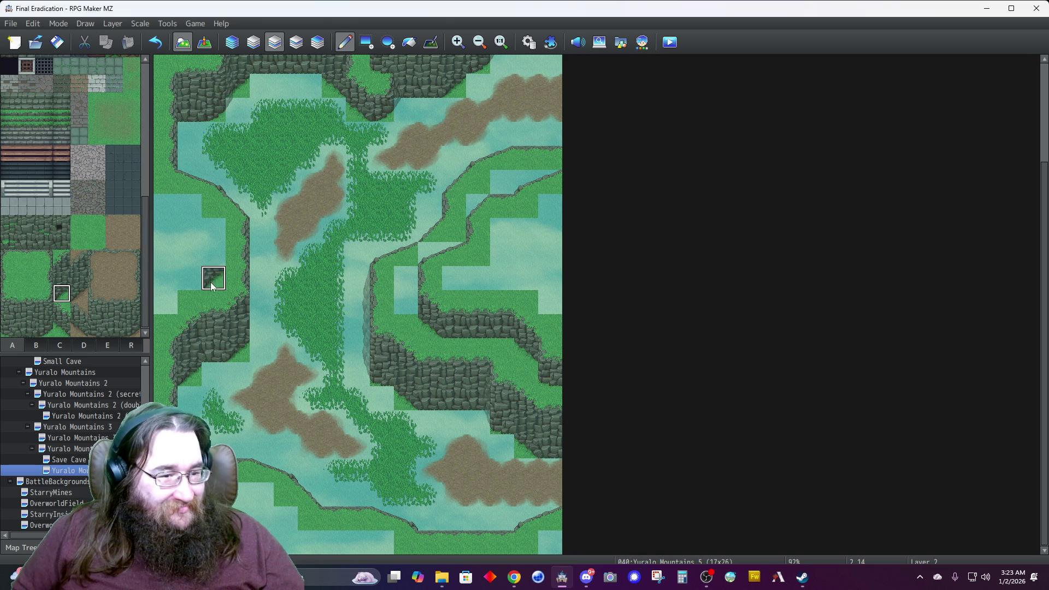
click(205, 262)
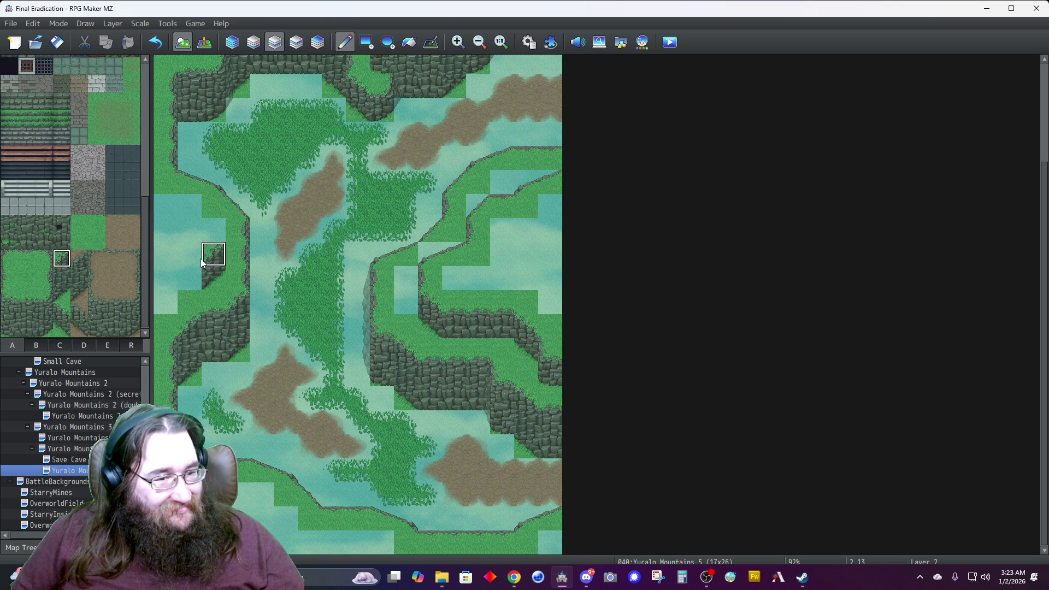
click(83, 345)
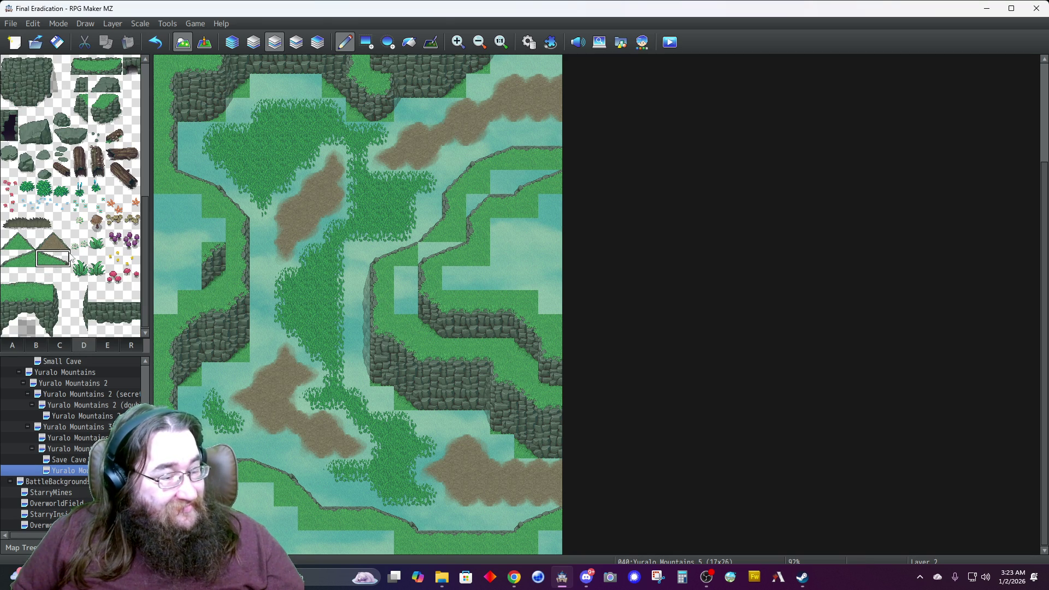
click(185, 230)
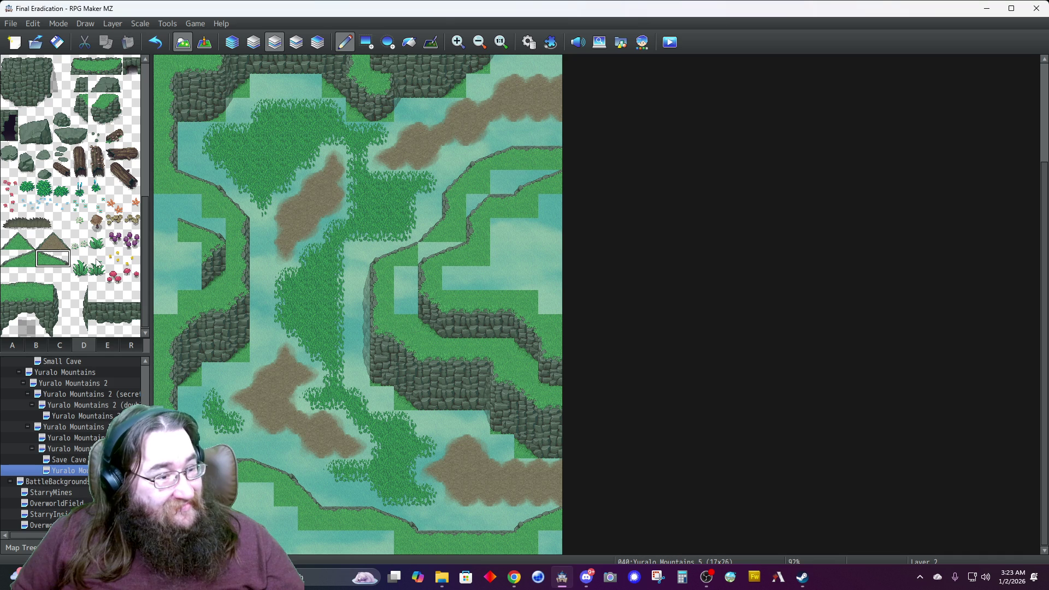
click(26, 243)
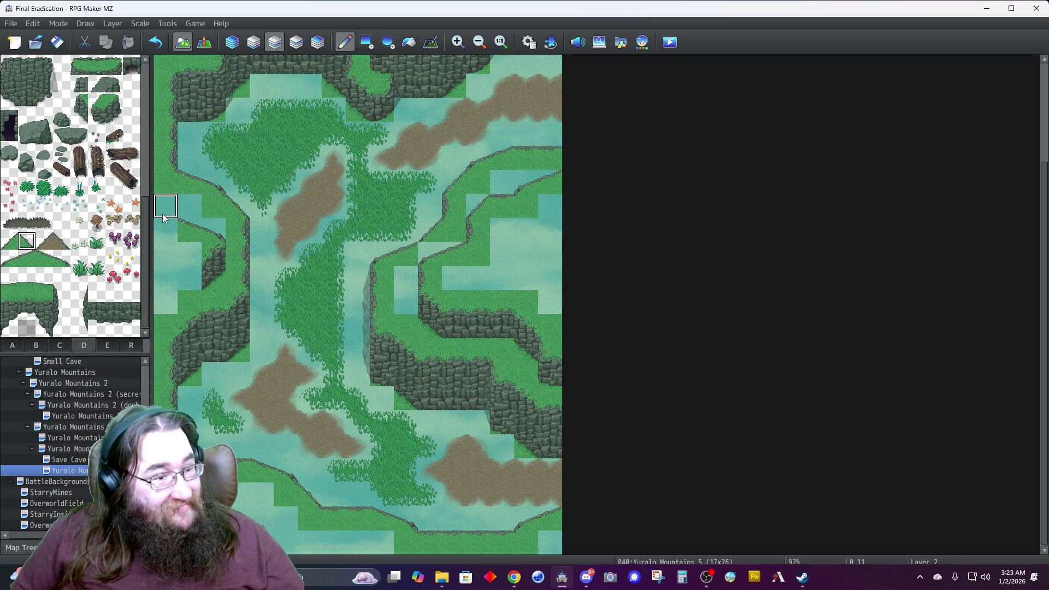
Extend the cliff at the map's left edge and select a two-tile-tall grass piece.
click(11, 346)
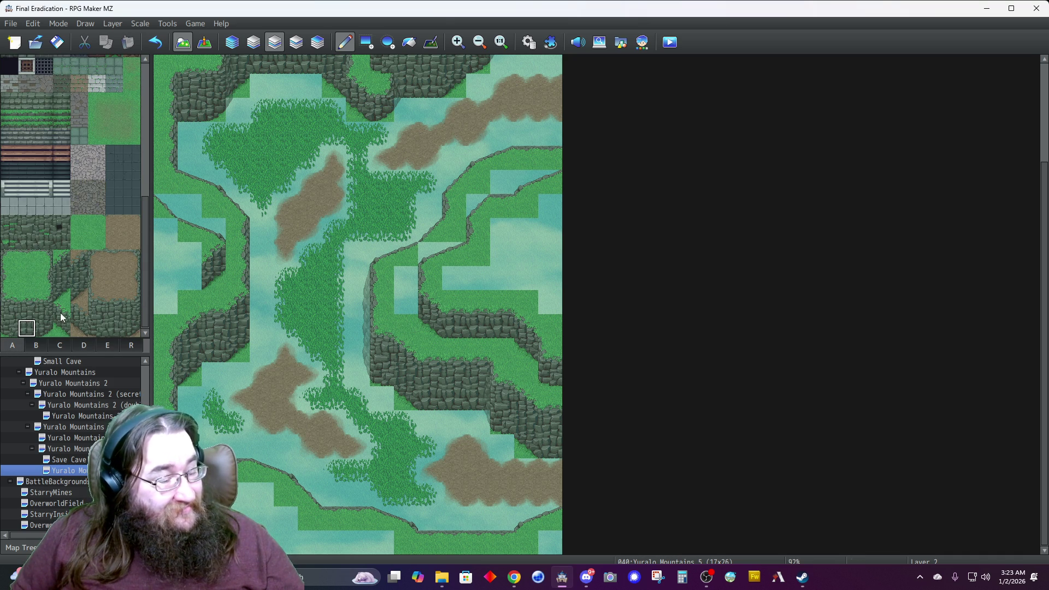
click(188, 285)
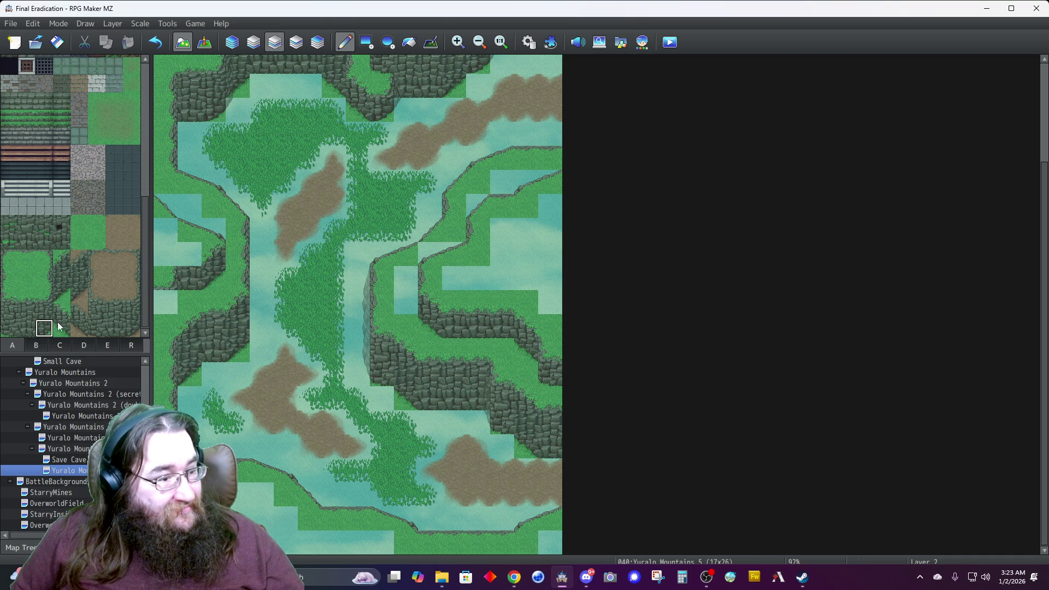
click(27, 289)
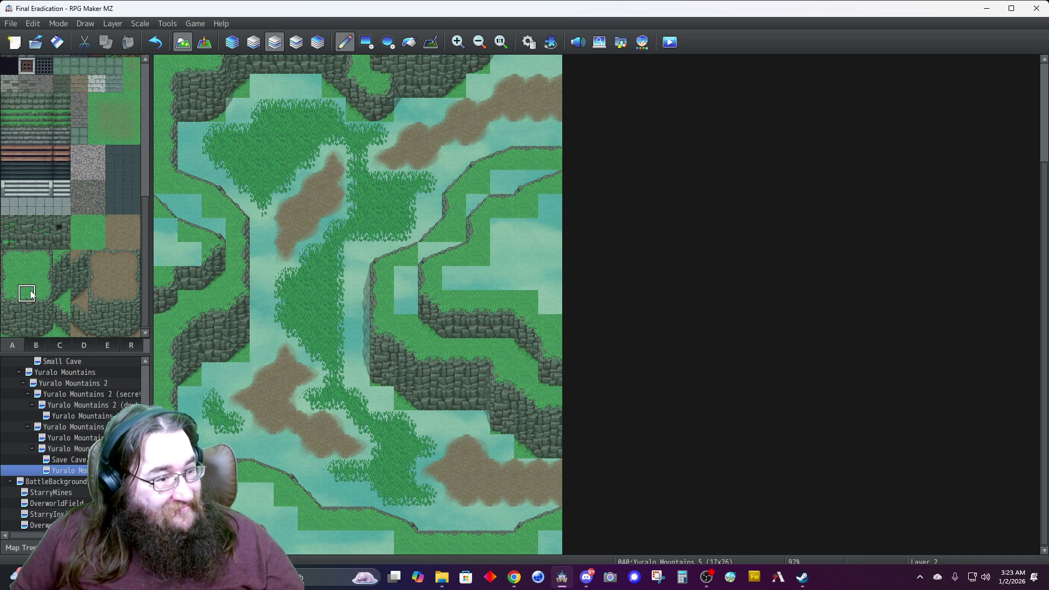
drag(98, 232, 98, 243)
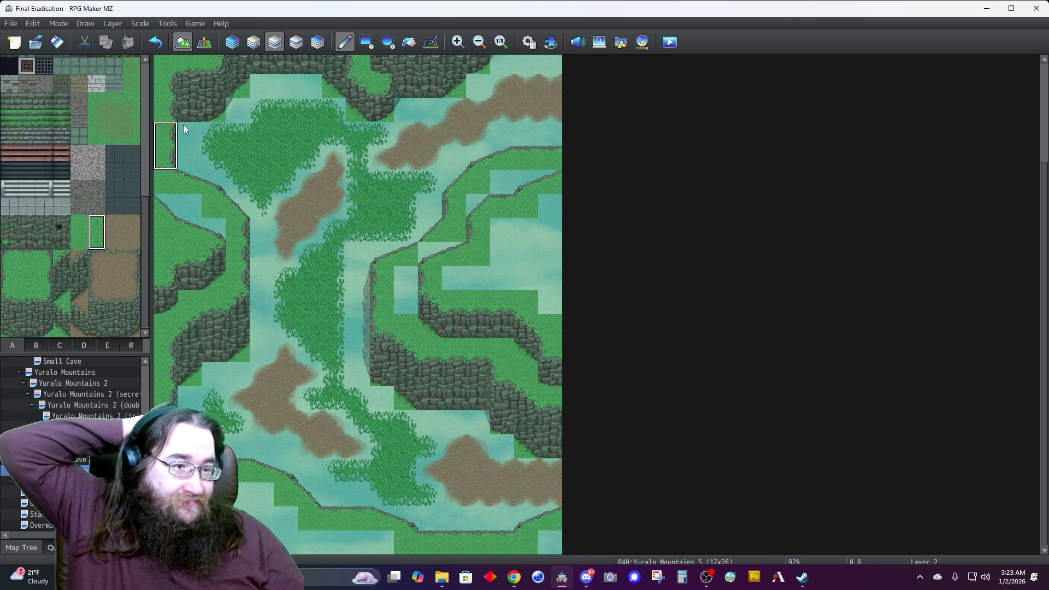
Turn the rock at the top into grass and repaint the bottom row with a two-tile tab D piece.
click(232, 42)
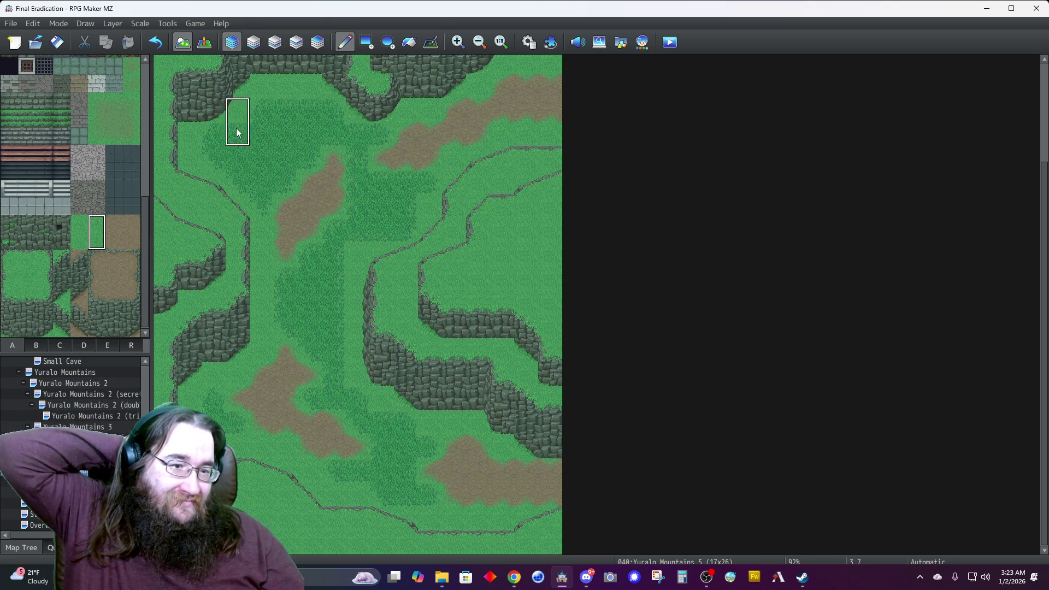
click(238, 88)
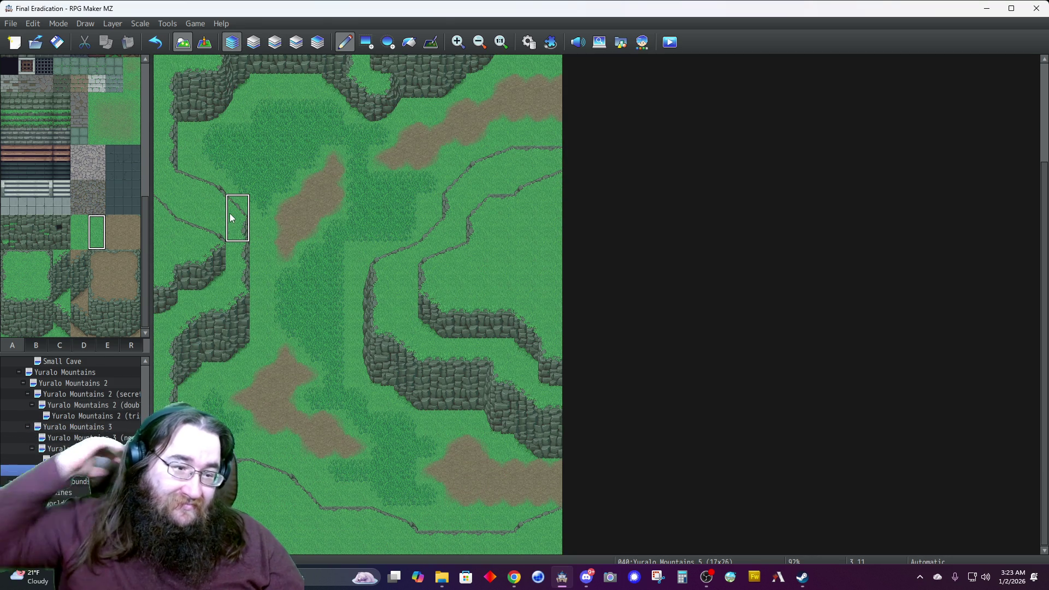
click(82, 346)
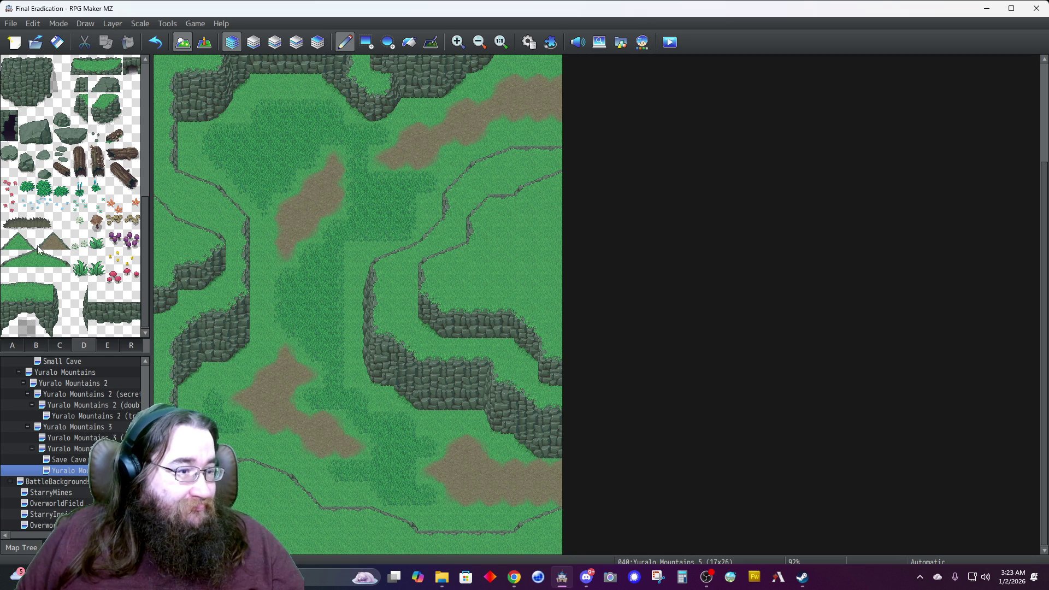
drag(44, 260, 61, 260)
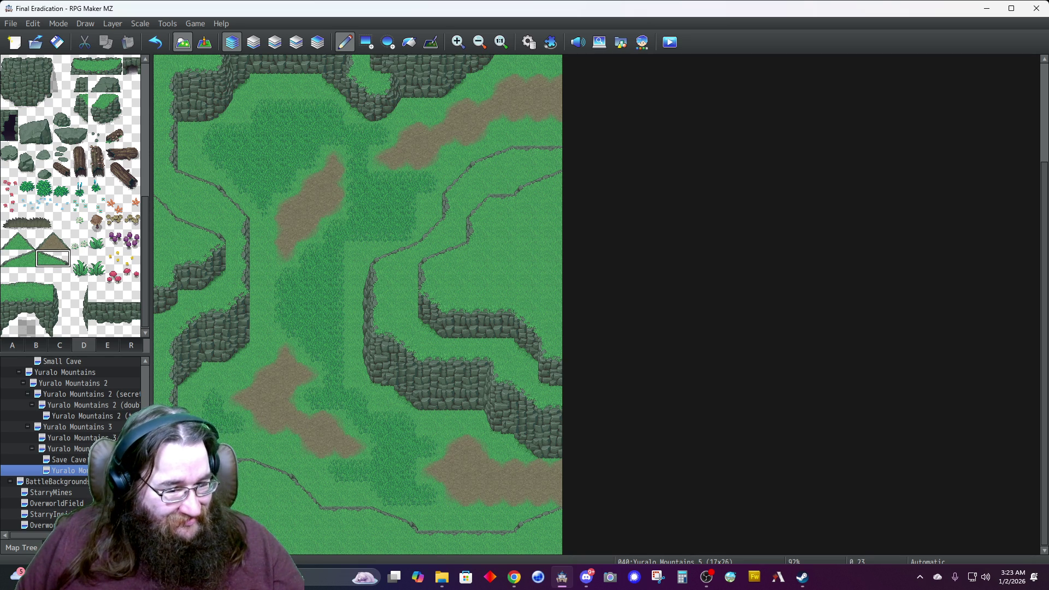
right_click(214, 518)
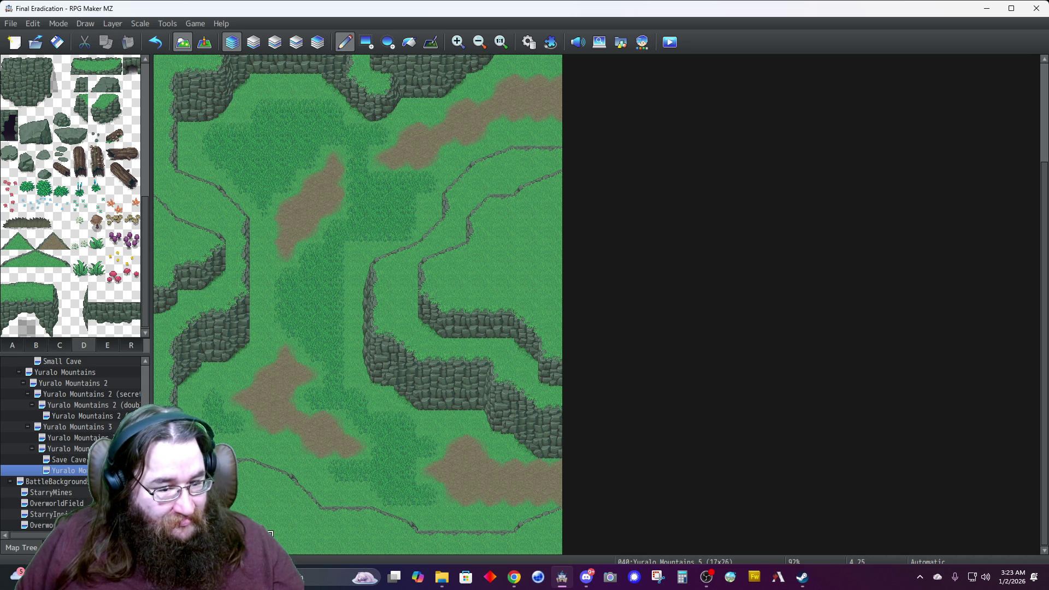
drag(339, 548, 271, 535)
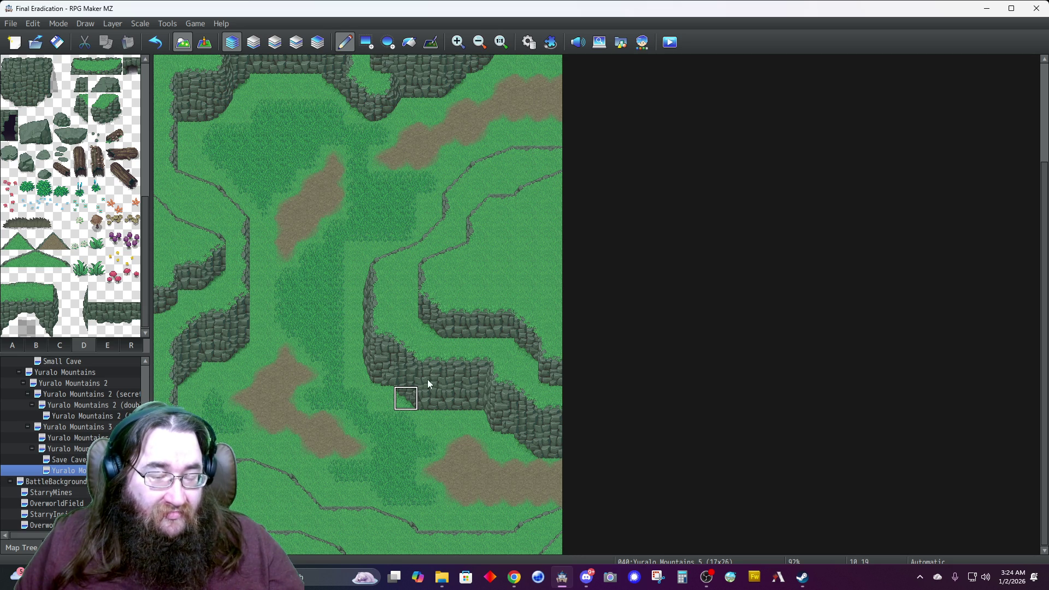
Build a new cliff ridge inside the right grass plateau and reshape its cliff and grass edges.
click(494, 285)
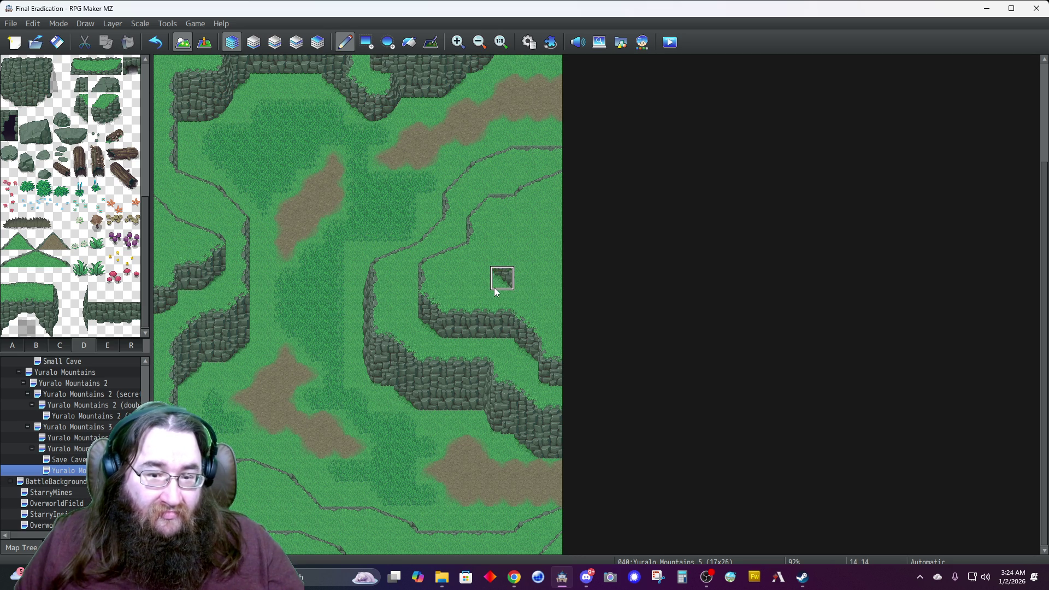
click(502, 253)
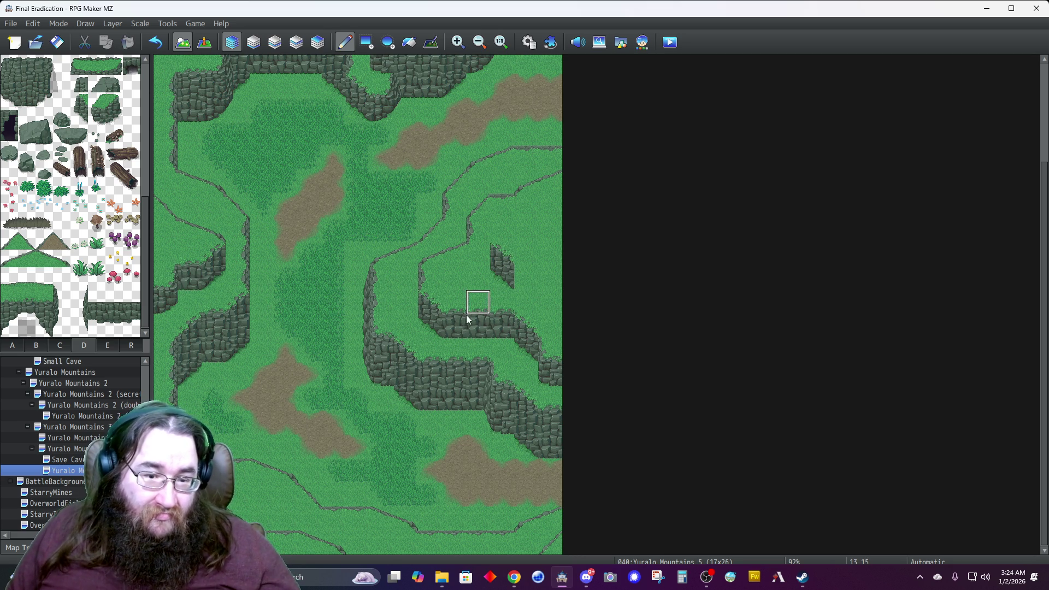
click(529, 278)
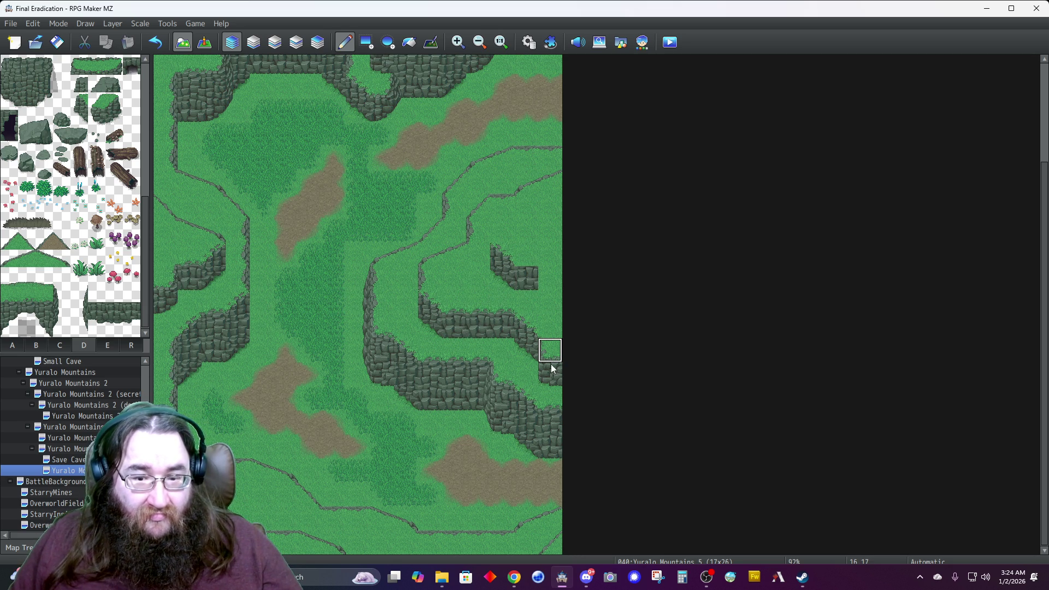
click(548, 301)
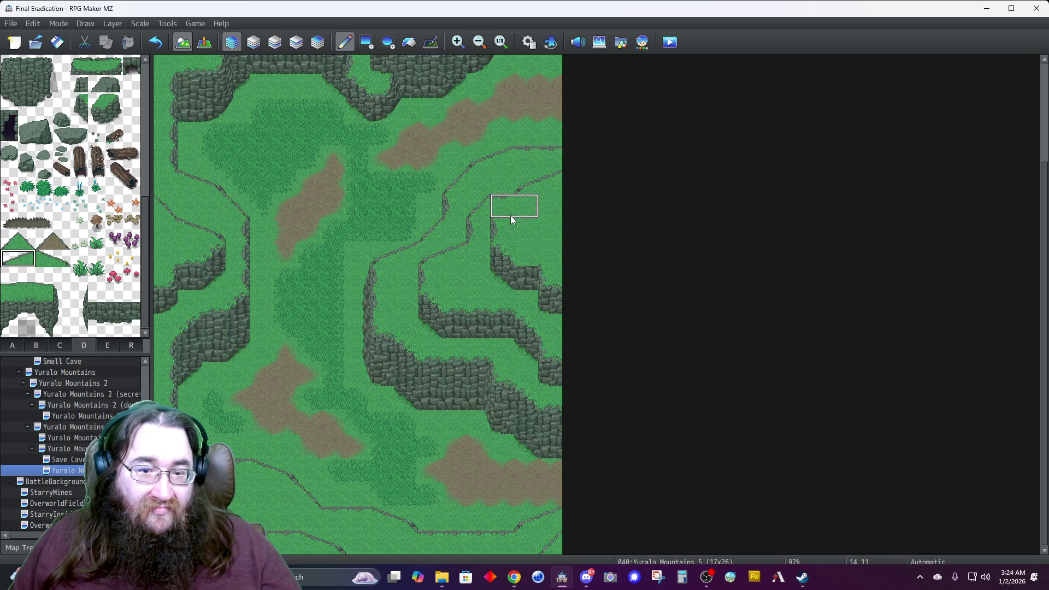
mouse_move(509, 222)
mouse_down()
mouse_move(527, 211)
mouse_move(440, 271)
mouse_move(457, 273)
mouse_move(470, 246)
mouse_move(497, 249)
mouse_move(377, 273)
mouse_up()
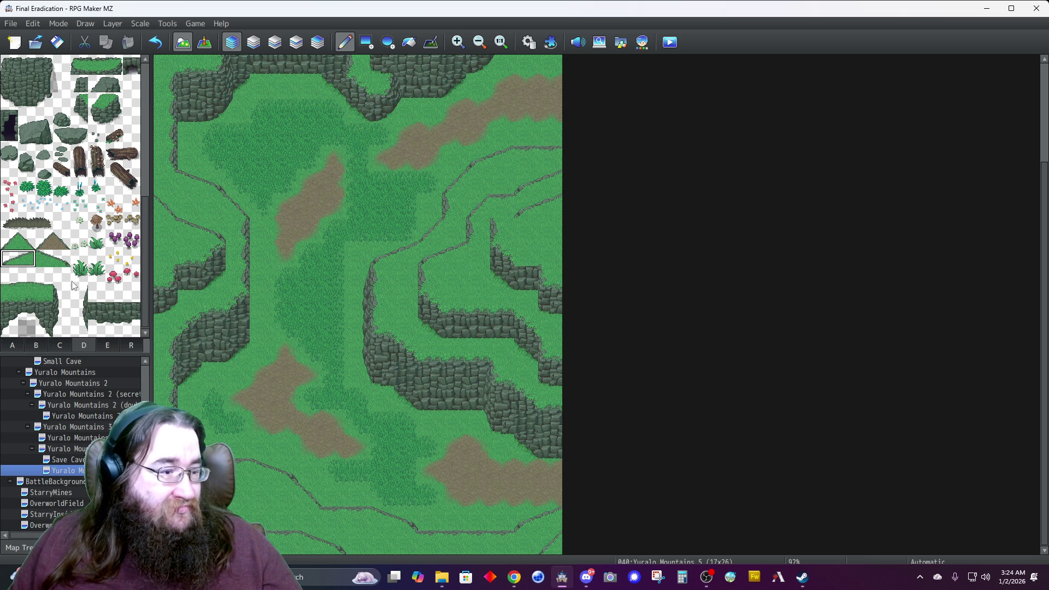
click(9, 345)
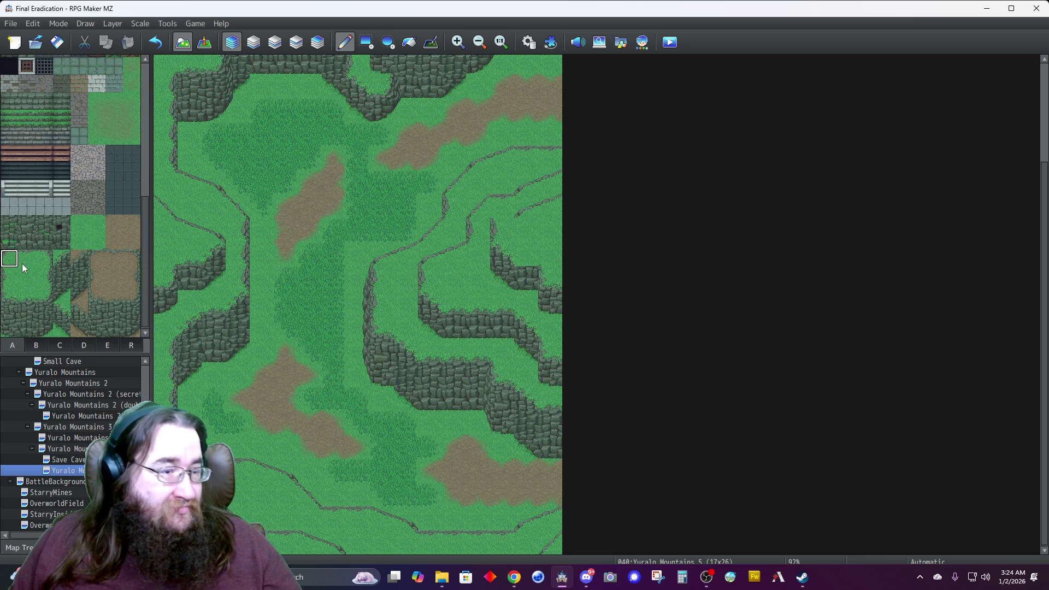
click(275, 42)
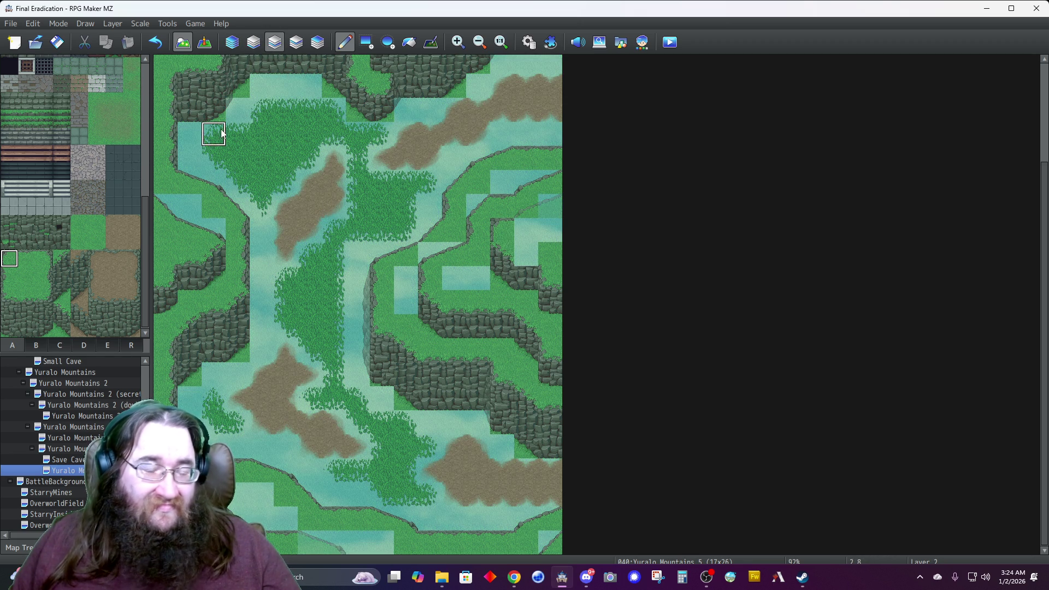
click(226, 47)
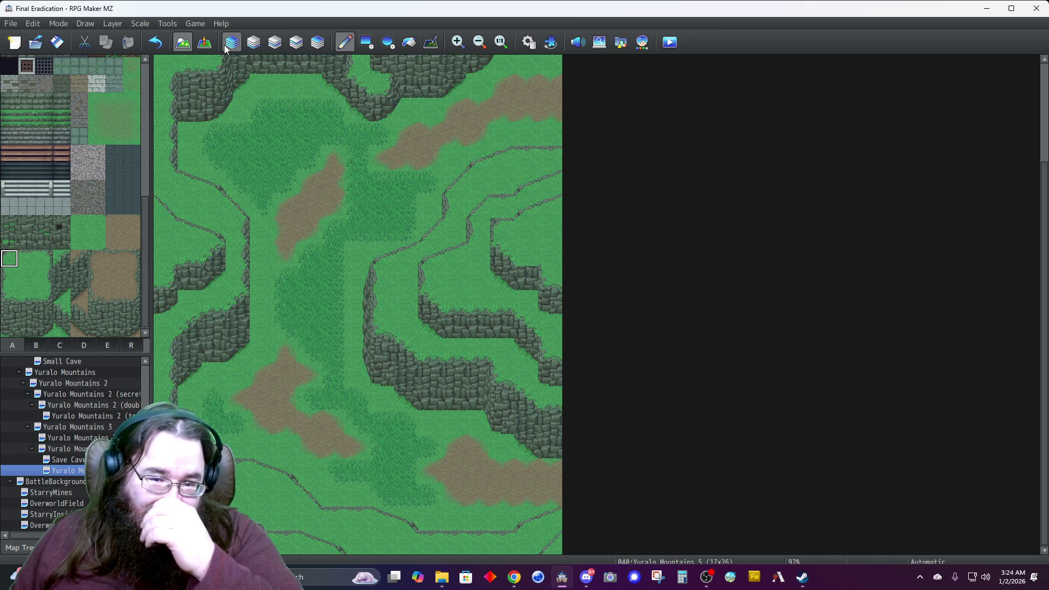
On the upper object layer, paint dark cliff-edge pieces along the central ridge.
click(82, 343)
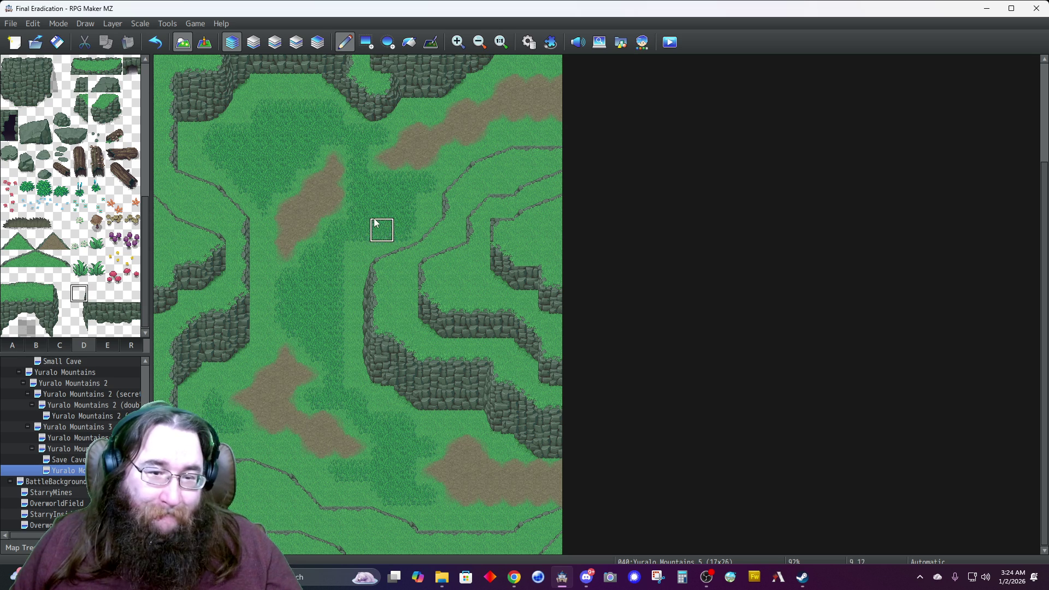
click(318, 43)
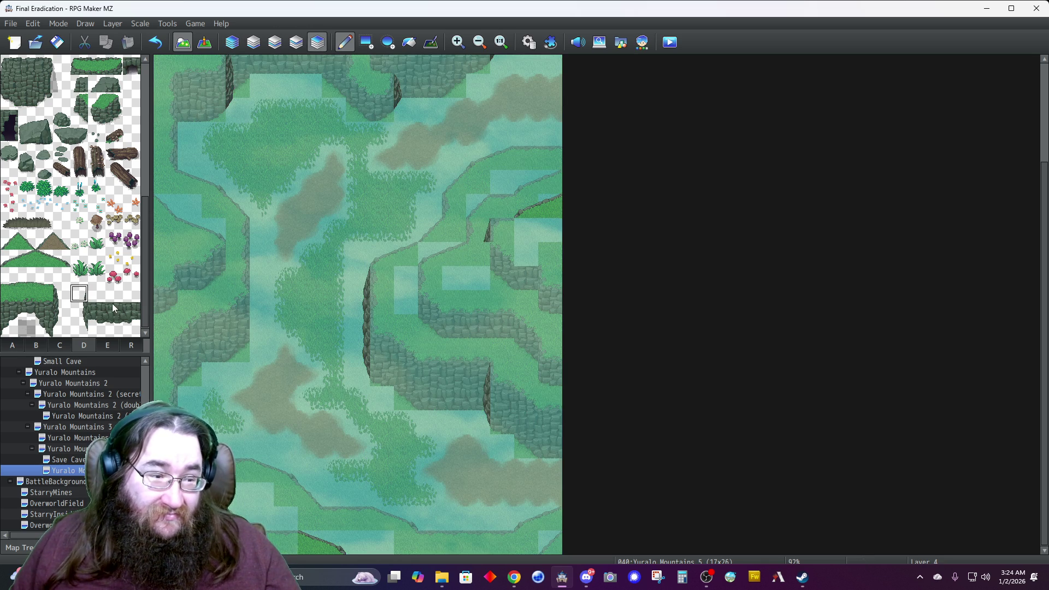
click(78, 326)
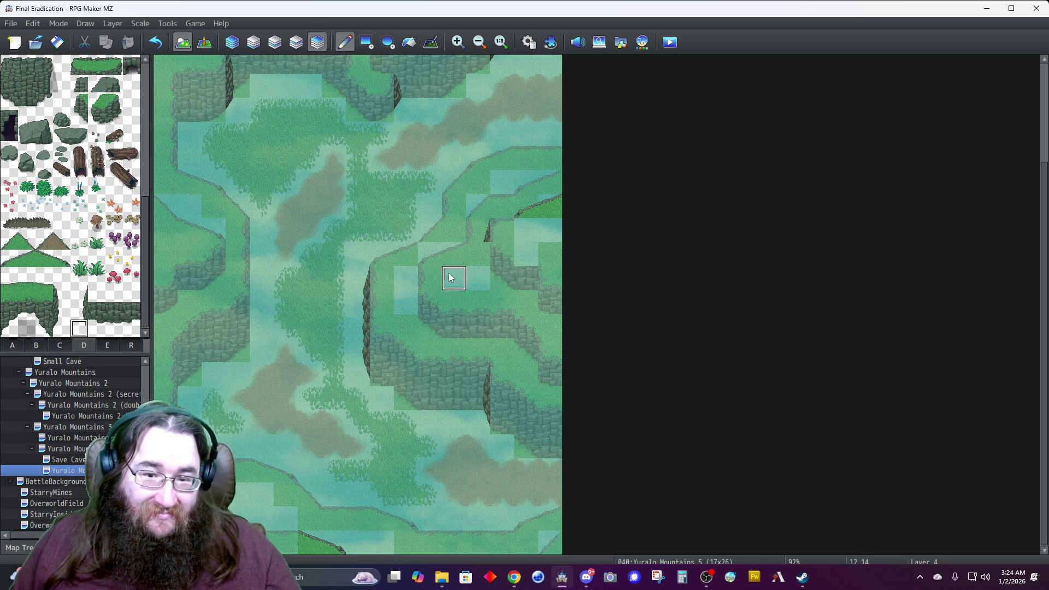
drag(479, 254, 538, 293)
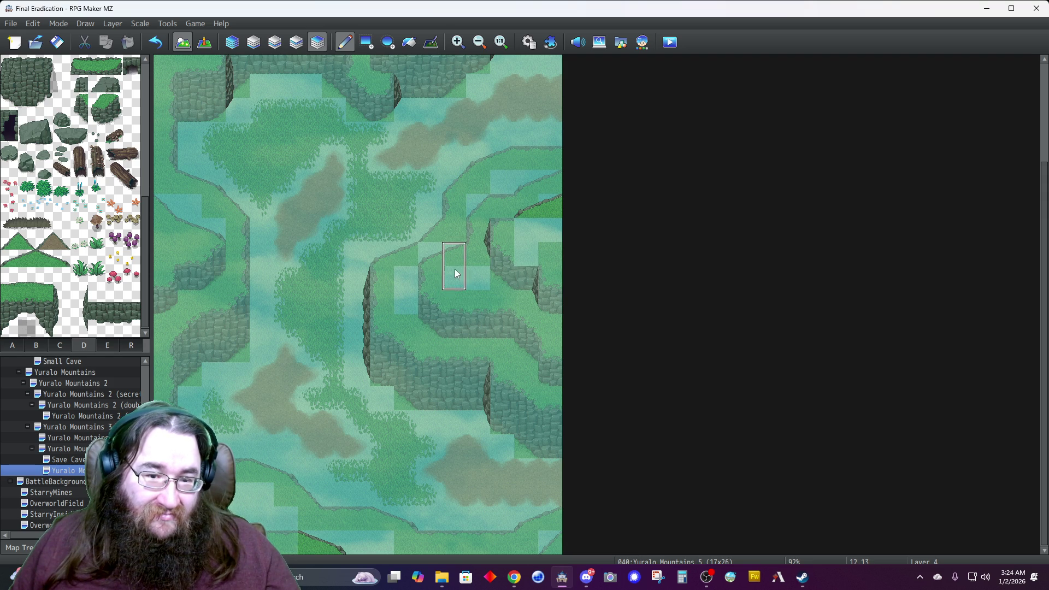
click(479, 235)
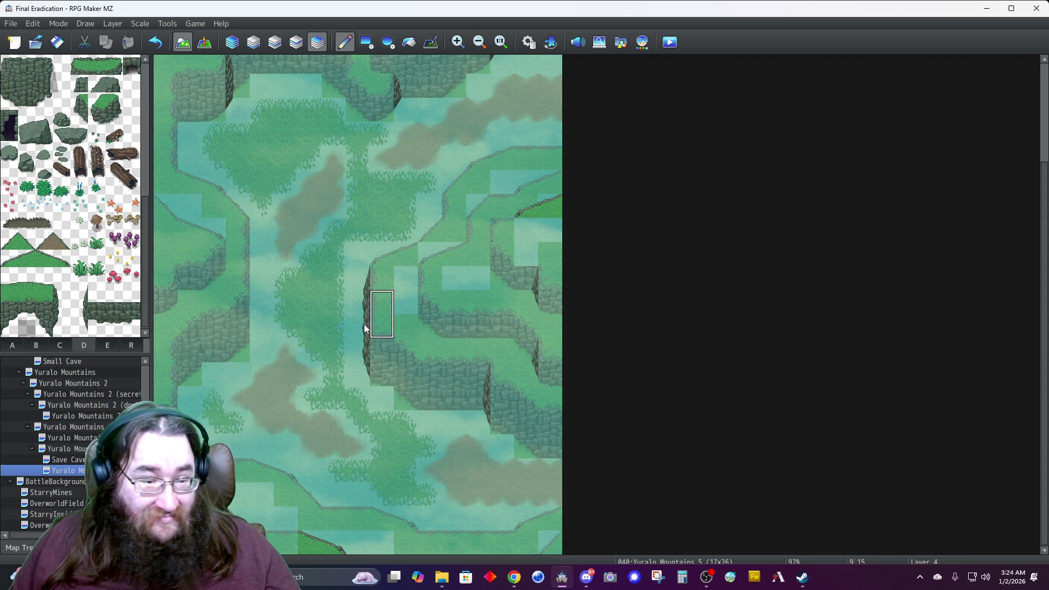
Add more cliff-edge pieces to the central ridge's left face.
click(61, 294)
click(183, 282)
click(62, 327)
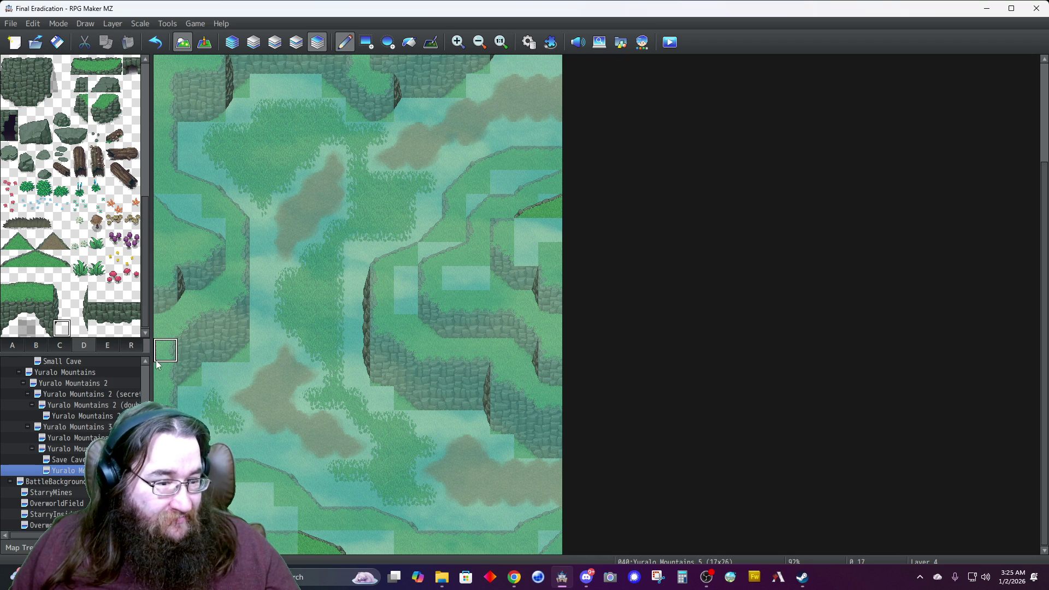
click(232, 42)
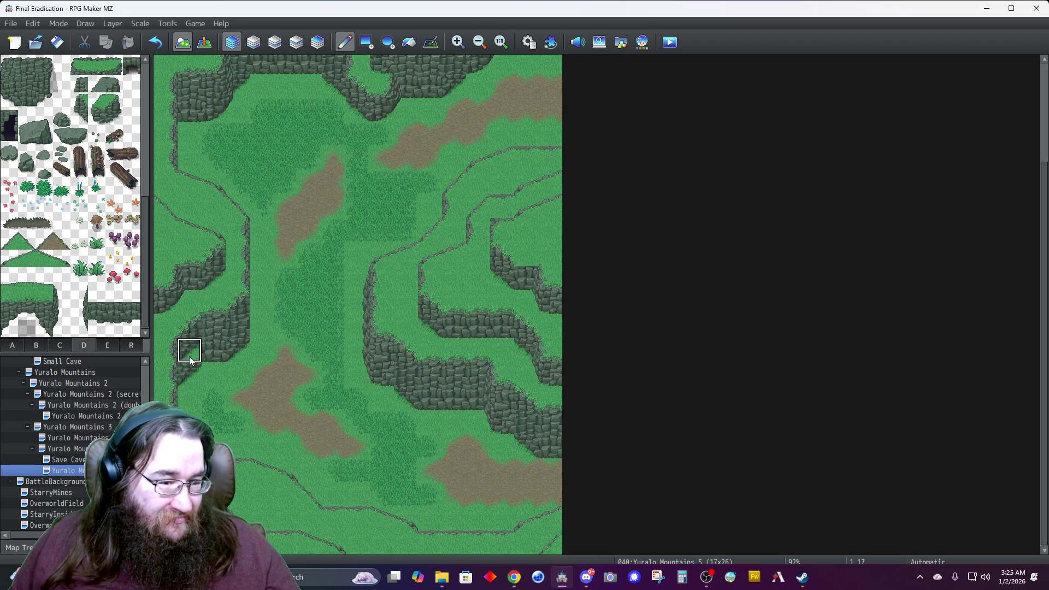
Rebuild the lower-left cliff edge around the grass, then restore the full all-layers map view.
click(210, 353)
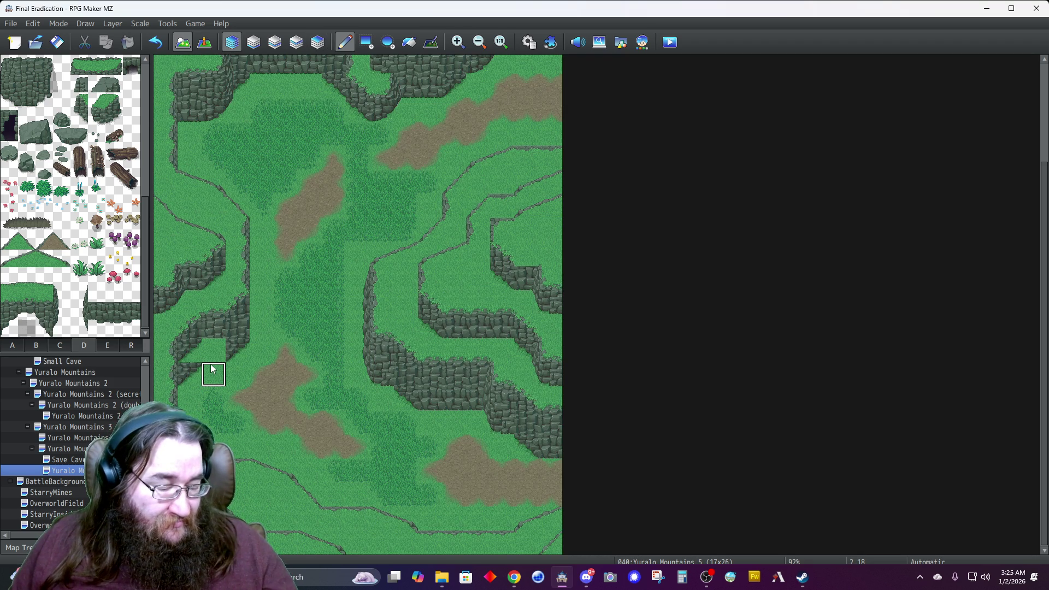
click(213, 347)
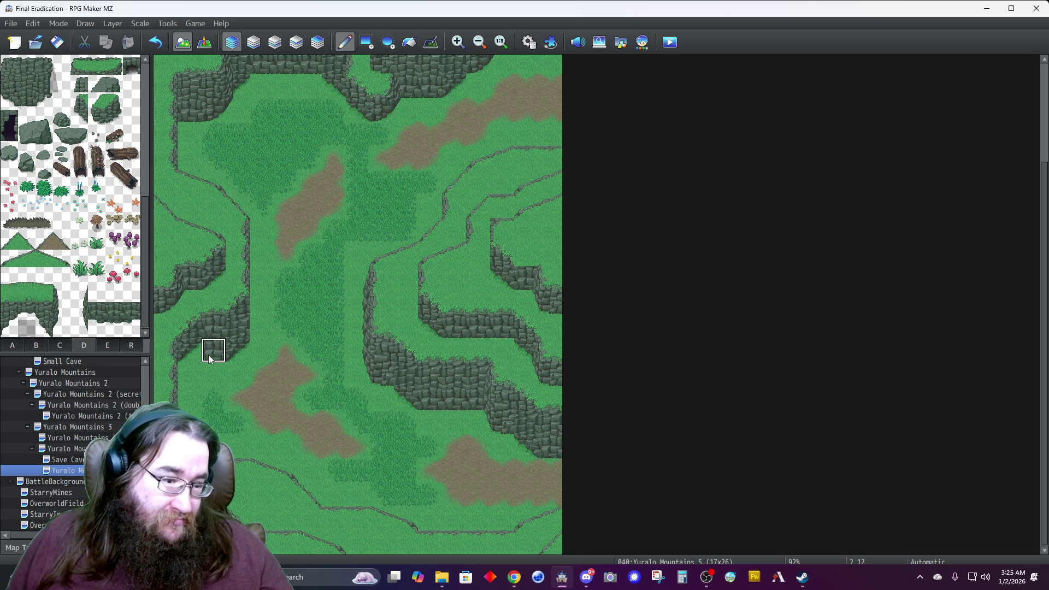
click(13, 346)
click(43, 273)
click(43, 293)
click(272, 43)
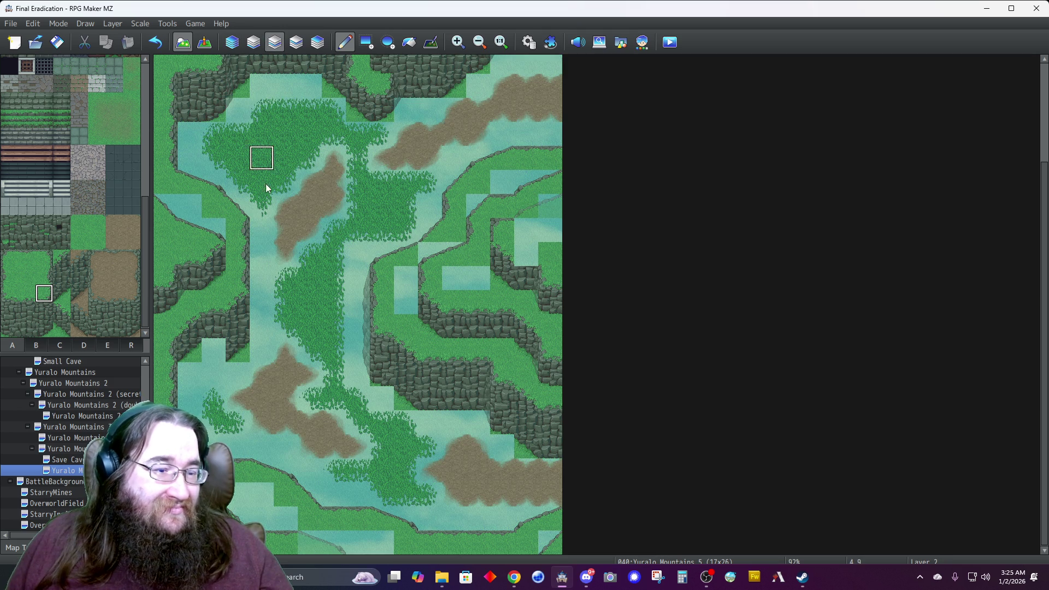
click(44, 328)
click(210, 376)
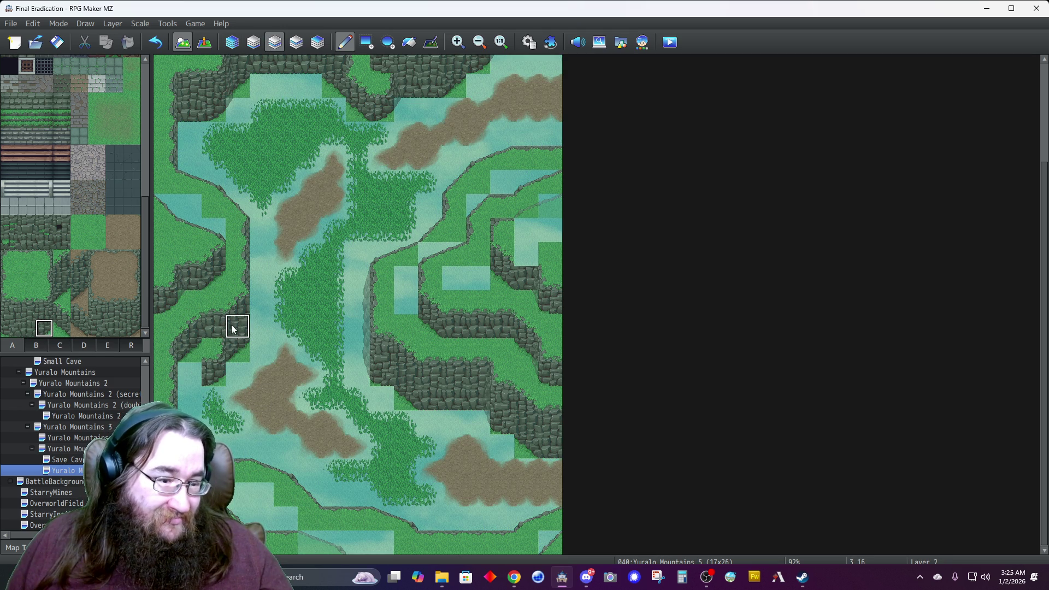
click(190, 376)
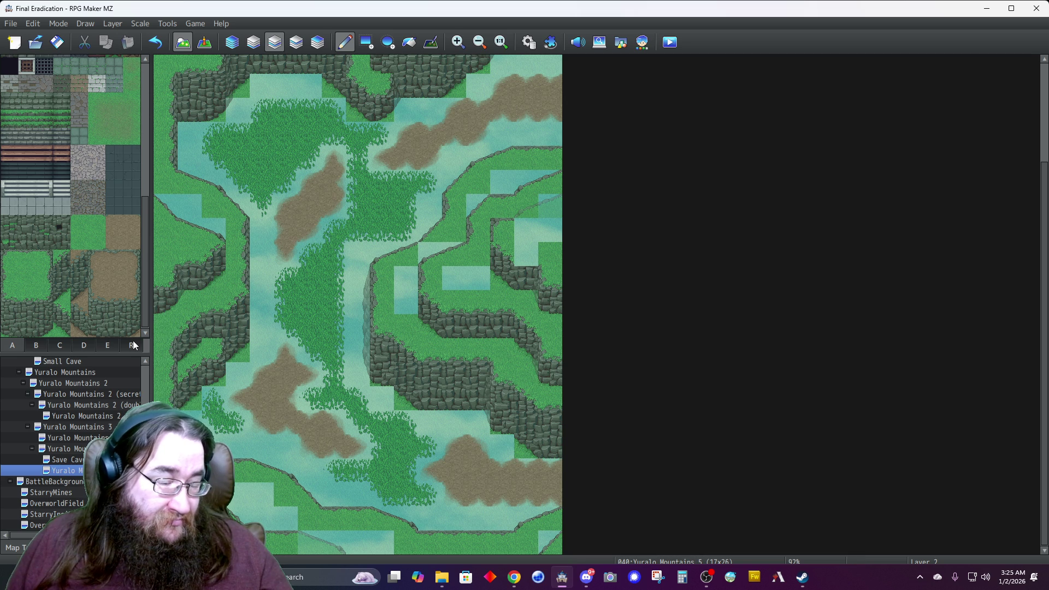
click(232, 50)
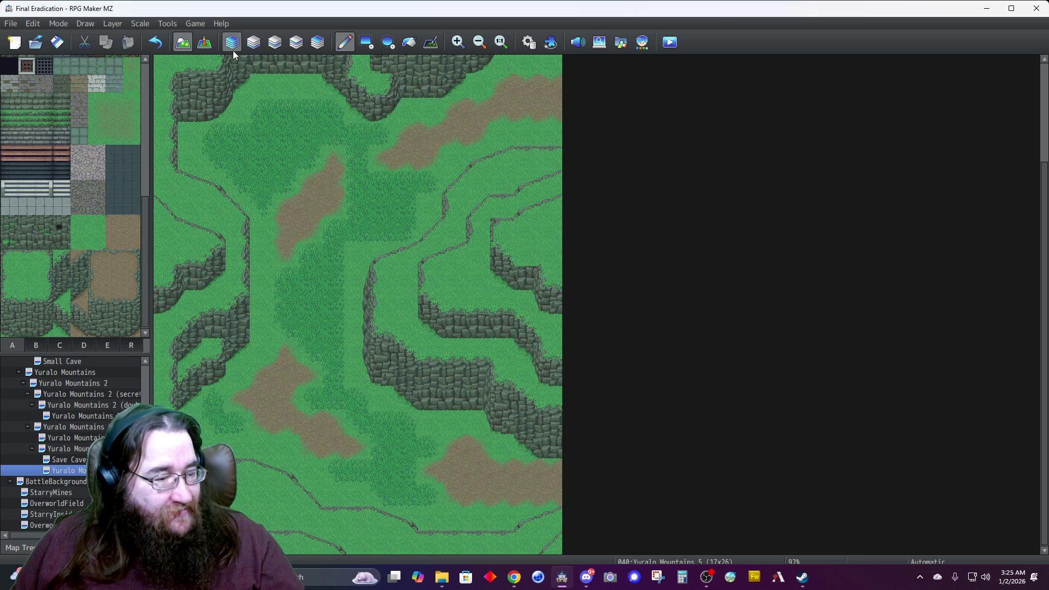
click(85, 348)
Paint grass over the lower-left dirt patch's tip and right edge, and stretch the lower-right dirt patch leftward.
click(61, 327)
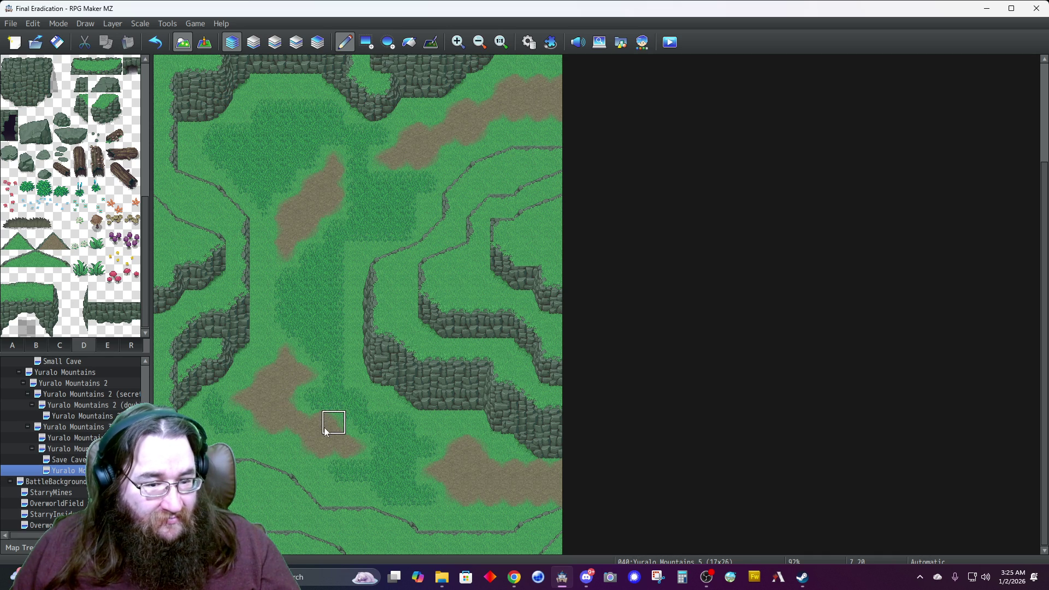
mouse_move(334, 446)
mouse_down()
mouse_move(359, 445)
mouse_move(307, 421)
mouse_move(314, 442)
mouse_up()
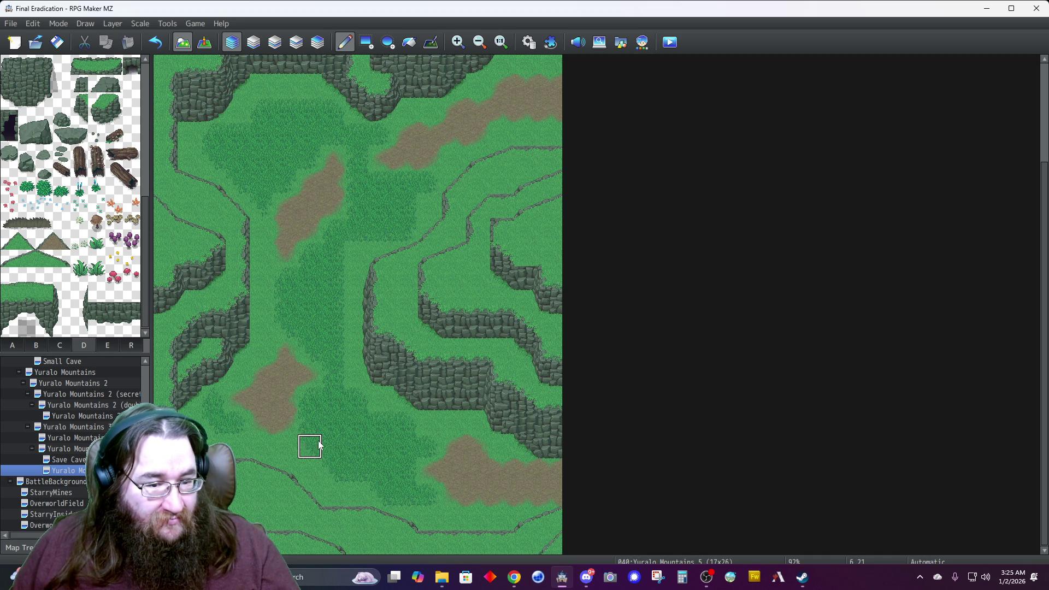
mouse_move(328, 384)
mouse_down()
mouse_move(307, 369)
mouse_move(377, 420)
mouse_up()
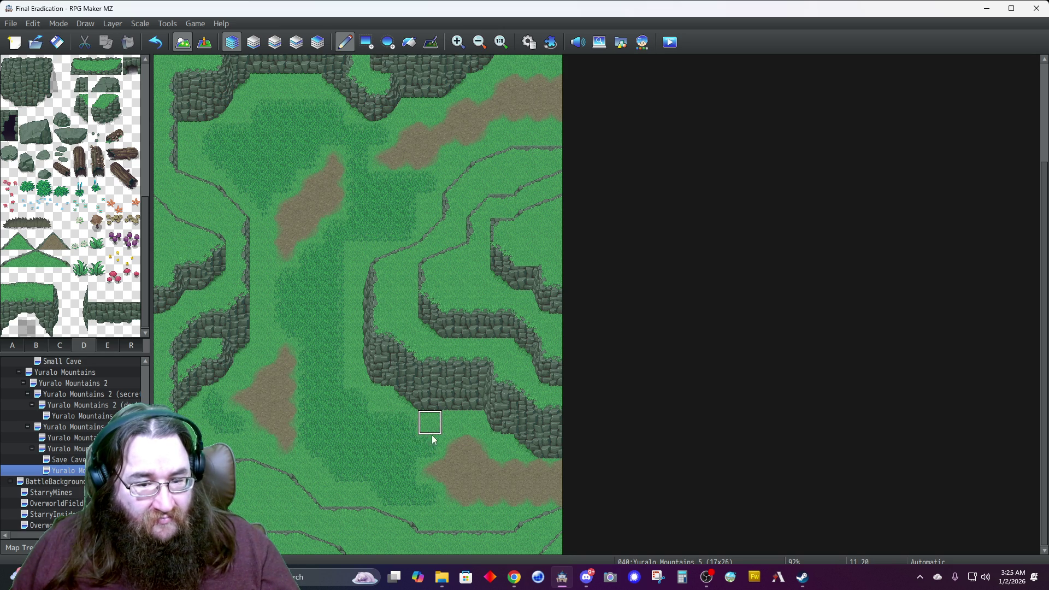
mouse_move(451, 452)
mouse_down()
mouse_move(433, 468)
mouse_move(463, 497)
mouse_up()
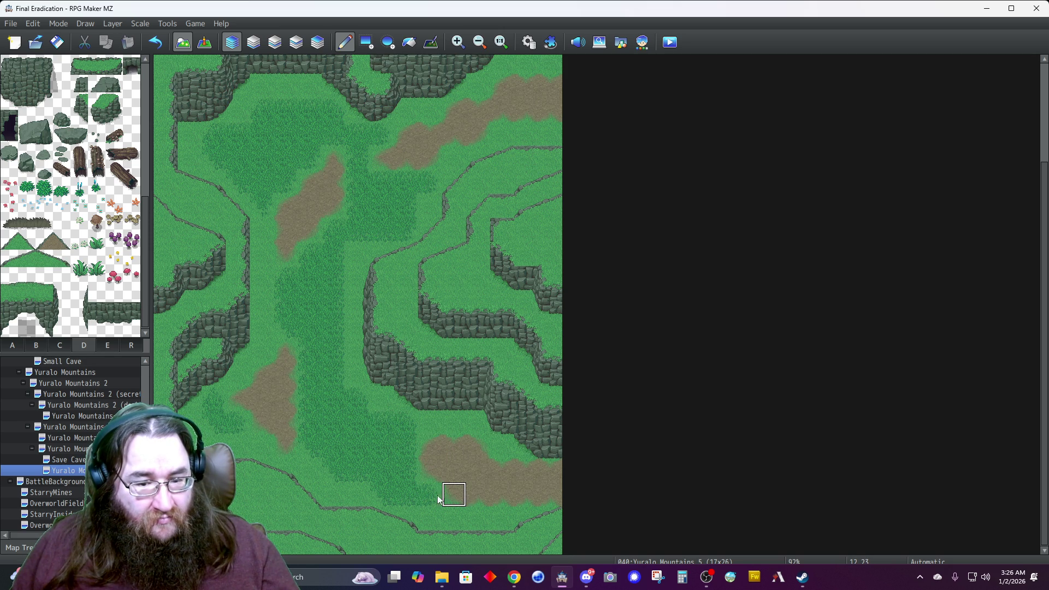
drag(409, 467, 386, 445)
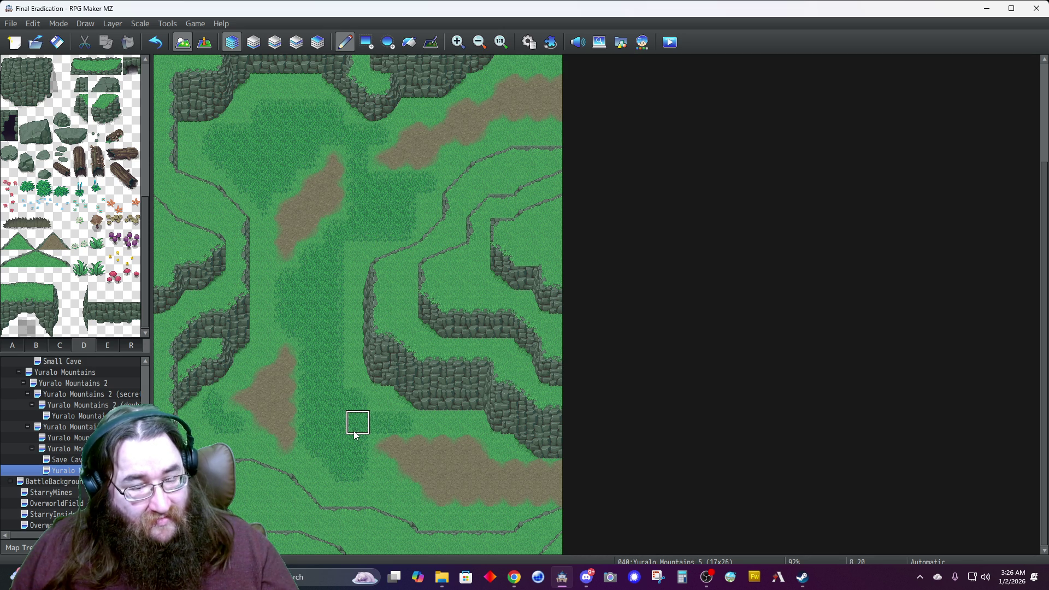
mouse_move(402, 421)
mouse_down()
mouse_move(398, 457)
mouse_move(382, 468)
mouse_up()
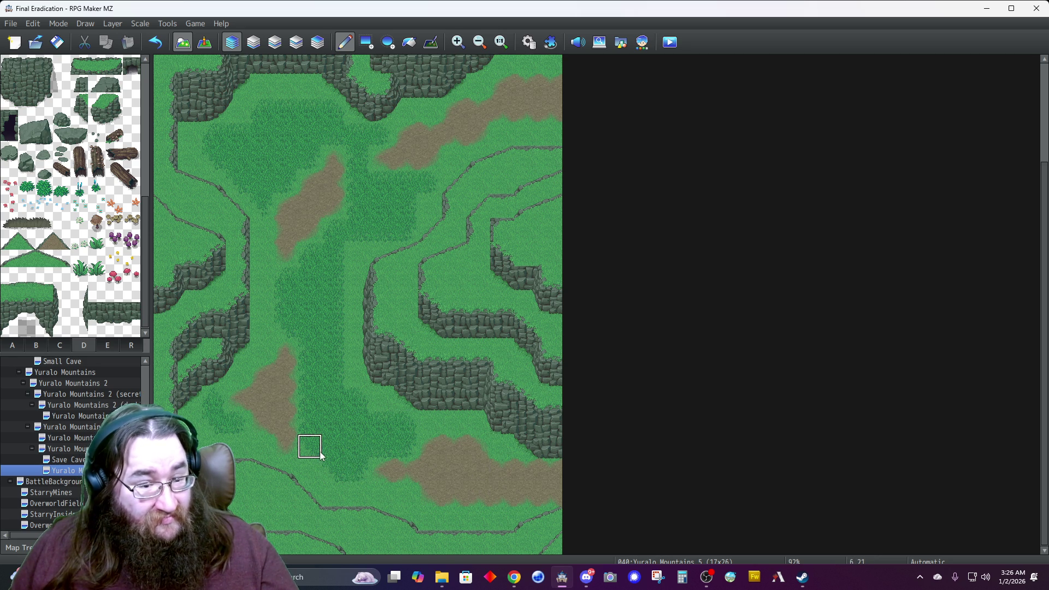
Paint grass over the small dirt bump along the lower dirt edge.
scroll(354, 429, up, 1)
scroll(354, 428, up, 1)
scroll(353, 429, down, 2)
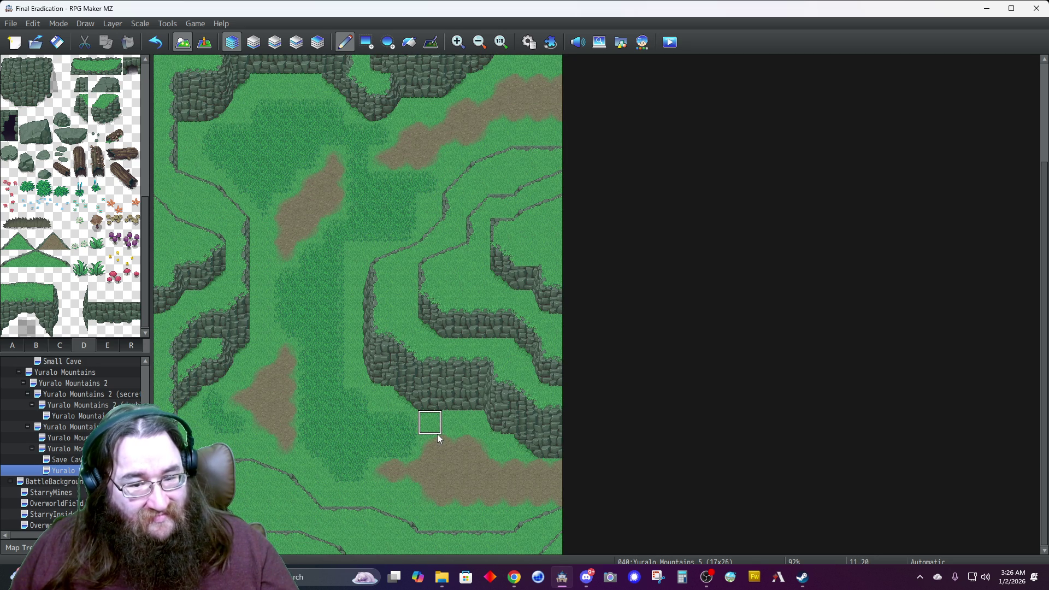
mouse_move(435, 437)
mouse_down()
mouse_move(462, 453)
mouse_move(420, 480)
mouse_move(475, 470)
mouse_move(451, 493)
mouse_move(430, 494)
mouse_move(478, 492)
mouse_move(421, 489)
mouse_move(386, 441)
mouse_move(447, 445)
mouse_move(428, 471)
mouse_move(379, 470)
mouse_move(379, 493)
mouse_move(474, 498)
mouse_move(429, 470)
mouse_move(453, 475)
mouse_move(447, 496)
mouse_up()
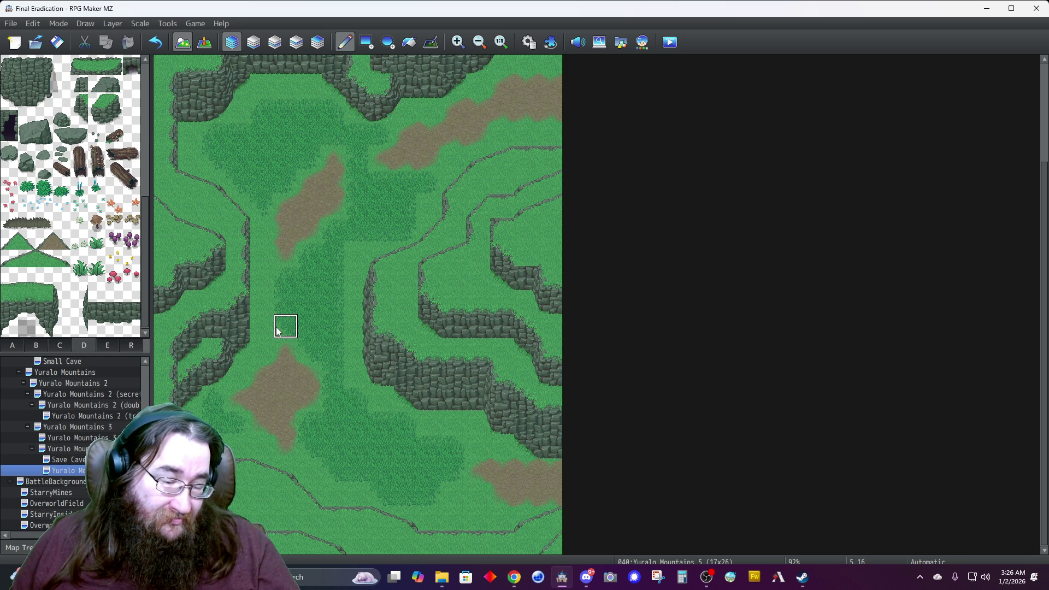
Extend the dirt patch upward at columns 6–7, rows 17–18, with dark grass at 5,16 and 7,16.
click(309, 350)
drag(334, 350, 330, 373)
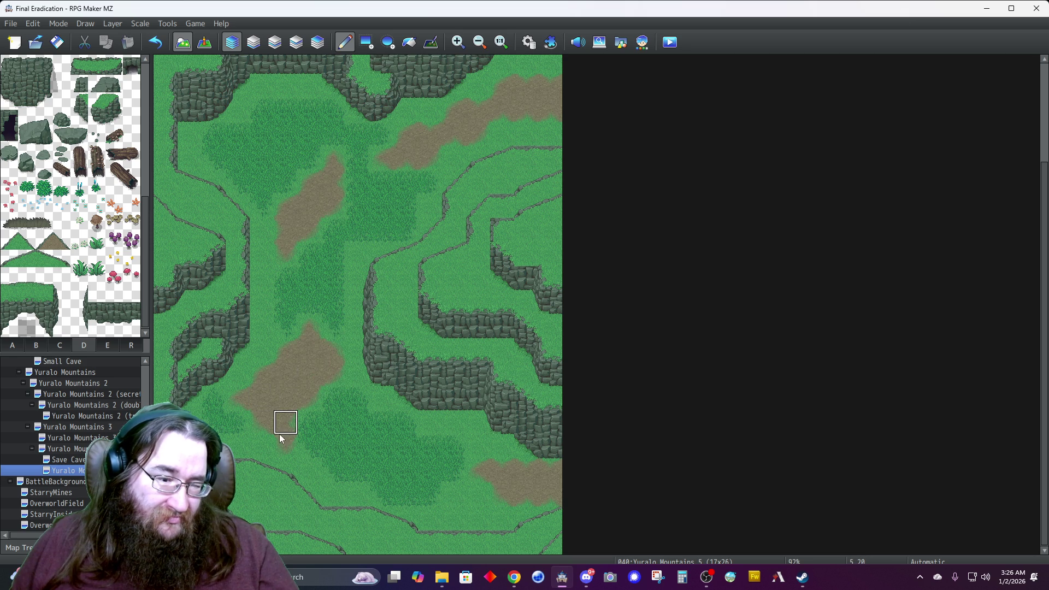
click(286, 323)
click(332, 323)
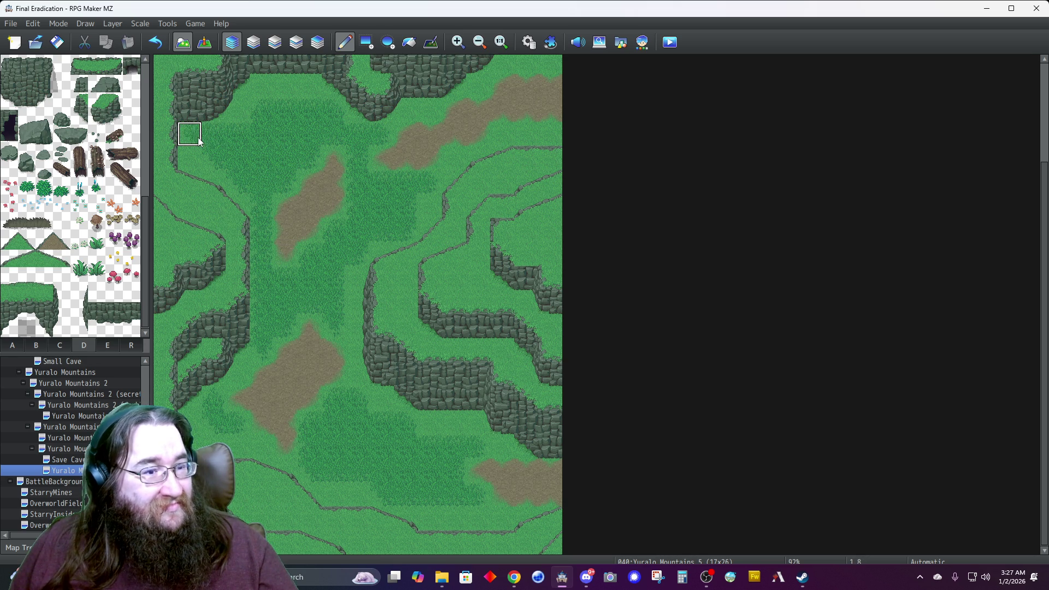
On Layer 2, paint dark grass and a grass tuft across the top and down the central strip.
click(271, 48)
mouse_move(253, 117)
mouse_down()
mouse_move(240, 110)
mouse_move(263, 93)
mouse_move(311, 87)
mouse_up()
mouse_move(429, 117)
mouse_down()
mouse_move(428, 106)
mouse_move(454, 107)
mouse_move(487, 87)
mouse_move(482, 114)
mouse_up()
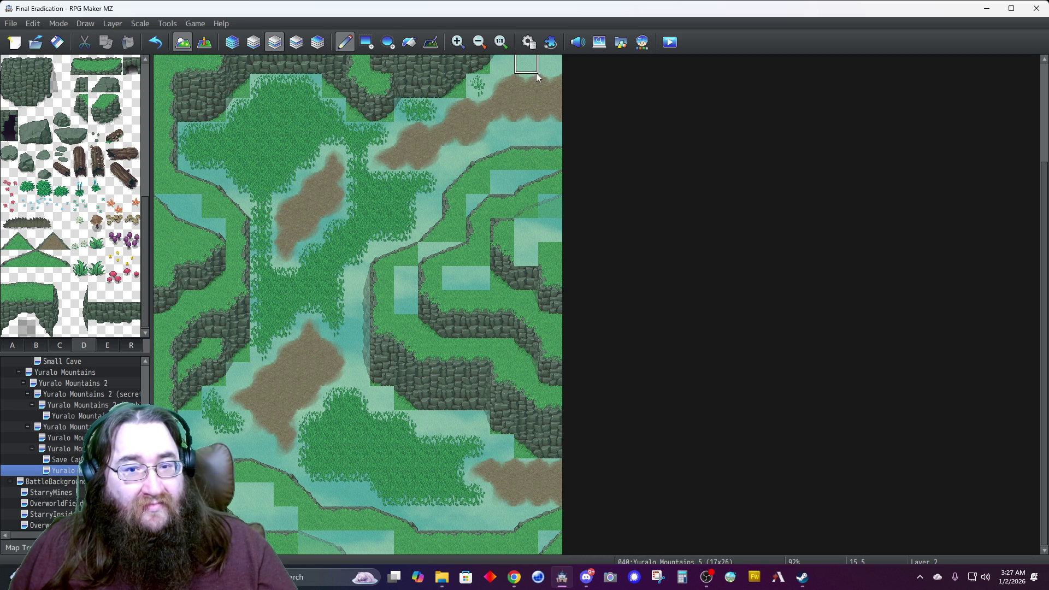
click(452, 157)
mouse_move(535, 137)
mouse_down()
mouse_move(546, 133)
mouse_move(498, 135)
mouse_up()
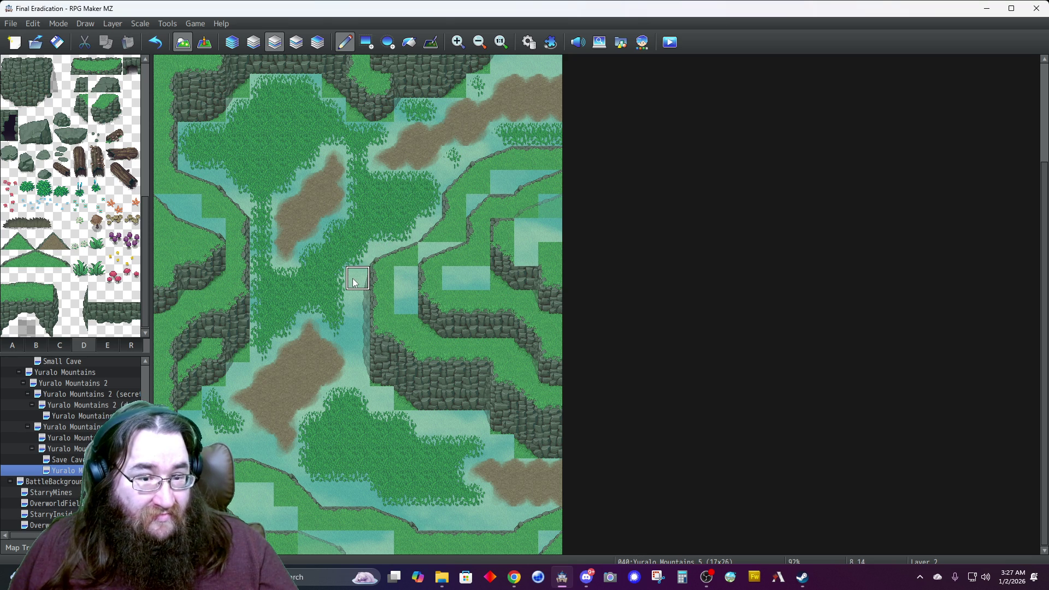
mouse_move(356, 276)
mouse_down()
mouse_move(354, 376)
mouse_move(404, 417)
mouse_move(468, 426)
mouse_move(421, 426)
mouse_move(496, 445)
mouse_move(467, 490)
mouse_move(501, 518)
mouse_move(428, 517)
mouse_move(327, 493)
mouse_move(247, 438)
mouse_move(256, 438)
mouse_move(229, 441)
mouse_up()
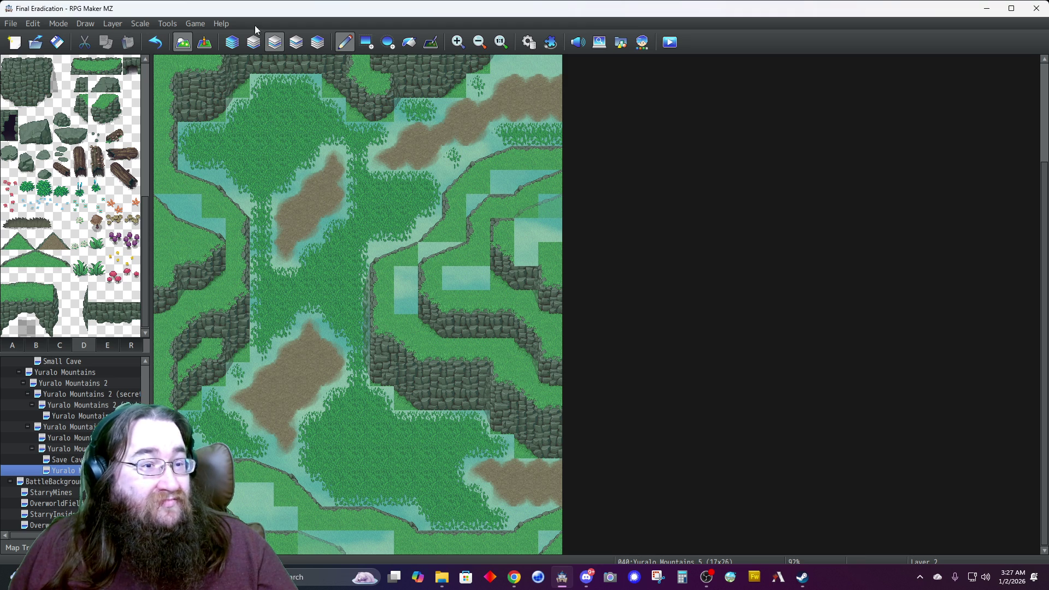
click(231, 43)
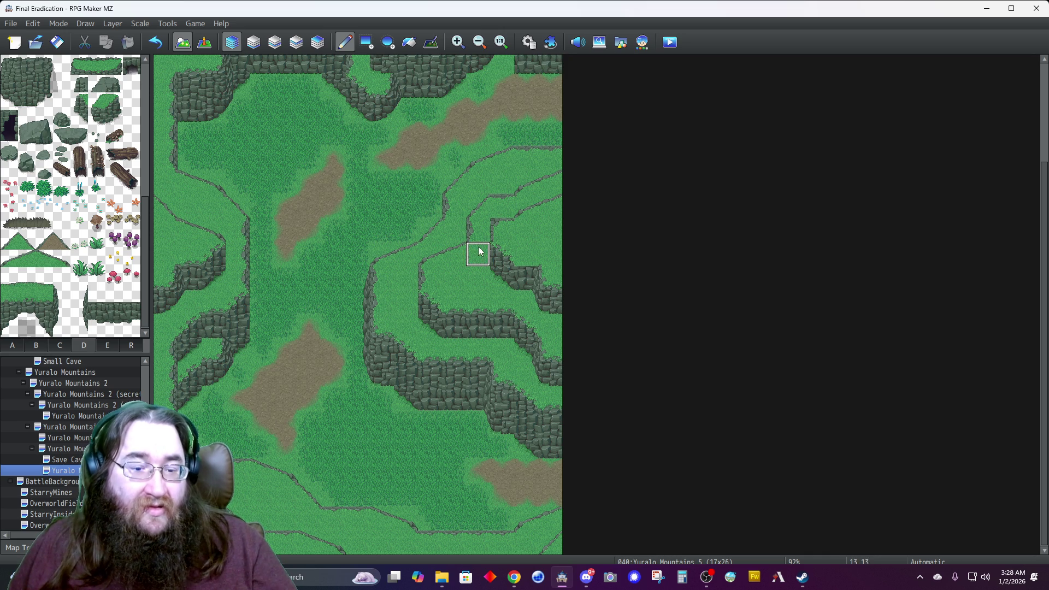
Undo a stray grass tile on the cliff corner and check Layer 3 on its own.
click(431, 328)
key(ctrl+z)
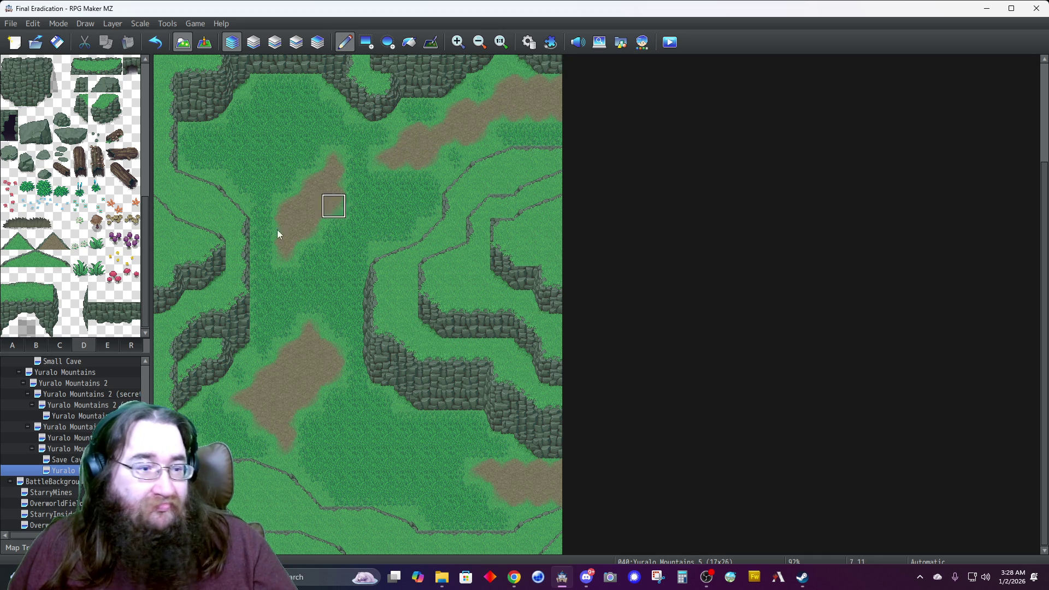
click(24, 171)
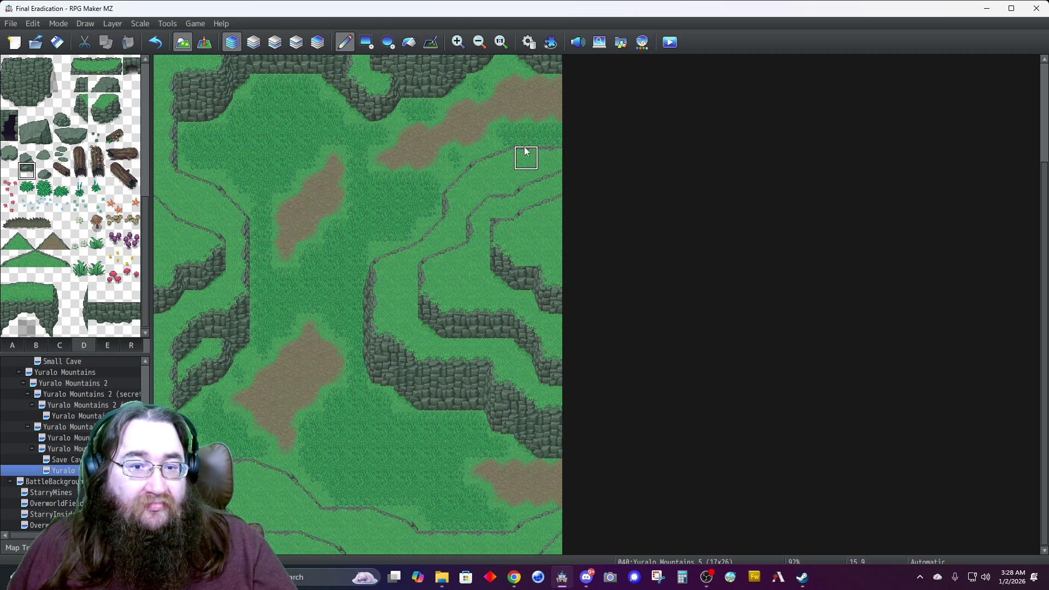
click(296, 42)
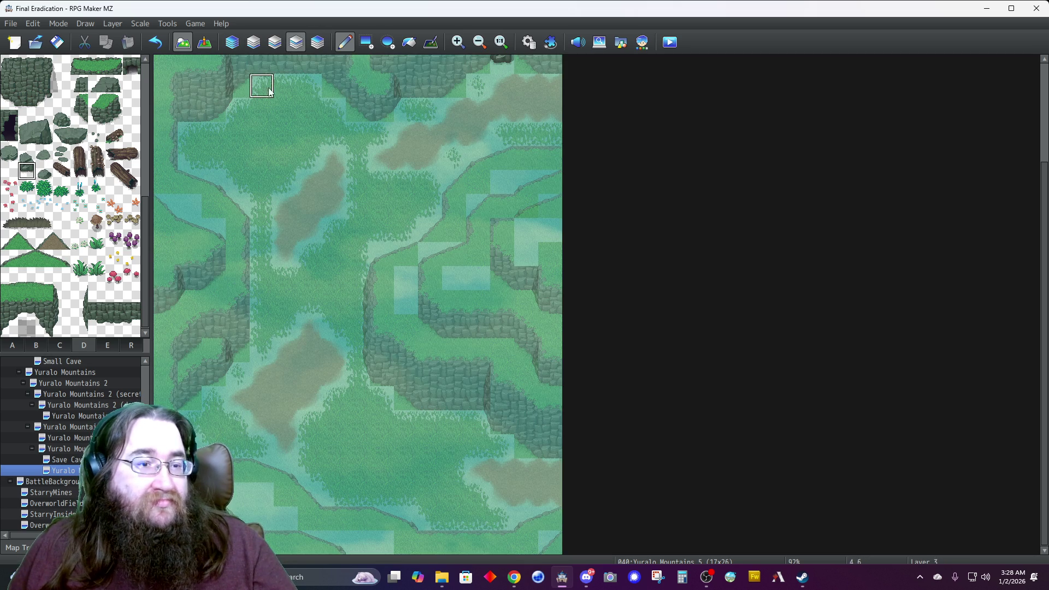
click(231, 42)
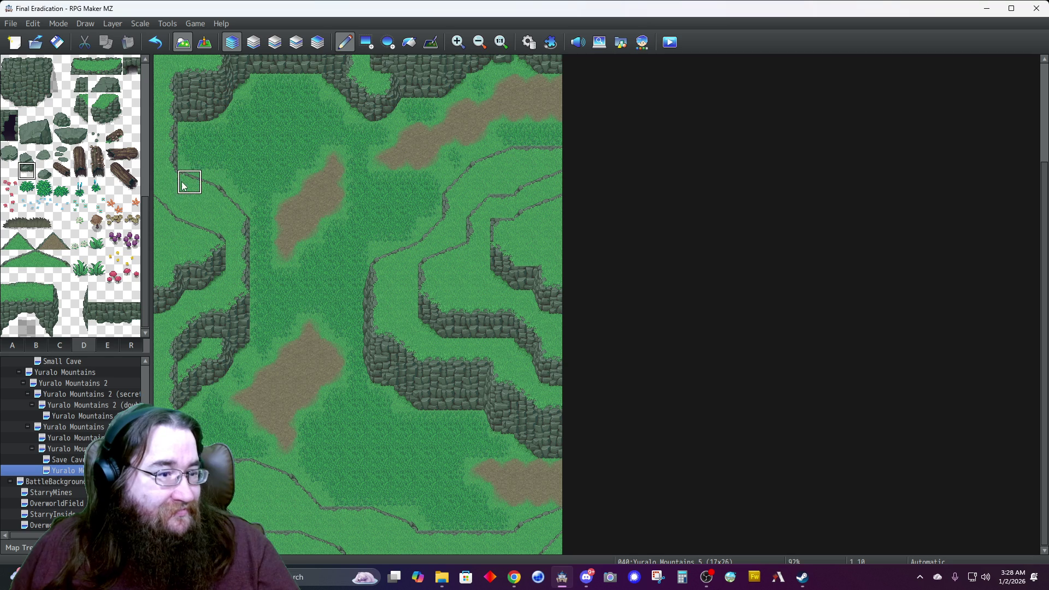
Place an upright hollow log by the top-left cliff and a flat rock on the cliff top.
drag(94, 156, 96, 168)
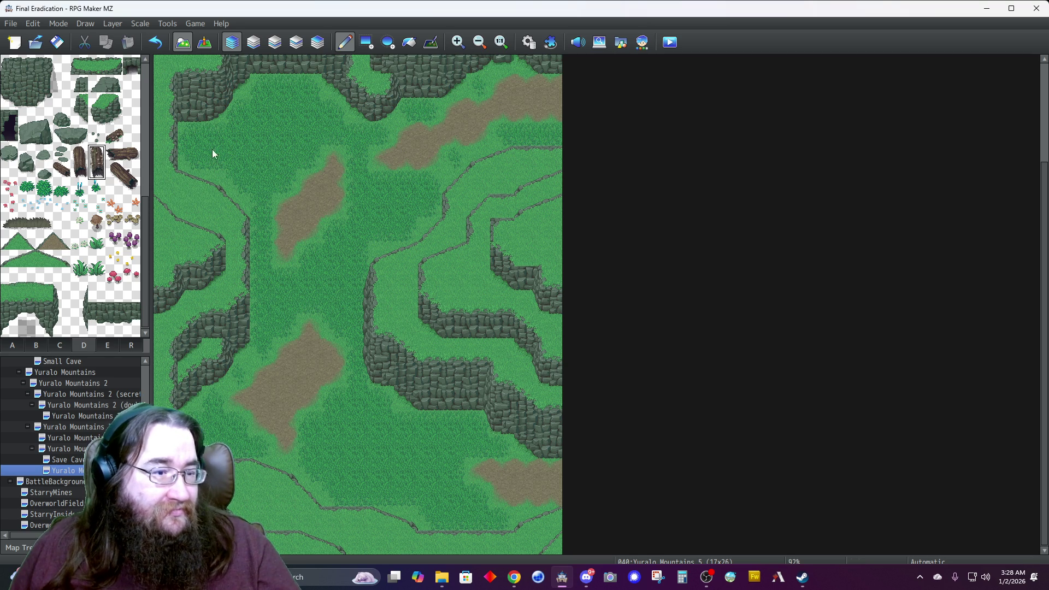
click(190, 134)
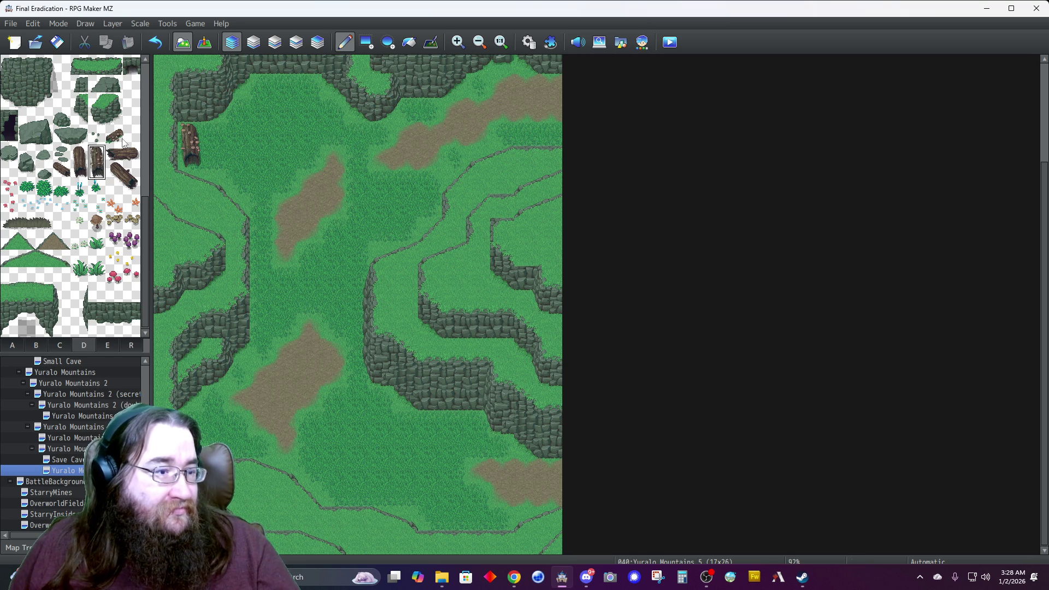
click(64, 136)
scroll(274, 153, up, 4)
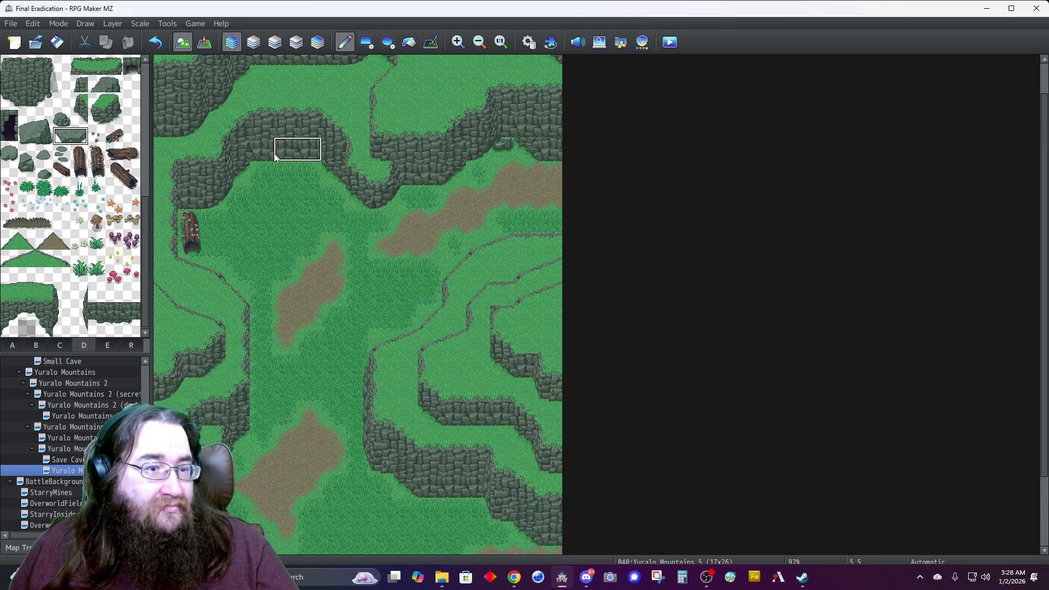
click(281, 123)
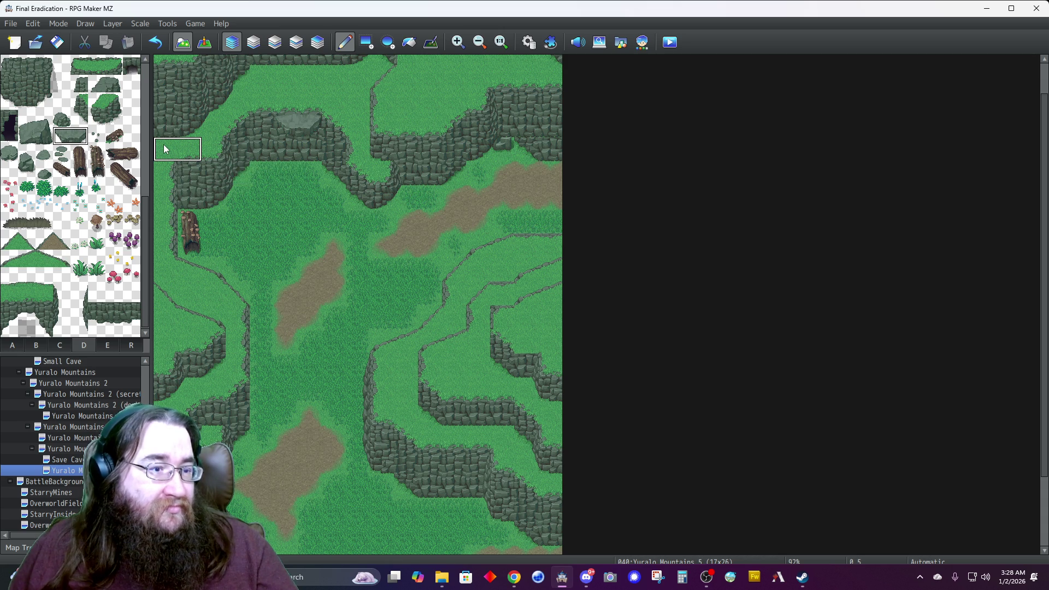
Place a small grey rock on the grass and pick the grass tuft decoration.
click(62, 119)
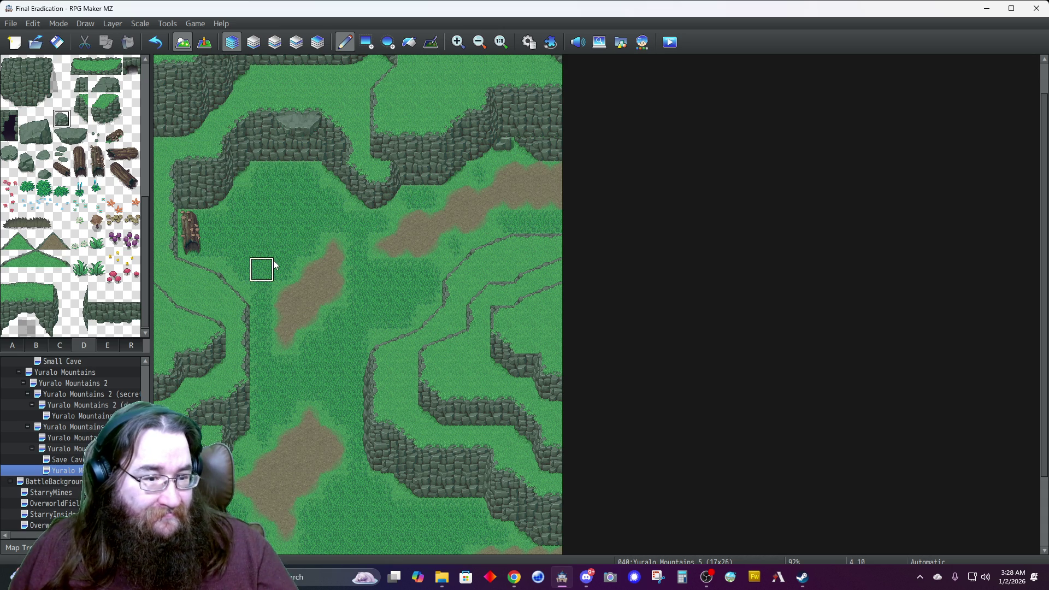
click(260, 317)
click(80, 262)
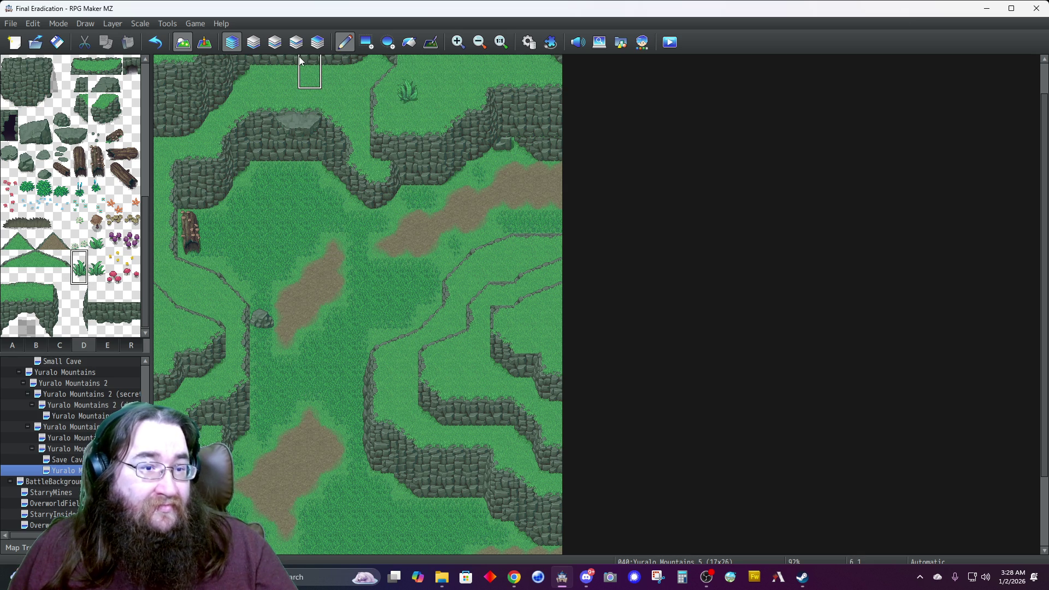
scroll(308, 65, up, 1)
scroll(309, 65, up, 1)
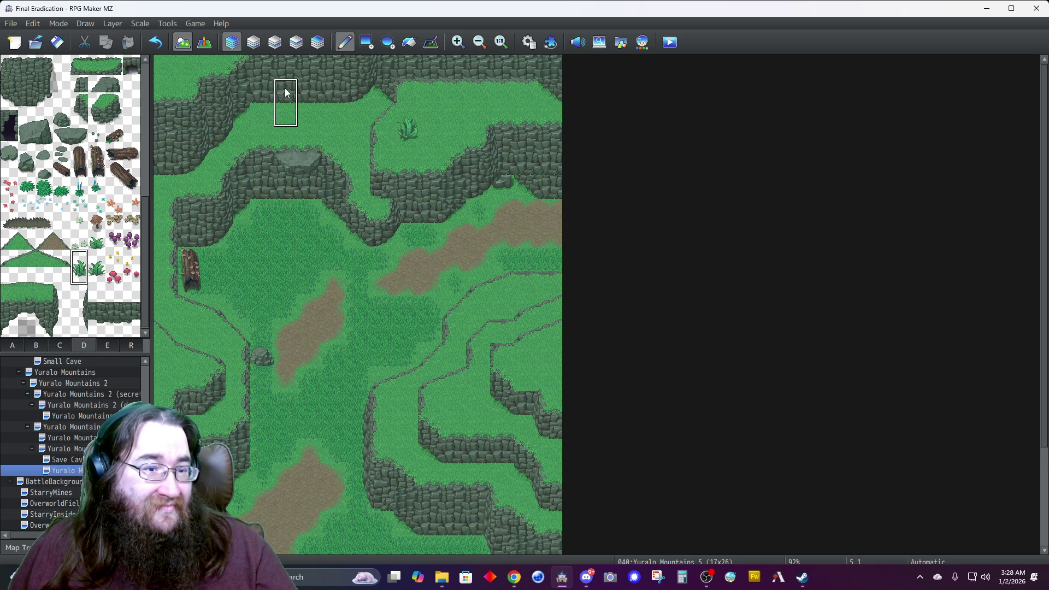